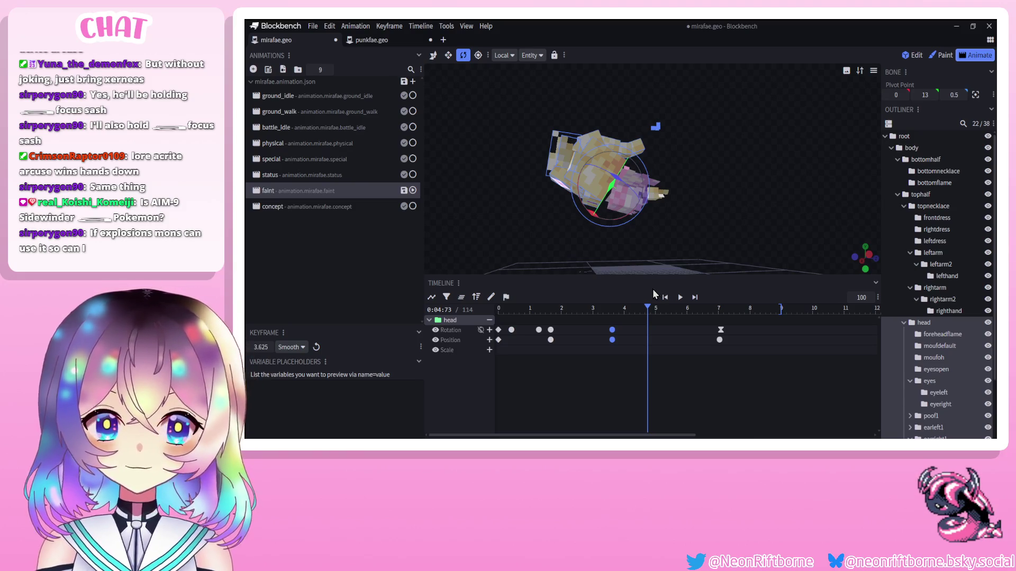
Preview the faint animation, pause it, and save the mirafae project.
click(679, 298)
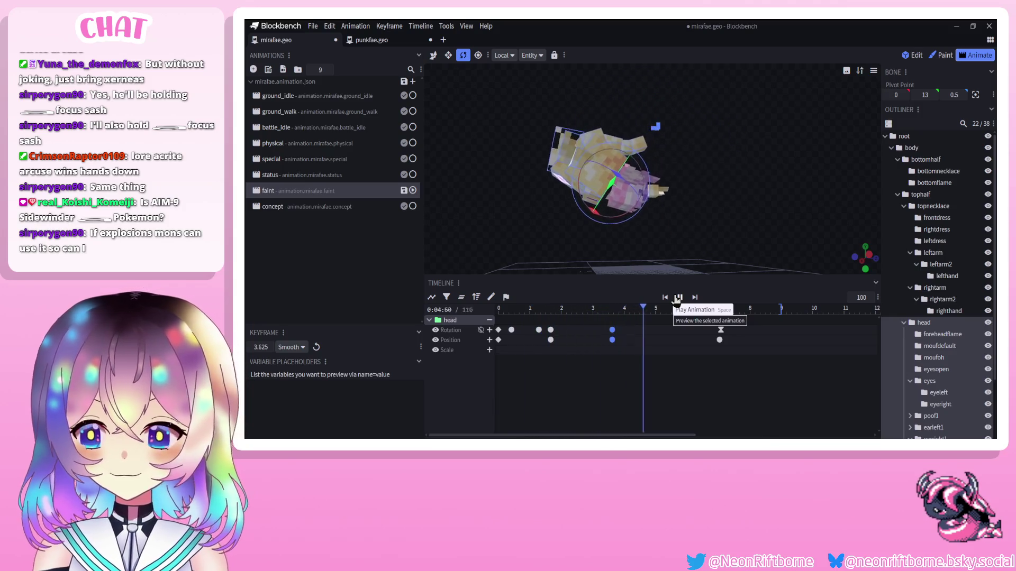
click(680, 297)
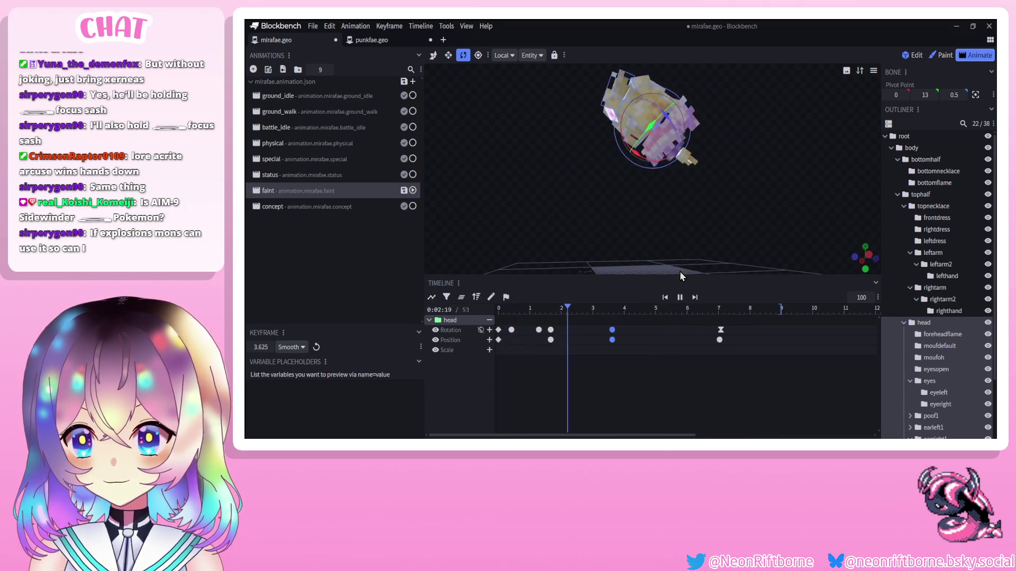
click(680, 299)
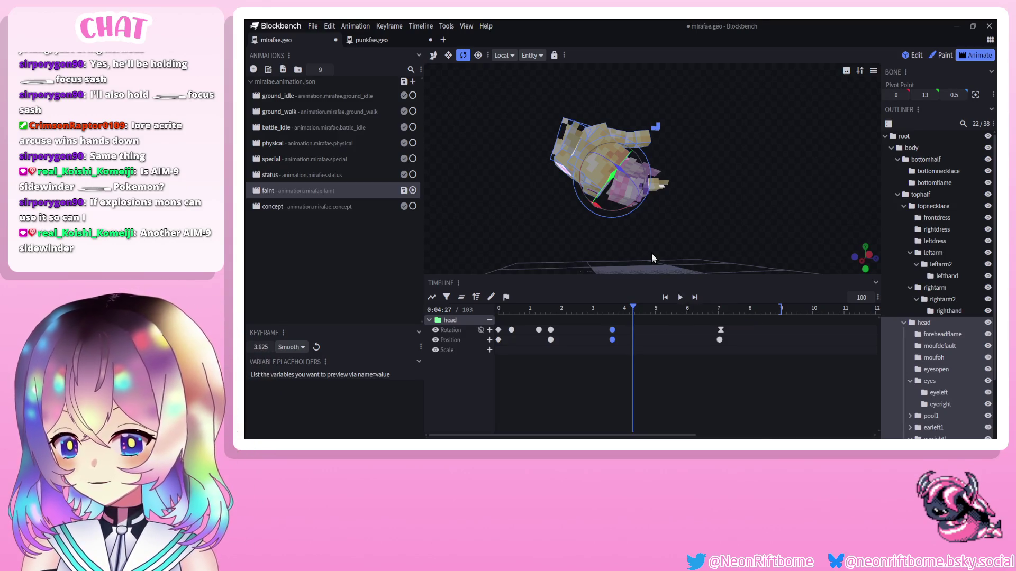
key(ctrl+s)
Replay the faint animation from the start and scrub to just after its start.
click(669, 298)
click(679, 297)
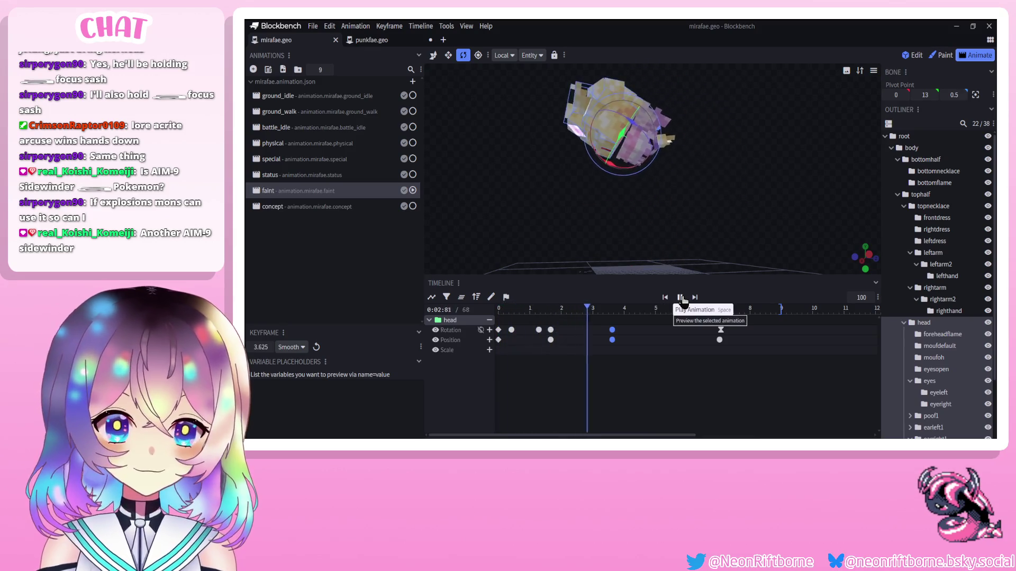
click(680, 298)
click(665, 298)
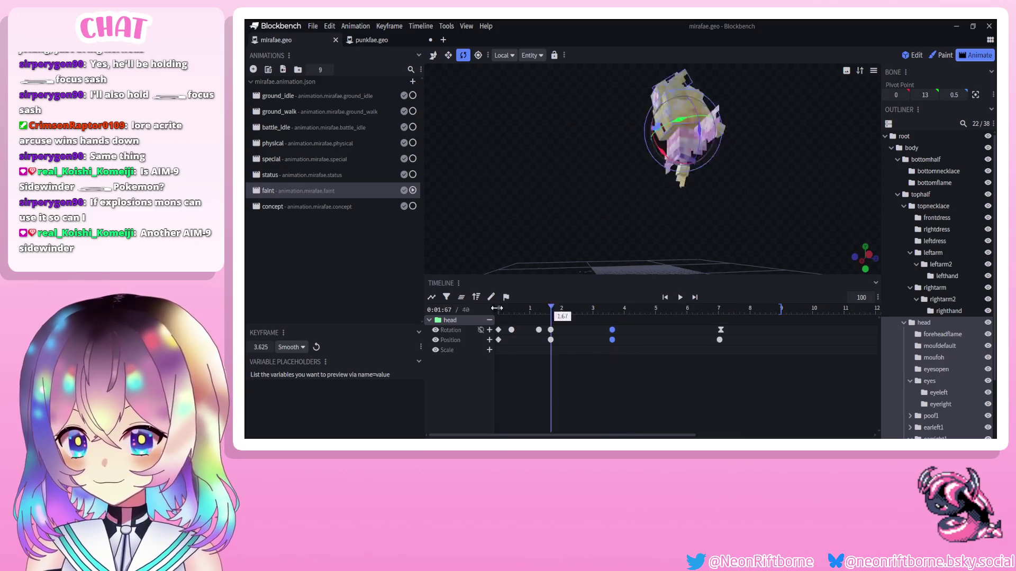
drag(527, 311, 503, 311)
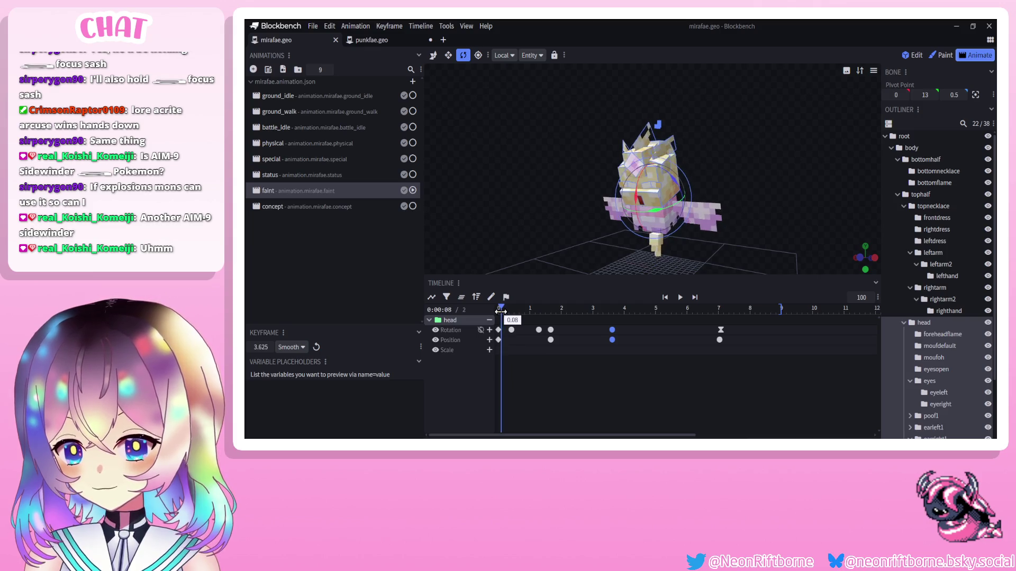
Key the moufoh bone's scale to 1, 0.5, 1 at the animation start.
click(645, 212)
click(499, 307)
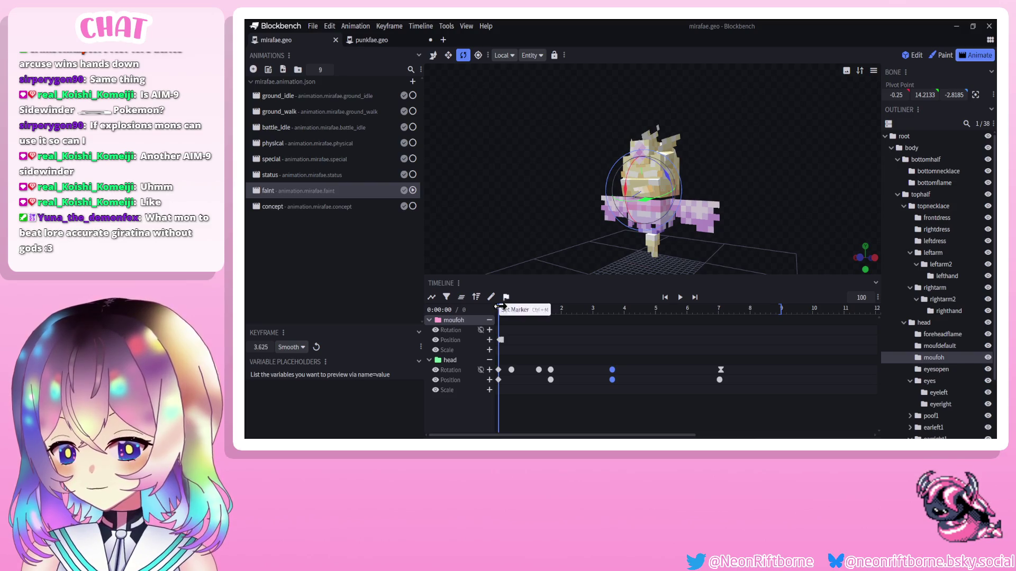
click(447, 55)
drag(649, 153, 643, 182)
Scrub to about 1 second, deselect moufoh, and play the faint animation to check the squash.
drag(516, 311, 531, 311)
scroll(962, 365, down, 3)
click(947, 392)
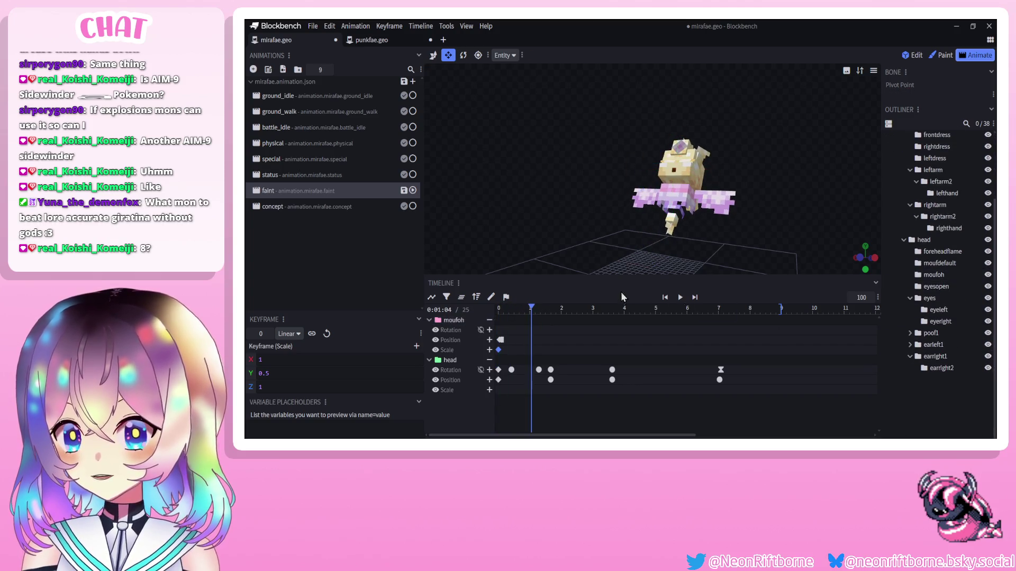
click(680, 297)
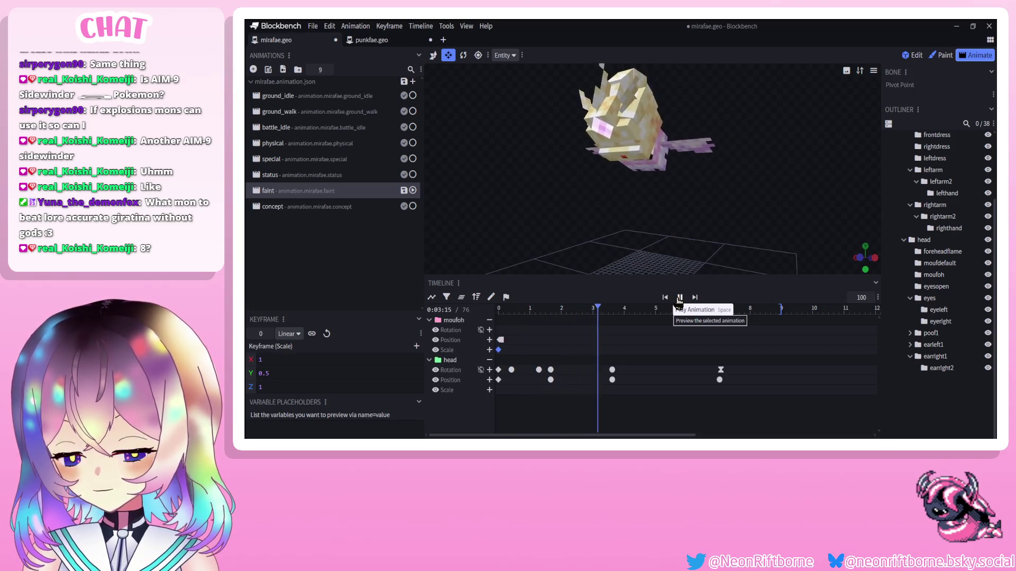
click(679, 298)
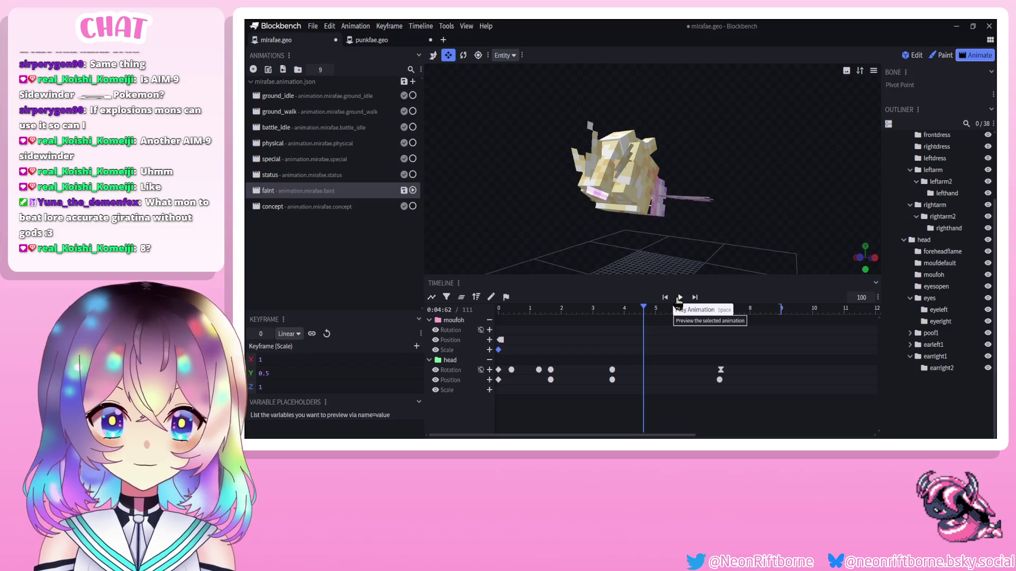
drag(740, 227, 723, 212)
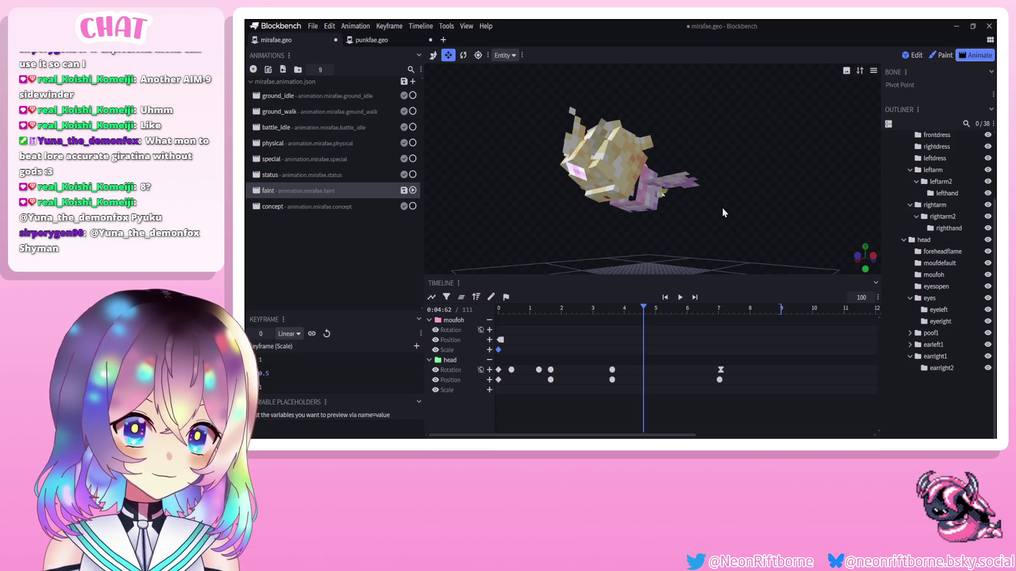
Replay the faint animation and set the playhead to about 0.46 seconds.
click(675, 298)
click(679, 298)
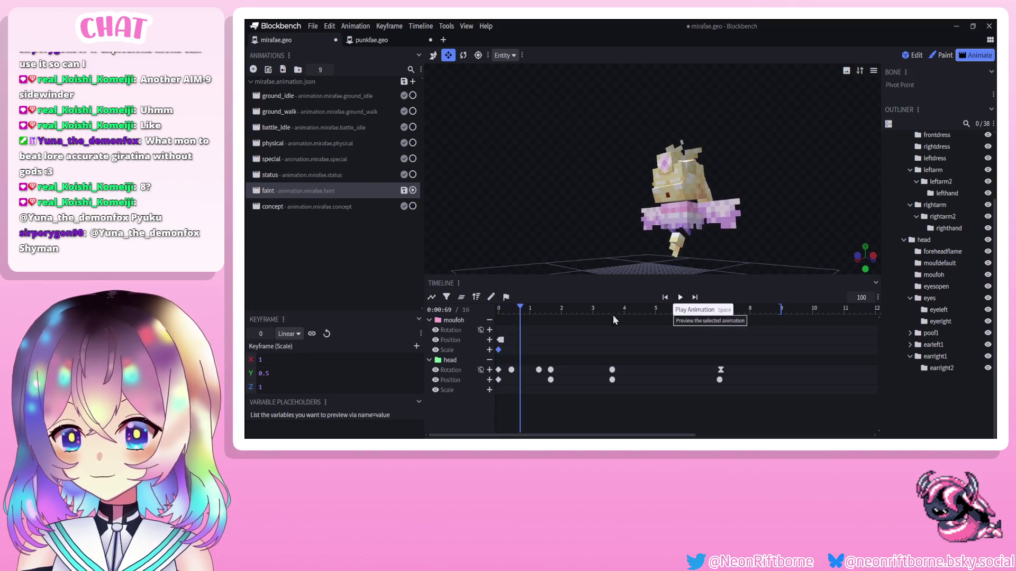
click(499, 309)
drag(500, 309, 513, 309)
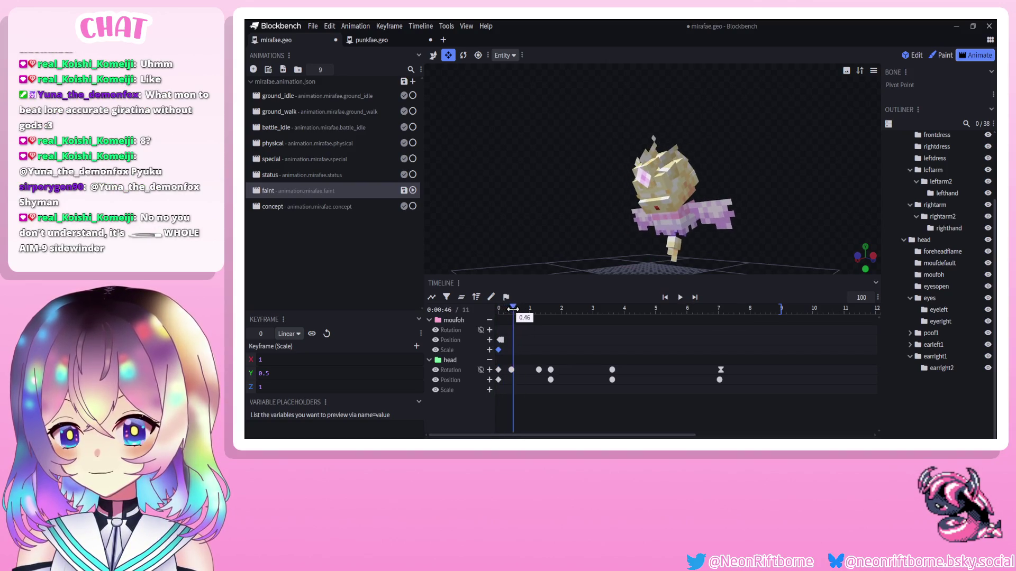
Key a left arm rotation pose at about 0.46 seconds.
click(703, 218)
mouse_move(722, 263)
mouse_down()
mouse_move(759, 238)
mouse_move(741, 236)
mouse_up()
click(463, 55)
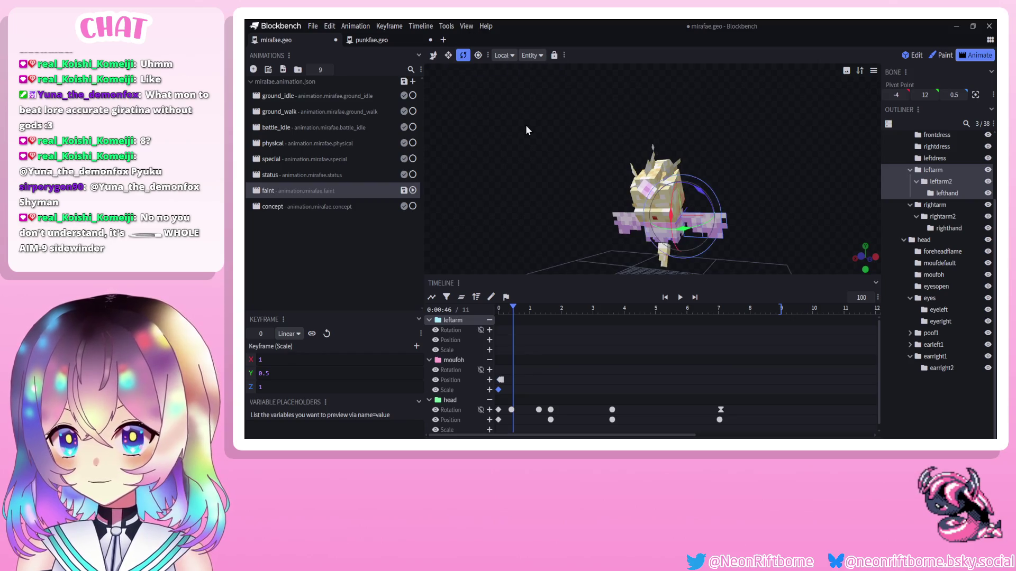
scroll(525, 127, up, 2)
drag(522, 86, 677, 222)
scroll(678, 222, up, 3)
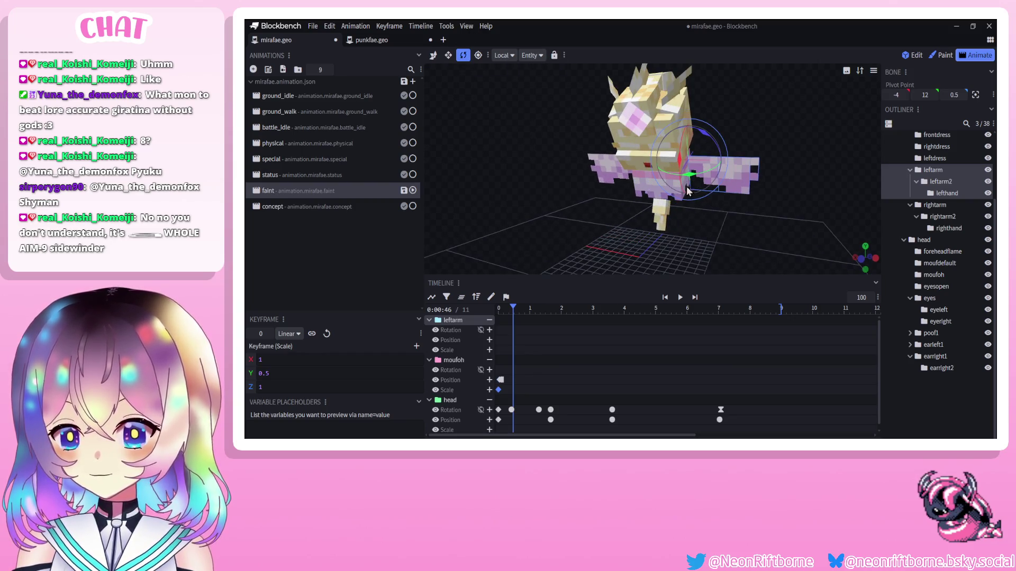
mouse_move(698, 182)
mouse_down()
mouse_move(608, 190)
mouse_move(659, 183)
mouse_up()
Key arm rotations at about 0.79 and 1.25 seconds.
click(609, 190)
mouse_move(513, 309)
mouse_down()
mouse_move(547, 309)
mouse_move(508, 309)
mouse_move(538, 308)
mouse_up()
mouse_move(587, 238)
mouse_down()
mouse_move(563, 111)
mouse_move(522, 127)
mouse_move(596, 160)
mouse_move(683, 123)
mouse_move(728, 118)
mouse_move(665, 123)
mouse_move(567, 266)
mouse_up()
click(683, 123)
Key left arm rotations through 1.71 and 2.17 s, reaching Y -67.5 at 2.42 s.
drag(537, 307, 567, 310)
mouse_move(611, 184)
mouse_down()
mouse_move(656, 177)
mouse_move(669, 121)
mouse_up()
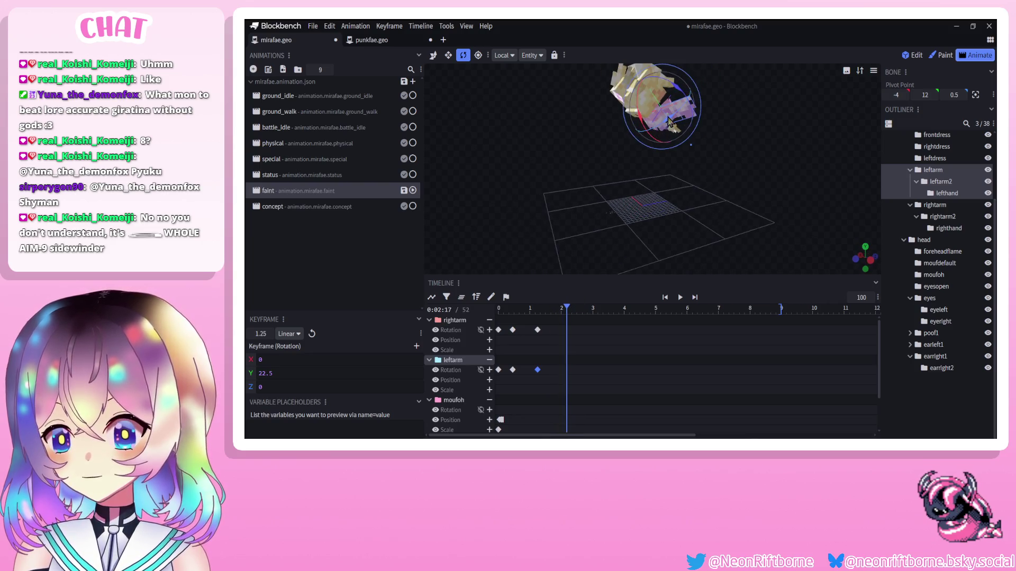
click(574, 312)
drag(595, 199, 617, 227)
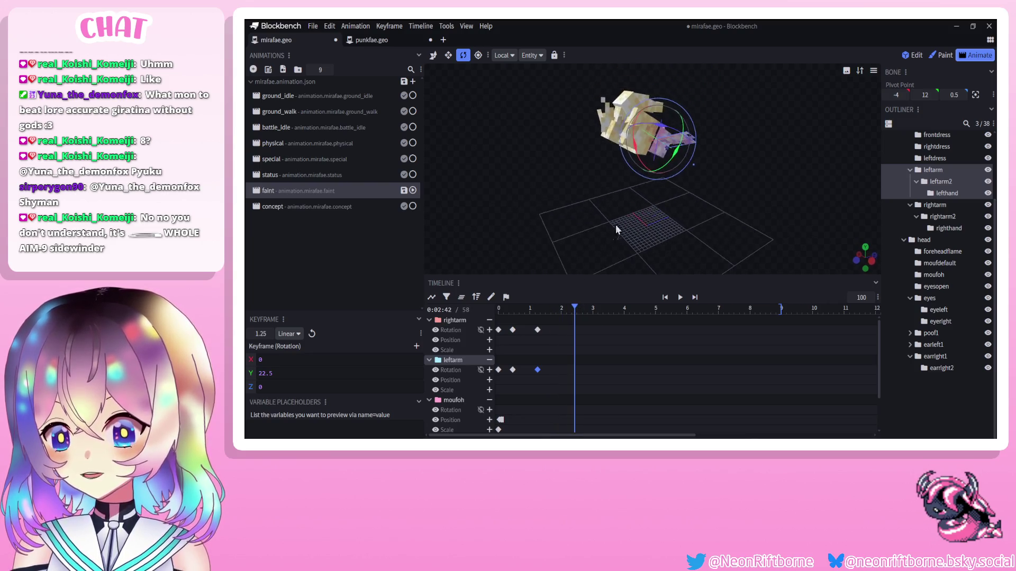
scroll(676, 147, up, 3)
mouse_move(675, 143)
mouse_down()
mouse_move(599, 211)
mouse_move(700, 179)
mouse_move(654, 118)
mouse_move(698, 193)
mouse_move(735, 211)
mouse_move(672, 217)
mouse_move(658, 163)
mouse_move(629, 152)
mouse_up()
click(654, 117)
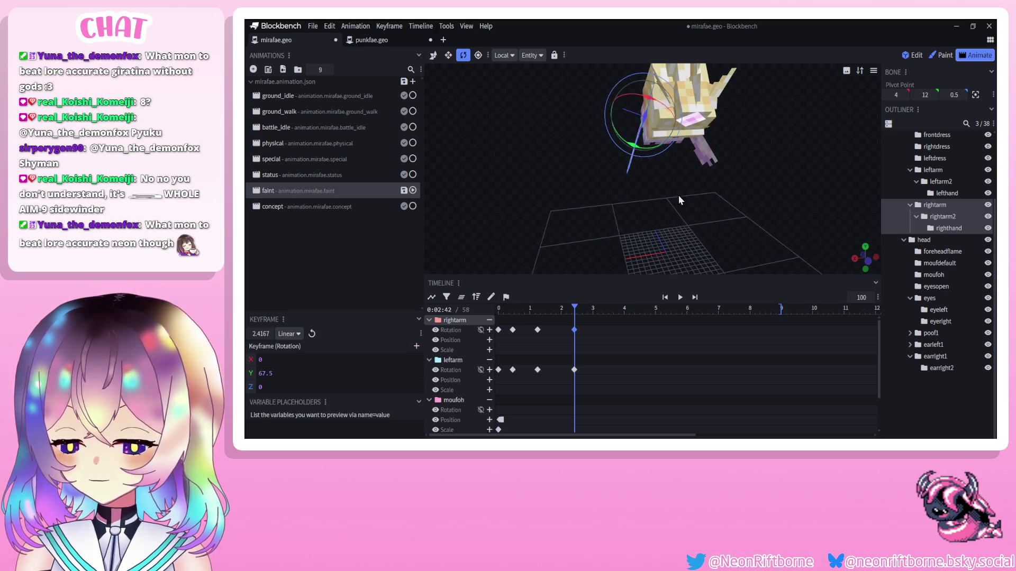
Key the right arm at Y 67.5 and make the six arm rotation keyframes Smooth.
drag(678, 195, 619, 206)
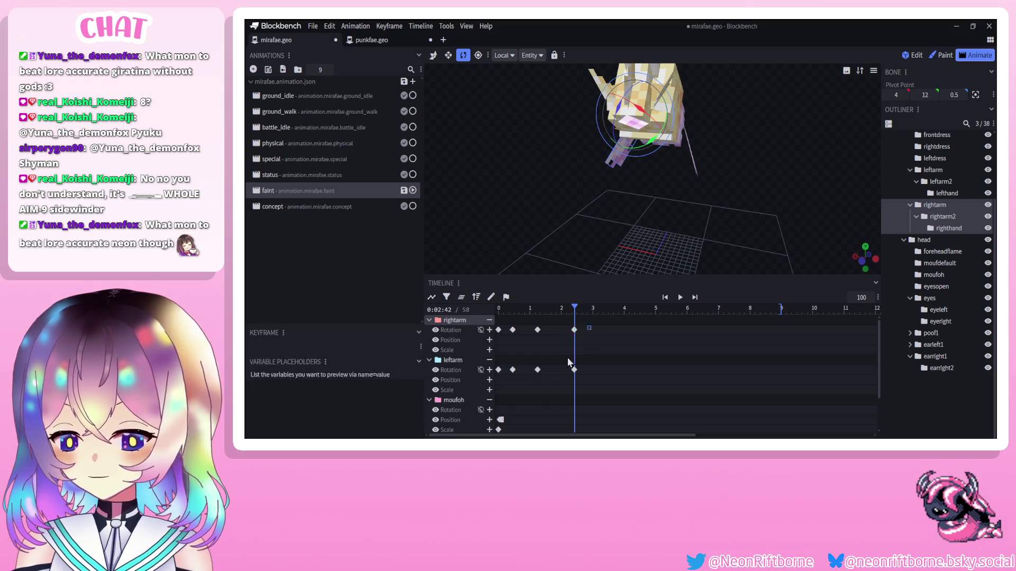
drag(592, 325, 504, 386)
right_click(512, 369)
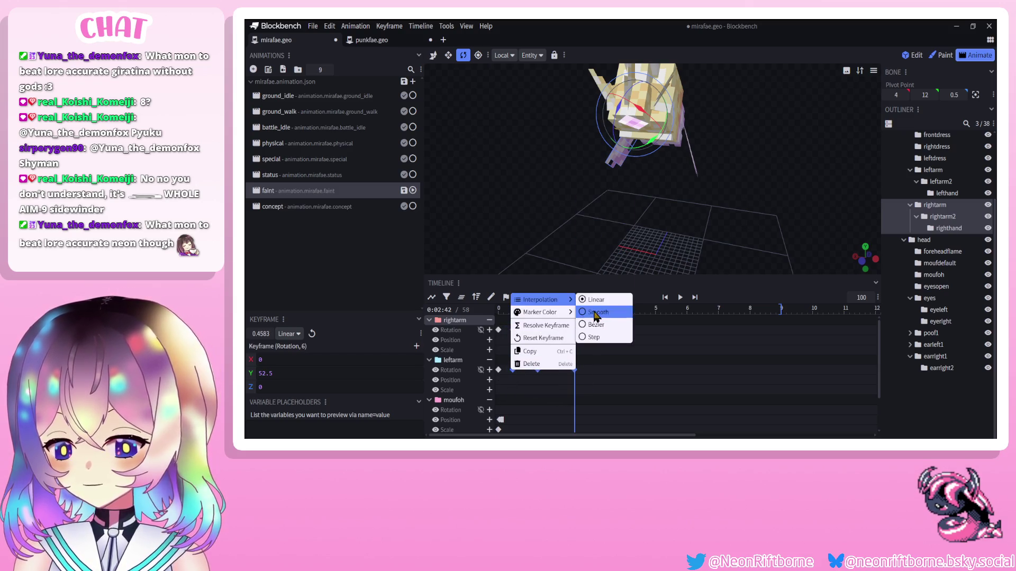
click(595, 313)
Preview the easing, then shift the last arm keyframes to 3.33 seconds and replay.
click(680, 297)
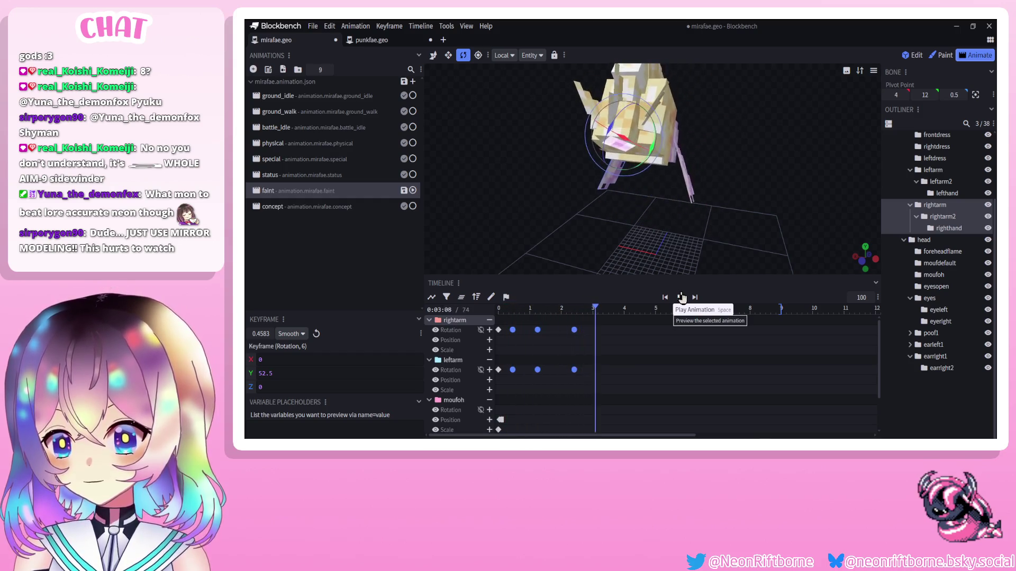
click(582, 336)
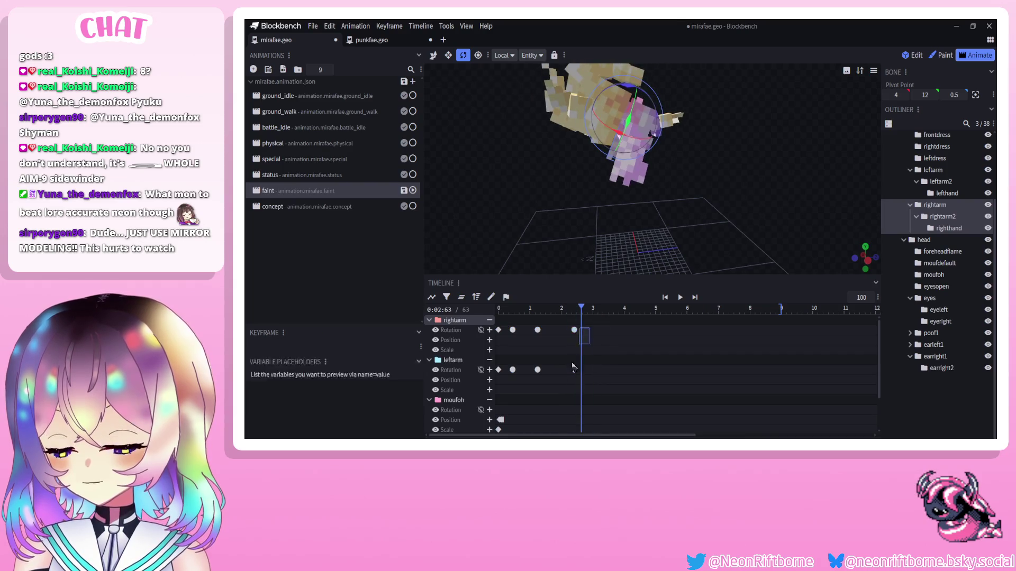
drag(574, 367, 603, 370)
click(680, 297)
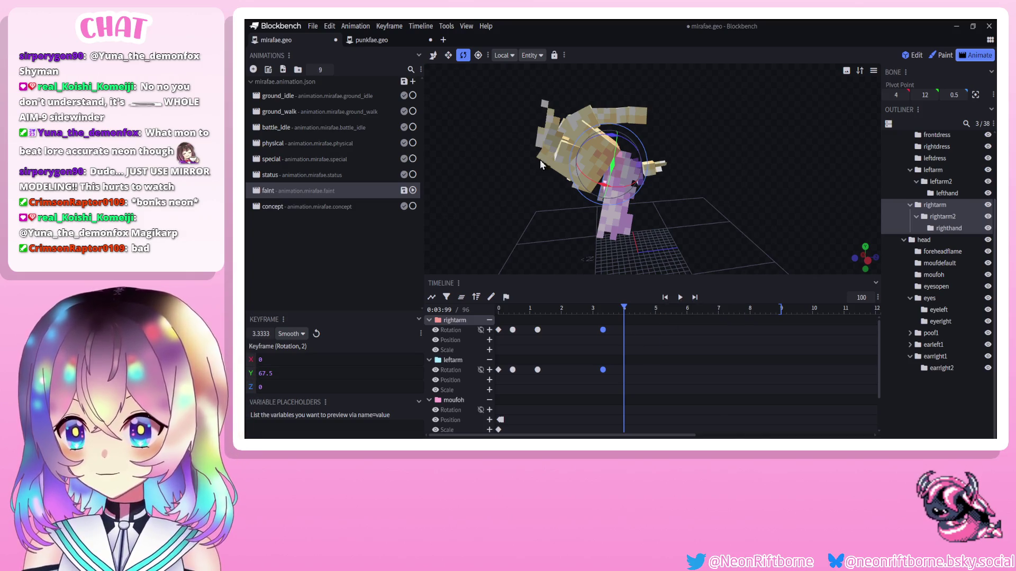
Key right arm and left arm rotations at 5.75 seconds.
mouse_move(540, 159)
mouse_down()
mouse_move(538, 208)
mouse_move(623, 197)
mouse_move(626, 205)
mouse_move(538, 210)
mouse_move(595, 214)
mouse_move(565, 234)
mouse_up()
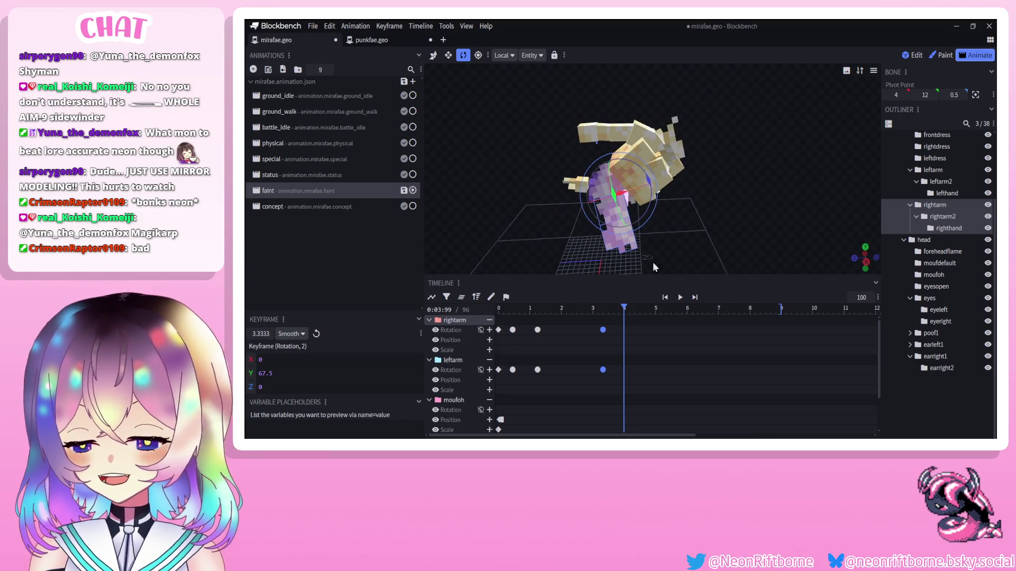
drag(648, 310, 679, 309)
mouse_move(641, 204)
mouse_down()
mouse_move(721, 185)
mouse_move(658, 231)
mouse_up()
click(682, 200)
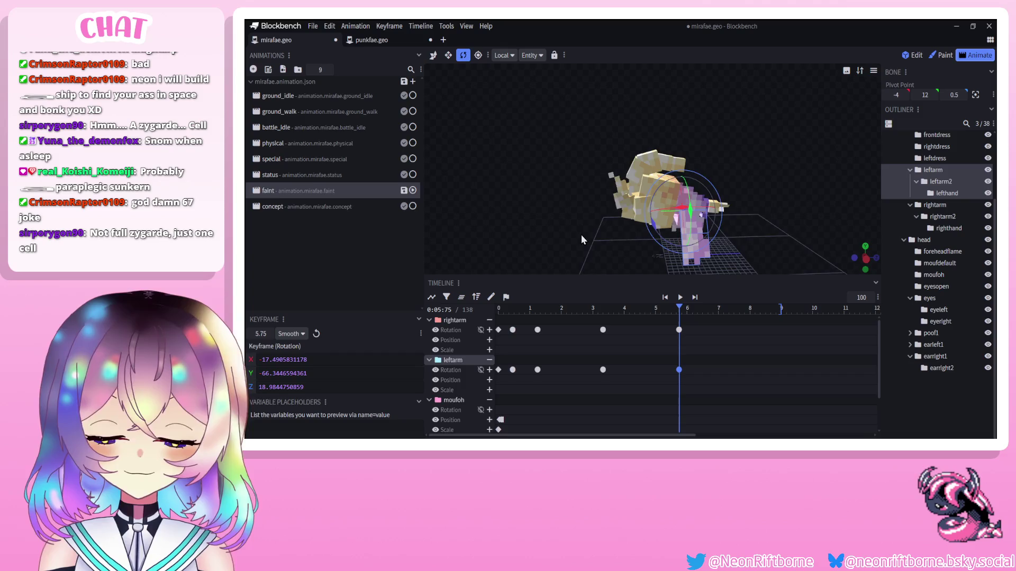
Scrub back toward 0.625 s and select leftarm2 for its rotation key.
mouse_move(581, 234)
mouse_down()
mouse_move(564, 202)
mouse_move(636, 153)
mouse_move(634, 222)
mouse_up()
mouse_move(635, 306)
mouse_down()
mouse_move(509, 306)
mouse_move(526, 306)
mouse_move(518, 306)
mouse_up()
mouse_move(550, 264)
mouse_down()
mouse_move(592, 225)
mouse_move(564, 259)
mouse_up()
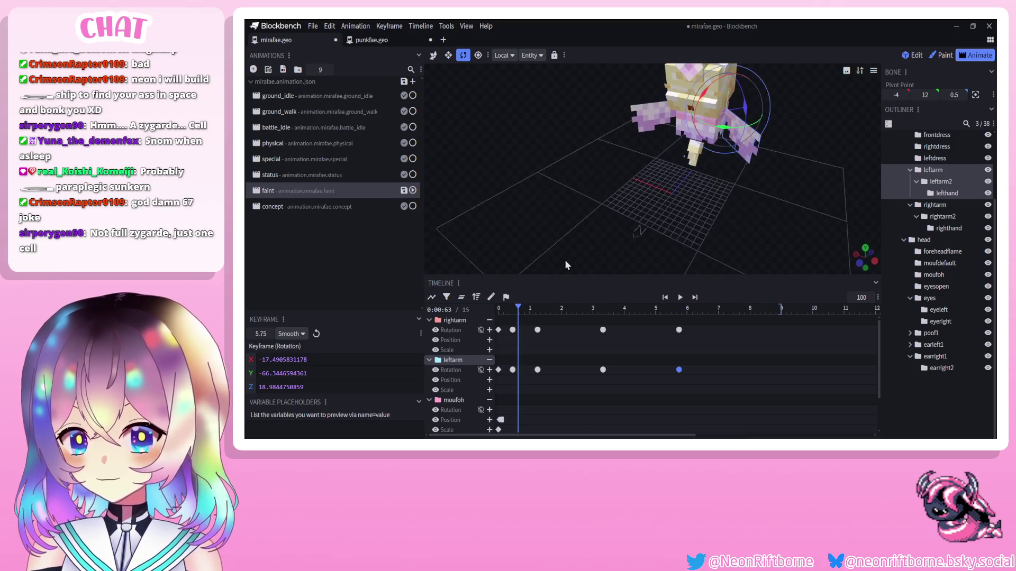
scroll(564, 259, up, 3)
mouse_move(668, 188)
mouse_down()
mouse_move(609, 247)
mouse_move(745, 220)
mouse_move(721, 231)
mouse_move(679, 174)
mouse_move(653, 177)
mouse_move(686, 205)
mouse_move(645, 187)
mouse_move(710, 193)
mouse_up()
scroll(718, 224, up, 3)
Key a mirrored rotation pose on the rightarm2 forearm.
click(625, 183)
click(710, 194)
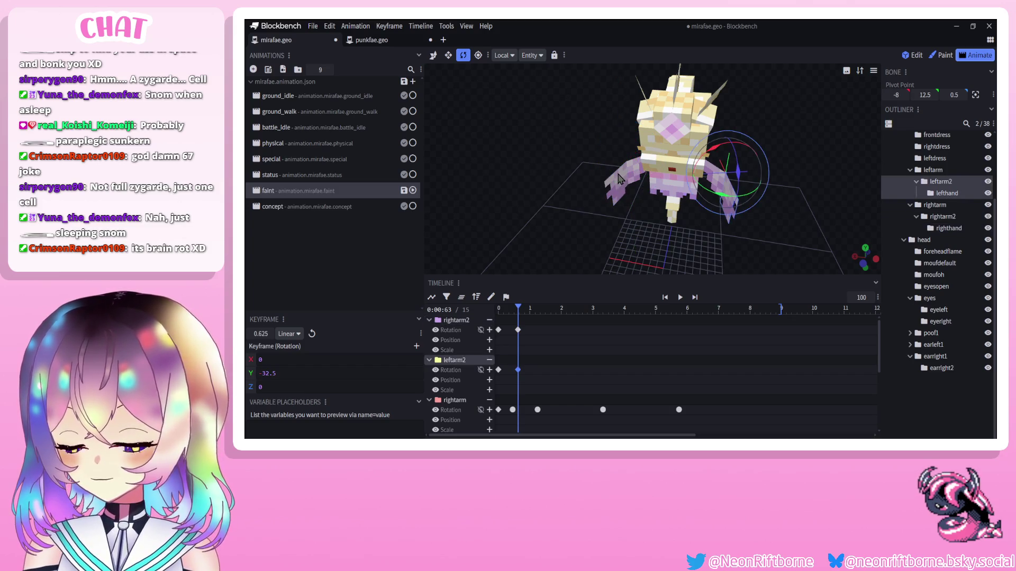
click(621, 179)
drag(627, 183, 633, 188)
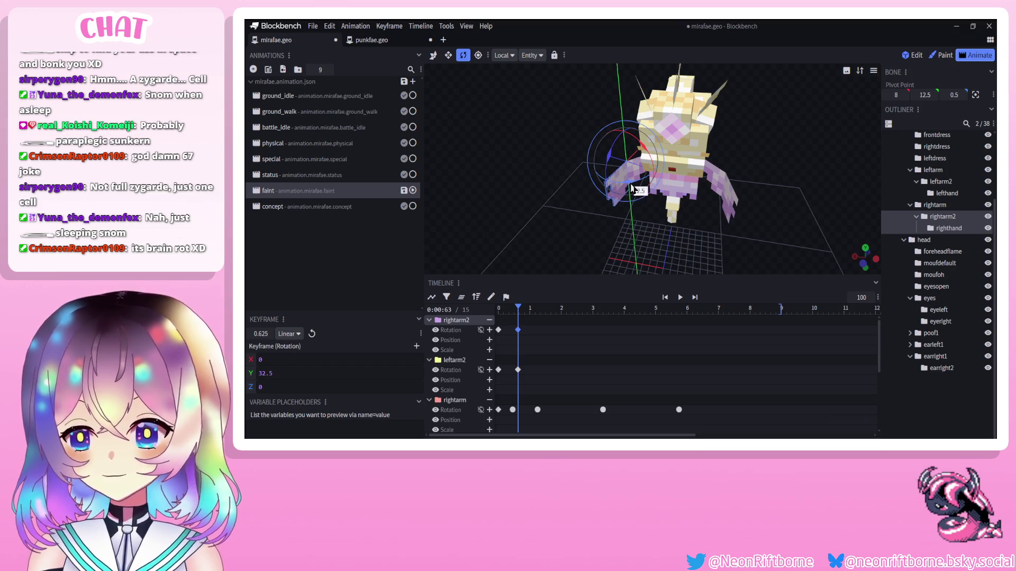
At 0.88 s, key lefthand at Y 25 and righthand at Y 22.5.
drag(531, 310, 525, 310)
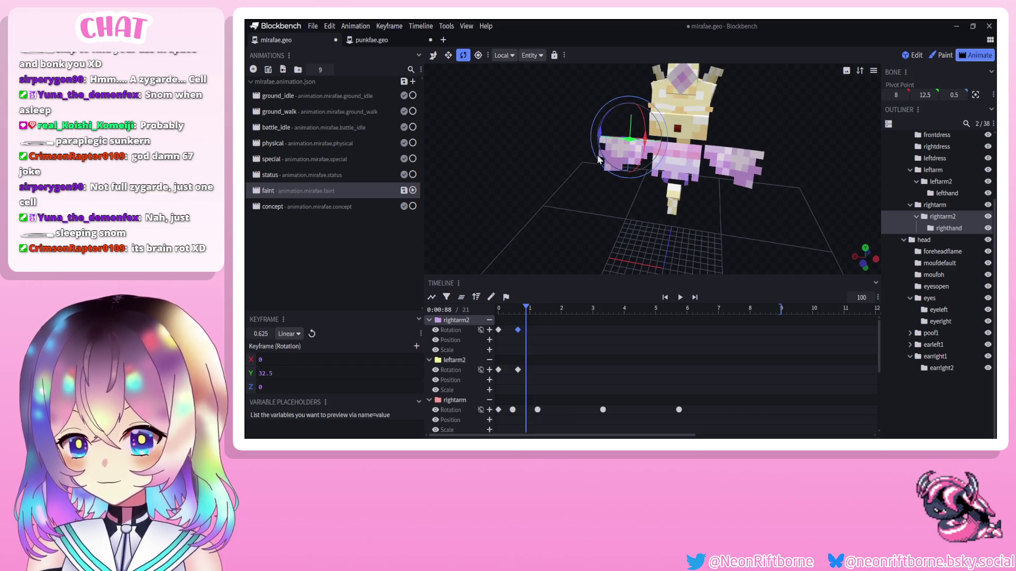
click(751, 177)
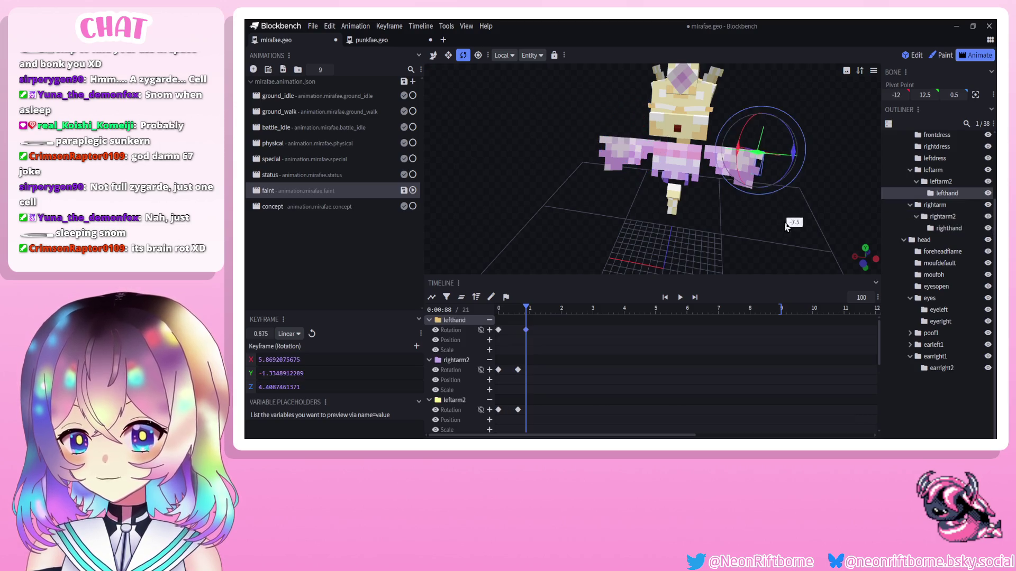
drag(781, 226, 778, 252)
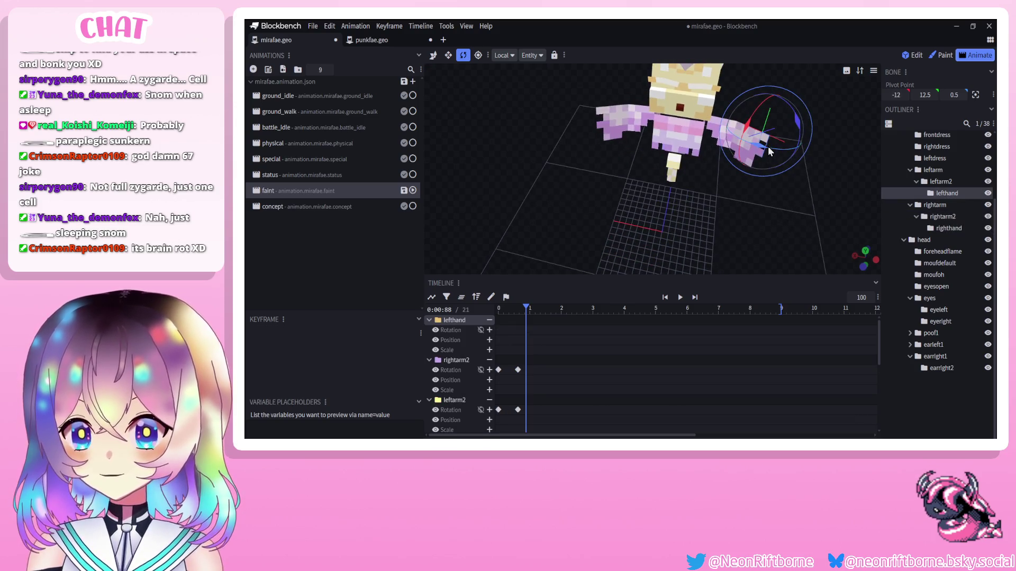
drag(767, 146, 750, 153)
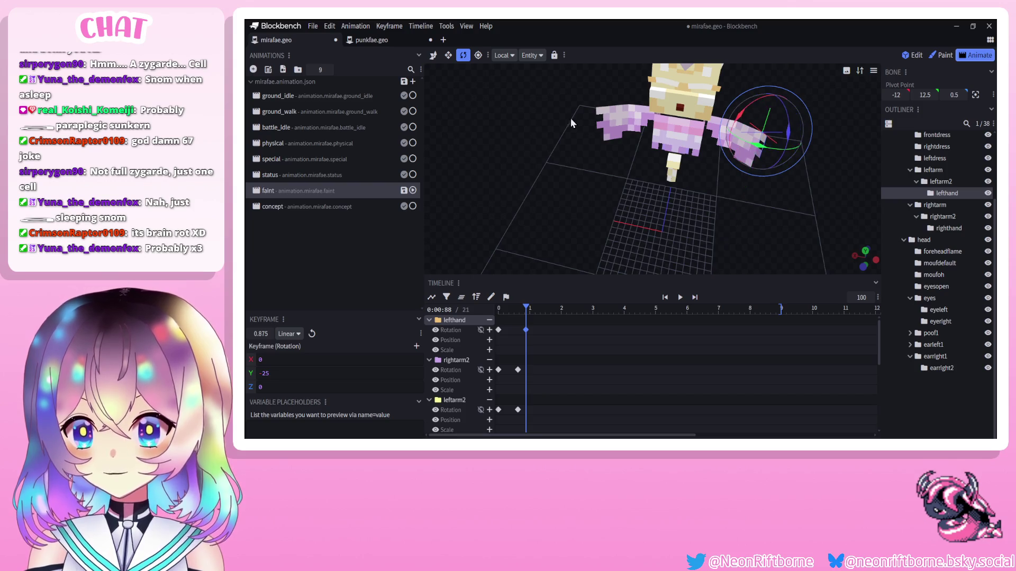
click(600, 117)
drag(607, 128, 617, 135)
scroll(544, 335, down, 2)
drag(540, 328, 512, 373)
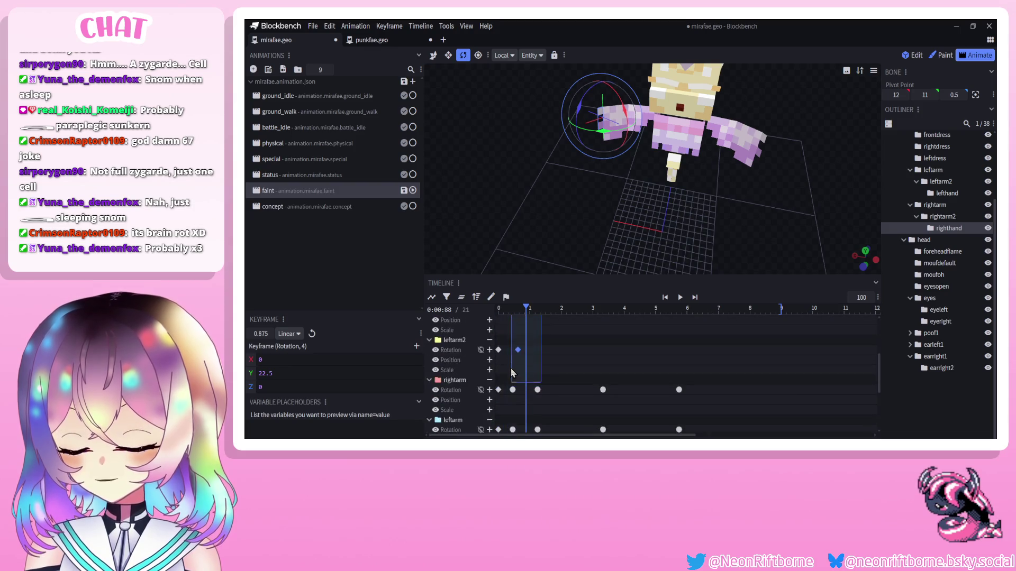
Set the chosen early arm and hand keyframes to Smooth interpolation and preview the animation.
right_click(518, 350)
mouse_move(550, 368)
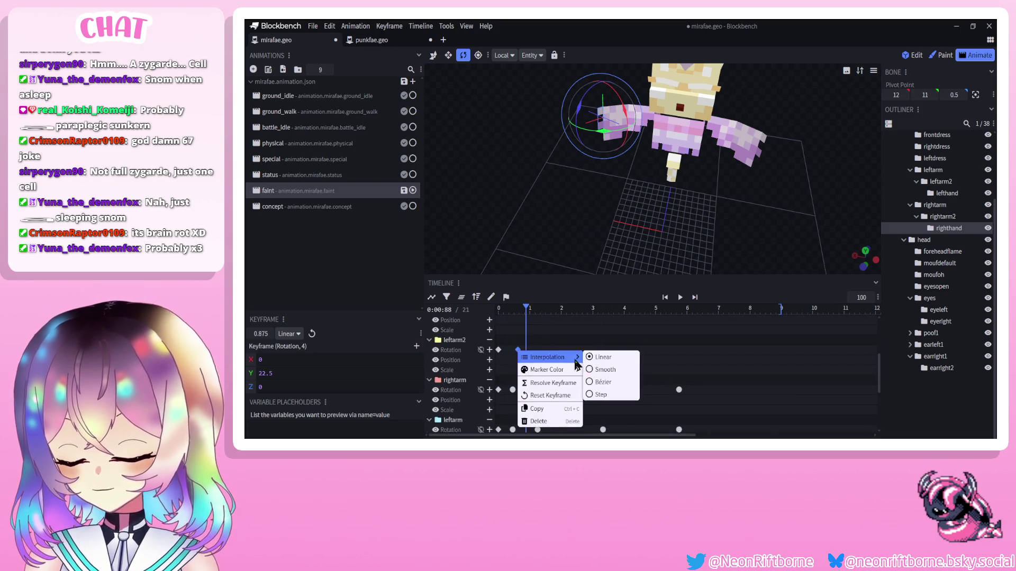
click(606, 364)
click(680, 297)
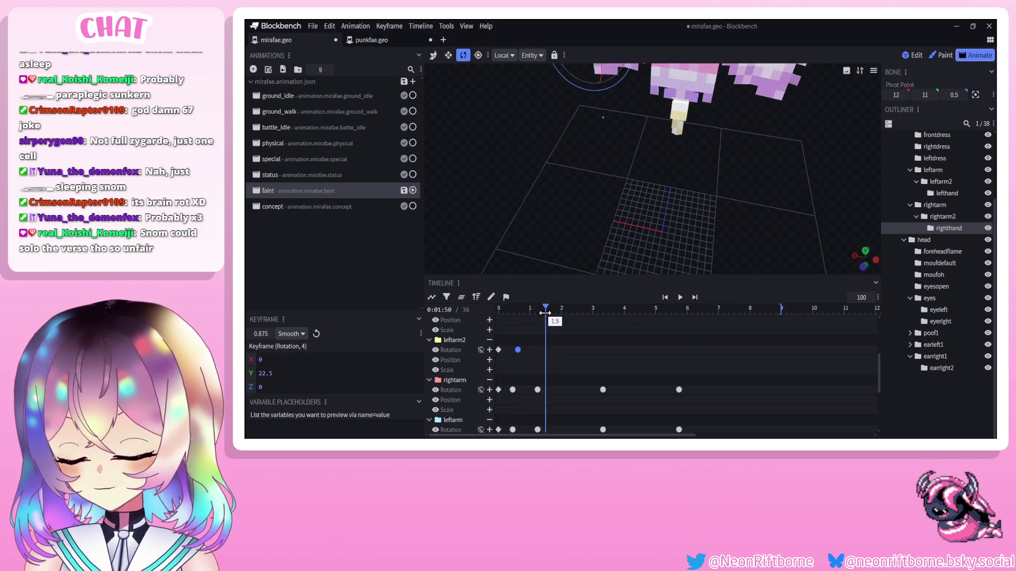
Key rightarm2 at Y 22.5 at 1.5 seconds, then select leftarm2.
mouse_move(579, 176)
mouse_down()
mouse_move(671, 193)
mouse_move(560, 142)
mouse_move(575, 135)
mouse_move(580, 146)
mouse_up()
click(569, 159)
mouse_move(624, 169)
mouse_down()
mouse_move(727, 191)
mouse_move(785, 171)
mouse_move(650, 179)
mouse_move(646, 191)
mouse_move(672, 175)
mouse_move(481, 145)
mouse_move(601, 193)
mouse_move(760, 210)
mouse_move(615, 192)
mouse_move(770, 203)
mouse_up()
click(760, 211)
Key a lefthand Y rotation and shift its keyframe to about 1.79 s.
click(810, 230)
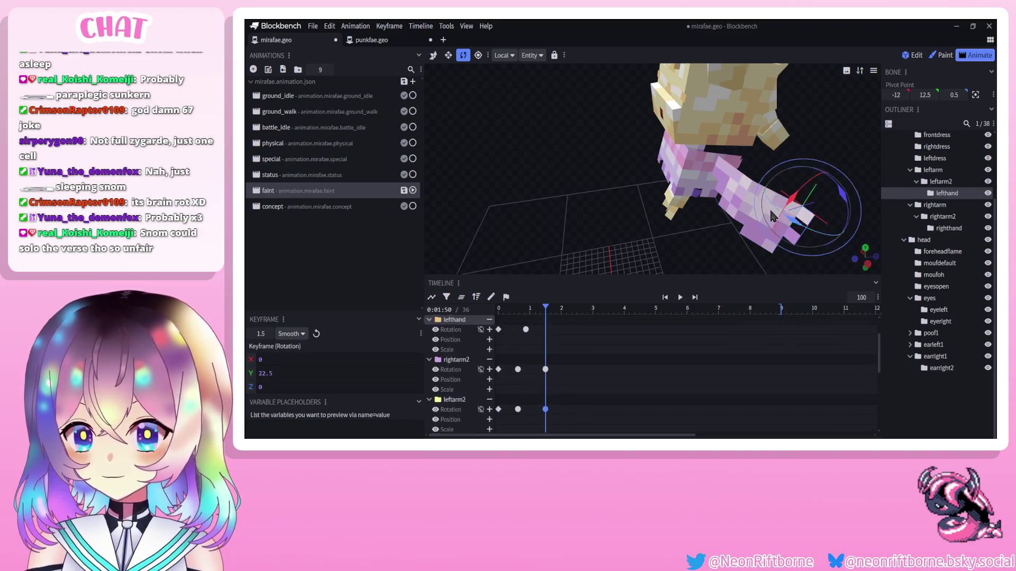
drag(812, 231, 805, 226)
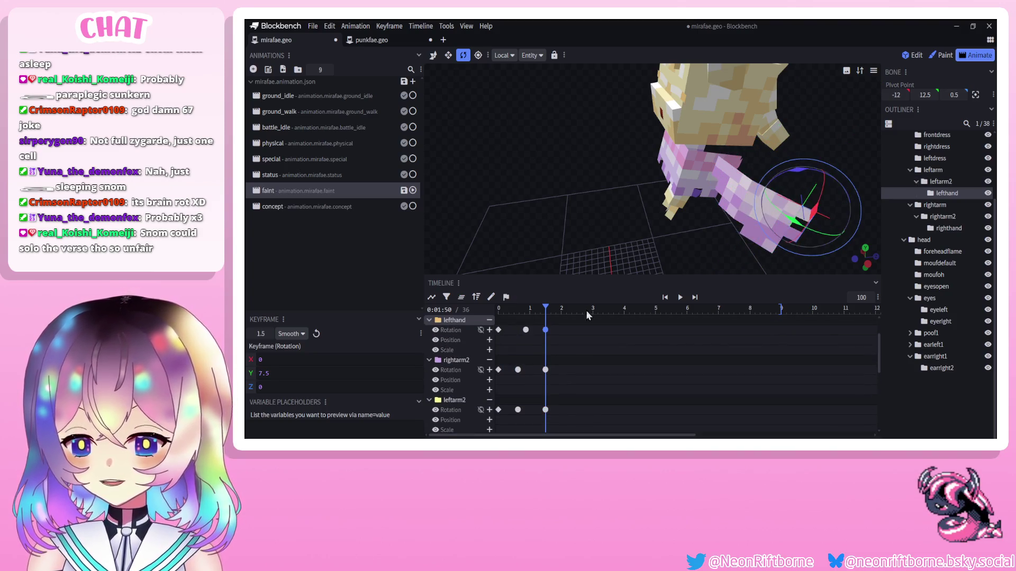
drag(546, 331, 556, 331)
click(555, 330)
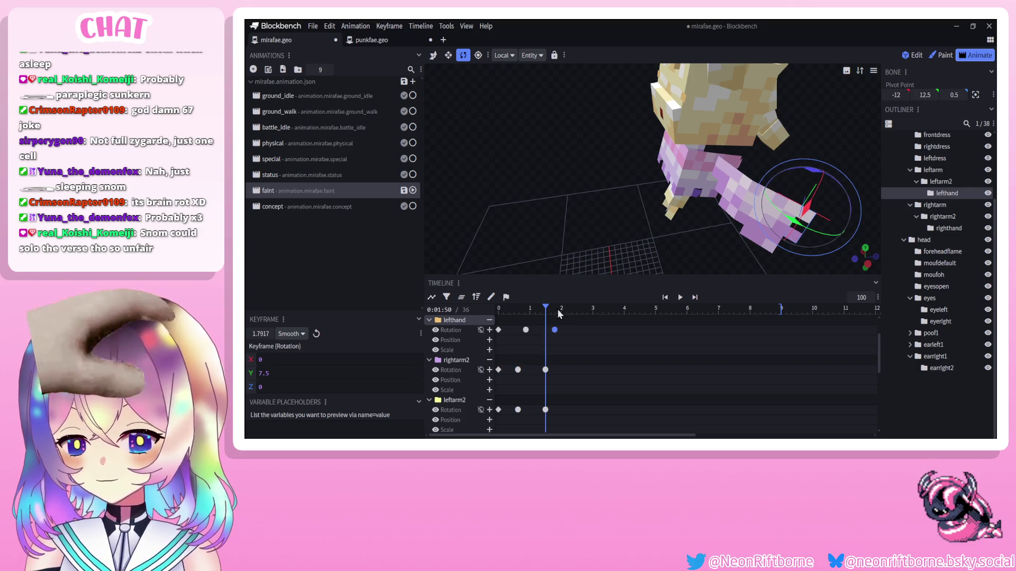
mouse_move(740, 238)
mouse_down()
mouse_move(684, 264)
mouse_move(649, 260)
mouse_up()
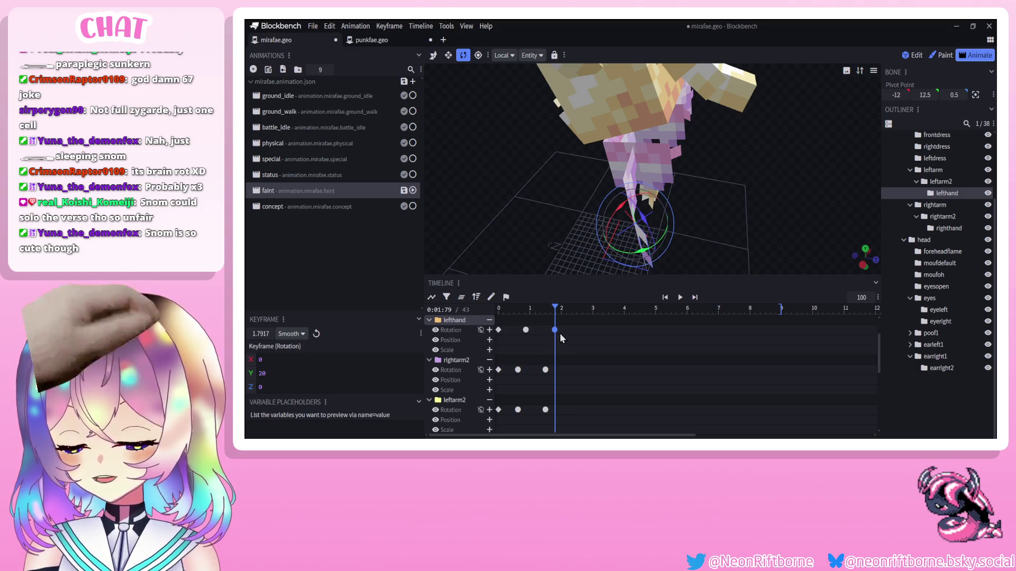
mouse_move(577, 216)
mouse_down()
mouse_move(633, 192)
mouse_move(627, 202)
mouse_move(602, 102)
mouse_move(561, 136)
mouse_move(579, 206)
mouse_move(609, 226)
mouse_move(626, 220)
mouse_move(612, 221)
mouse_up()
click(602, 101)
Select the lefthand and righthand keyframes at 1.79 s and preview the animation.
click(554, 369)
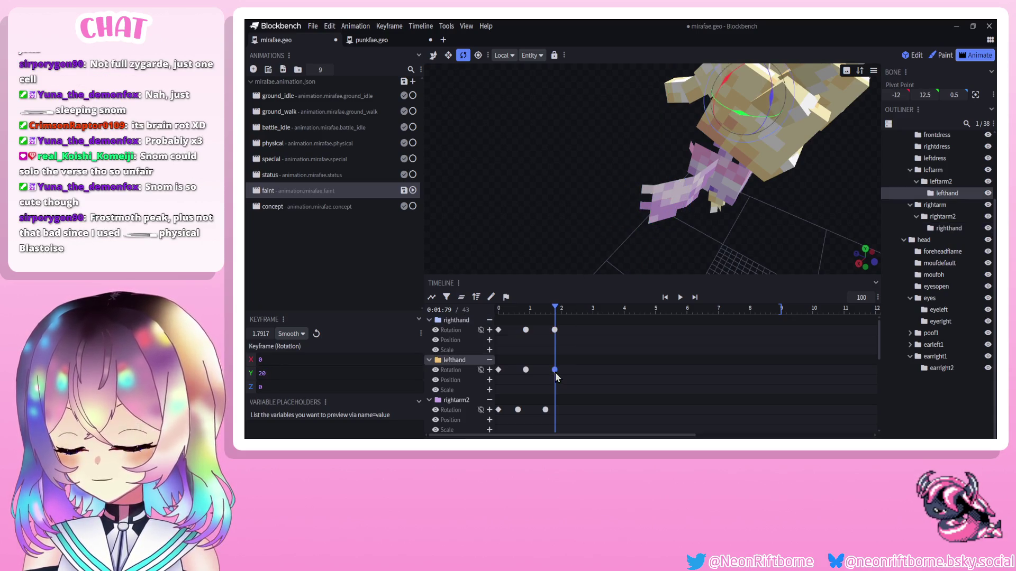
click(555, 330)
mouse_move(545, 238)
mouse_down()
mouse_move(523, 140)
mouse_move(509, 131)
mouse_move(524, 164)
mouse_move(514, 139)
mouse_move(534, 153)
mouse_up()
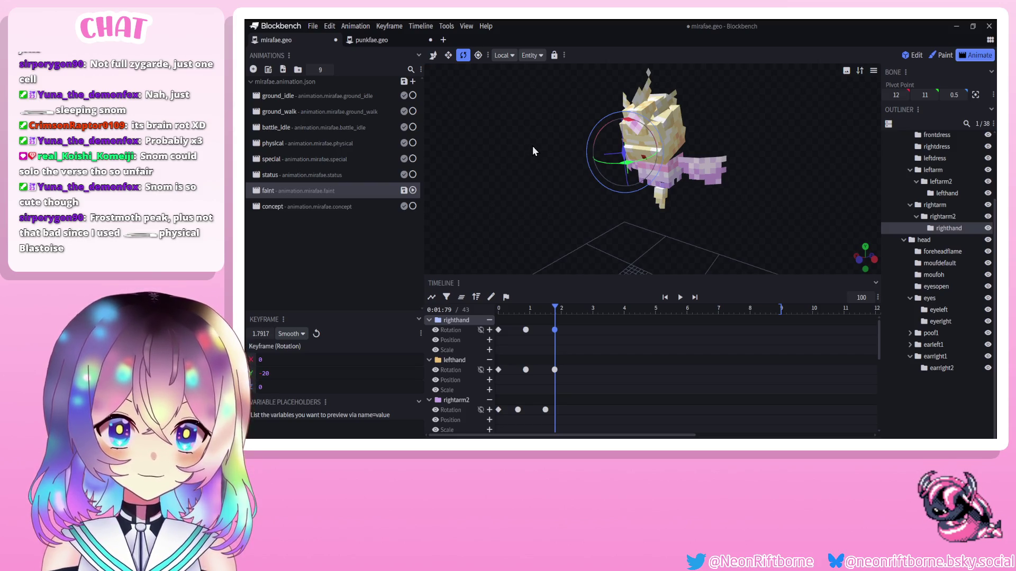
mouse_move(522, 160)
mouse_down()
mouse_move(557, 186)
mouse_move(567, 173)
mouse_move(595, 315)
mouse_up()
click(680, 298)
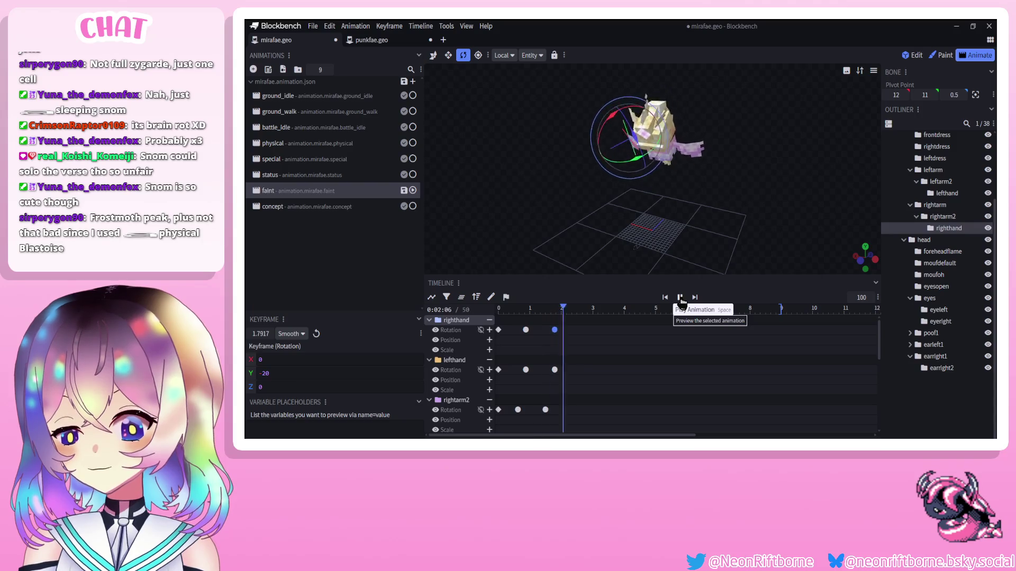
click(681, 298)
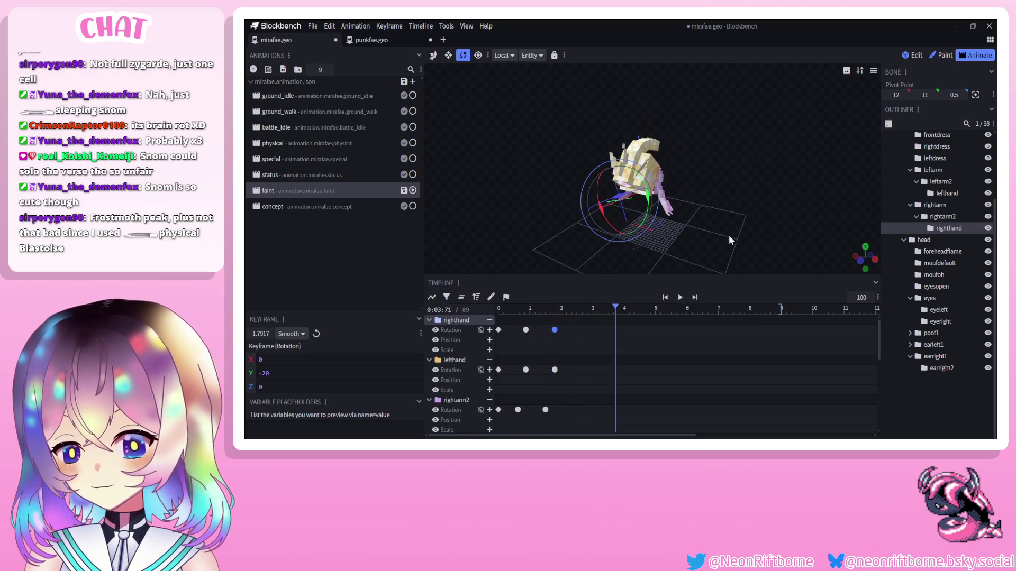
Pose the forearms with new rotation keyframes at 3.625 seconds.
scroll(601, 340, down, 3)
scroll(596, 345, down, 1)
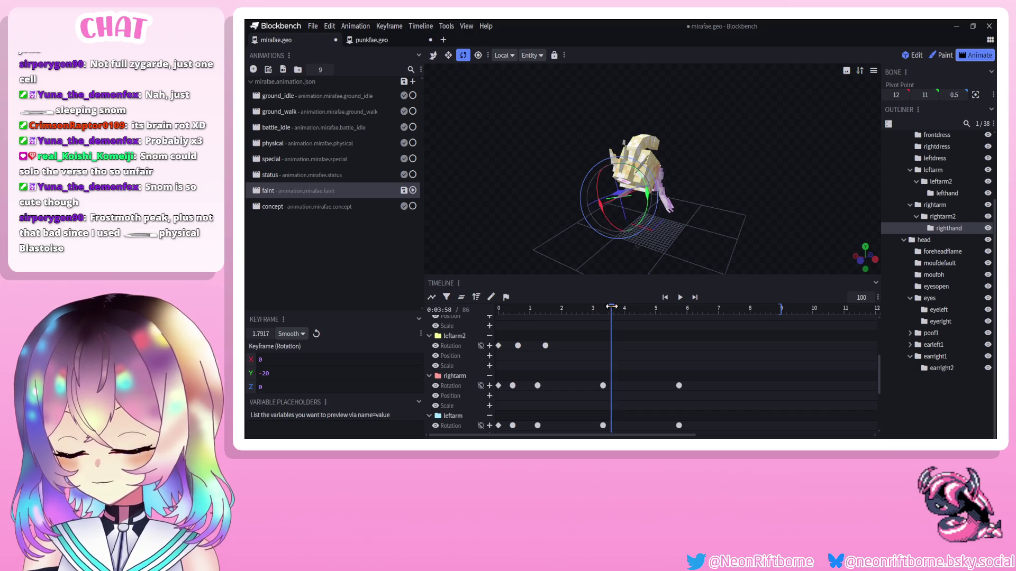
scroll(724, 189, up, 5)
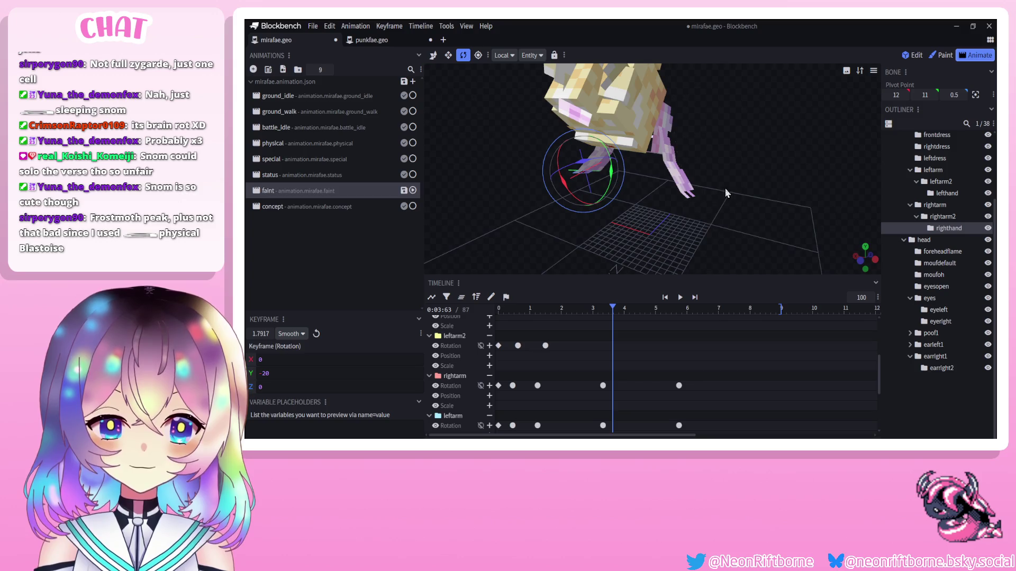
mouse_move(725, 189)
mouse_down()
mouse_move(735, 189)
mouse_move(701, 189)
mouse_move(686, 202)
mouse_up()
click(684, 193)
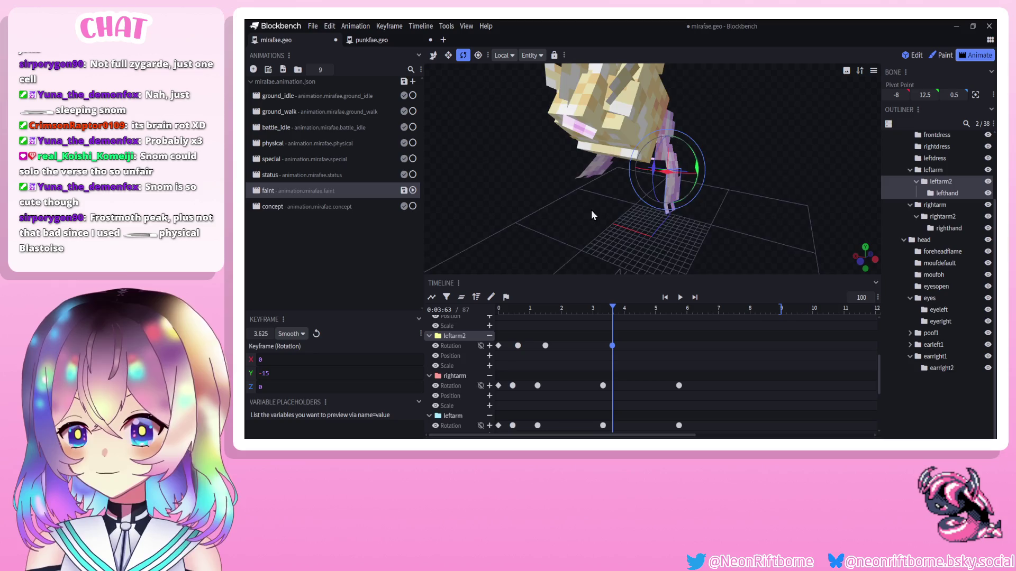
drag(591, 211, 599, 188)
click(622, 173)
drag(661, 162, 658, 146)
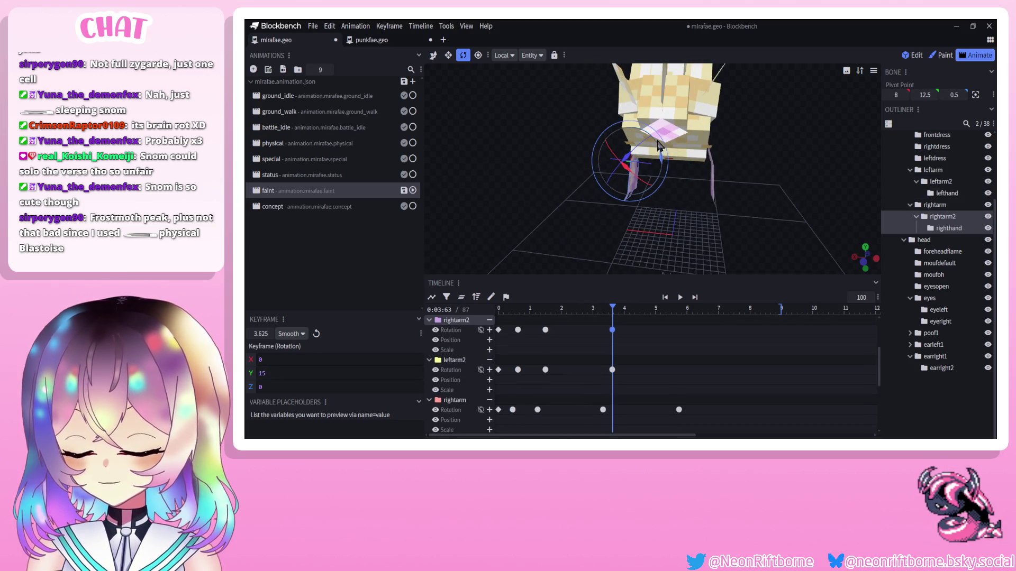
scroll(652, 202, up, 3)
drag(652, 202, 608, 229)
Key both hands at Y 10 at 3.83 s and play the animation back.
drag(607, 317, 619, 317)
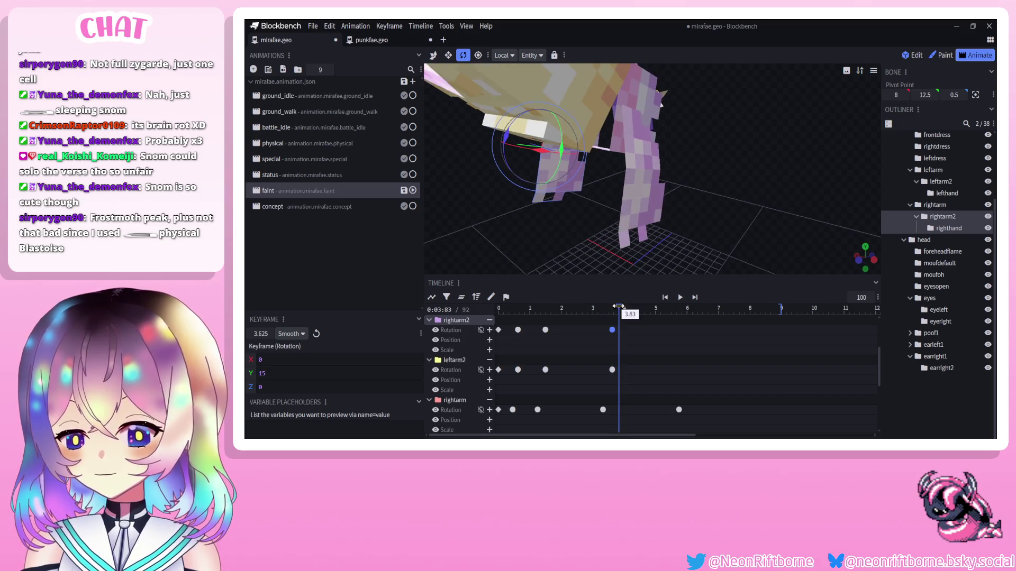
click(643, 225)
drag(643, 225, 646, 244)
mouse_move(609, 222)
mouse_down()
mouse_move(531, 192)
mouse_move(631, 217)
mouse_up()
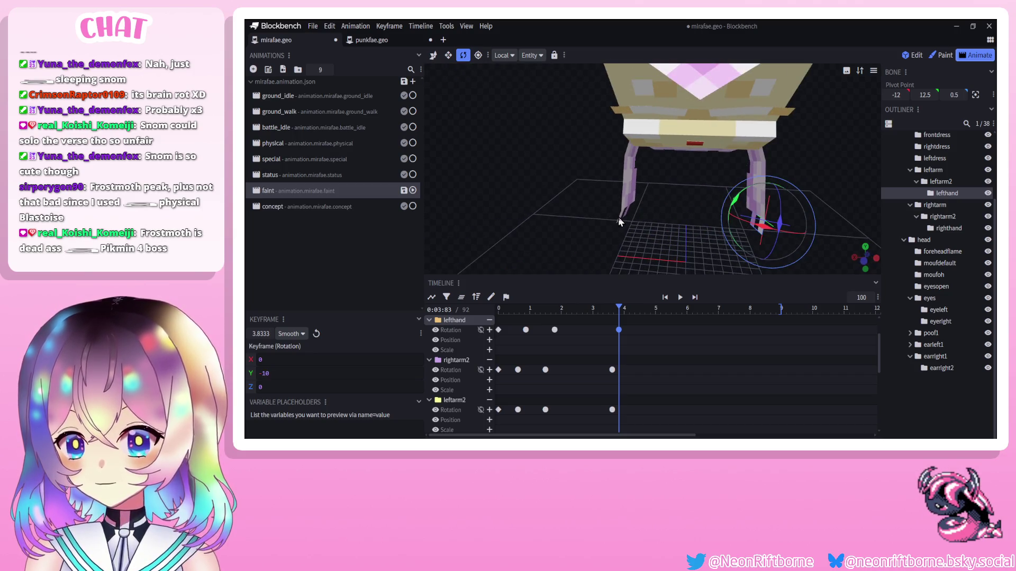
click(621, 217)
drag(650, 202, 649, 184)
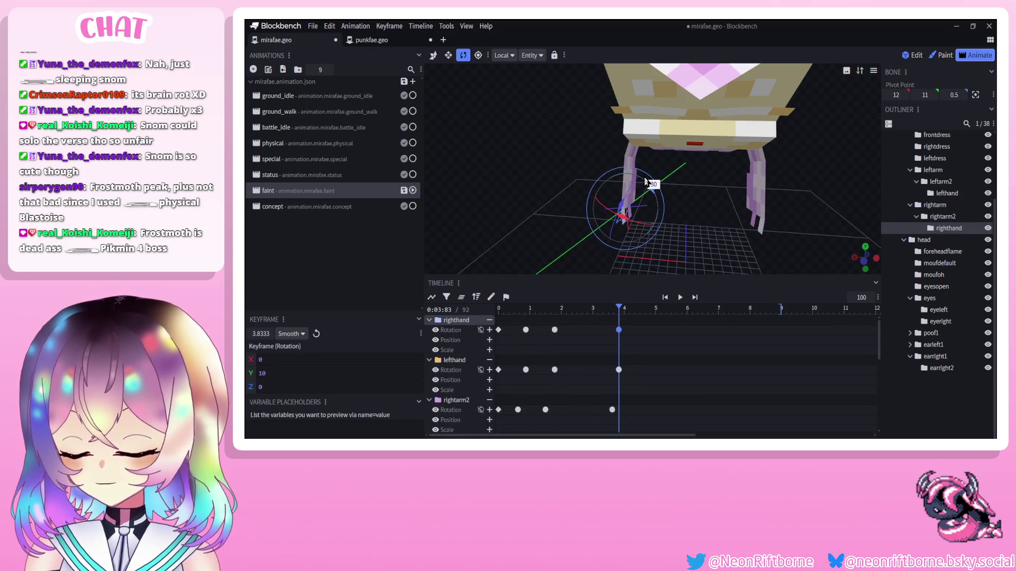
drag(532, 186, 547, 299)
scroll(598, 340, down, 2)
scroll(576, 364, down, 1)
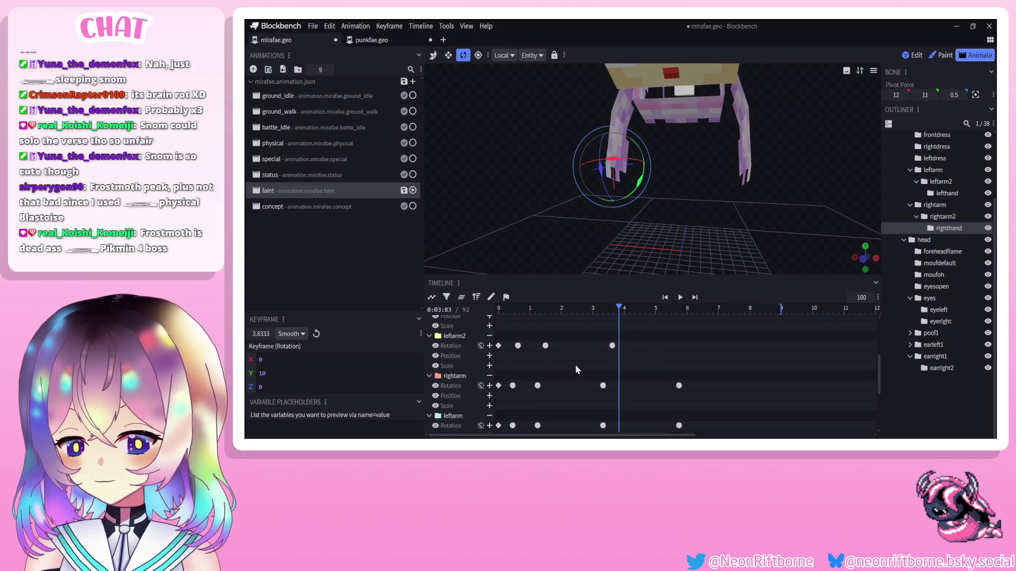
click(679, 298)
mouse_move(557, 226)
mouse_down()
mouse_move(528, 212)
mouse_move(510, 217)
mouse_move(540, 208)
mouse_move(482, 211)
mouse_up()
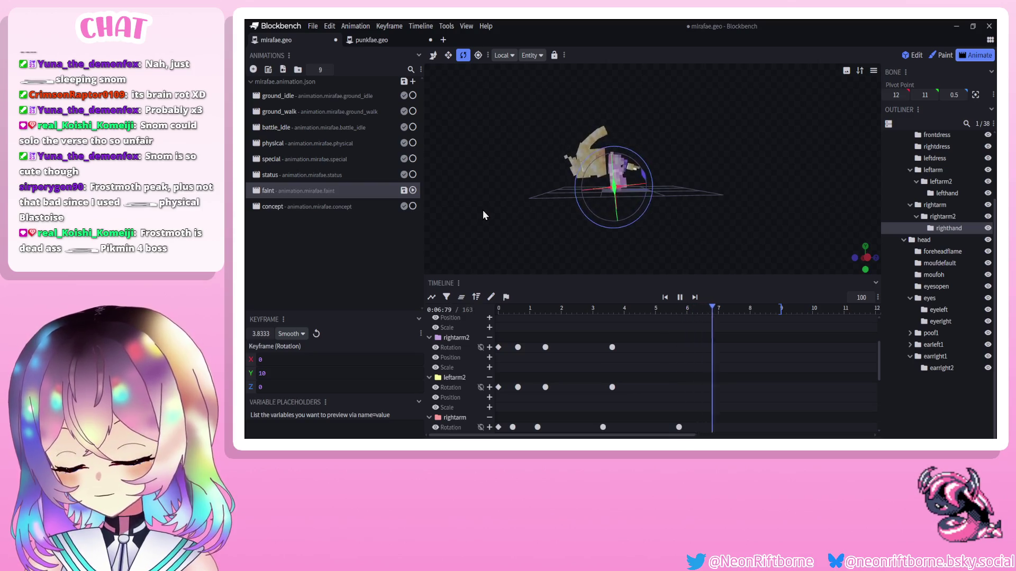
Save the faint animation's keyframe edits to mirafae.geo.json with Ctrl+S.
mouse_move(491, 208)
mouse_down()
mouse_move(569, 206)
mouse_move(560, 215)
mouse_up()
key(ctrl+s)
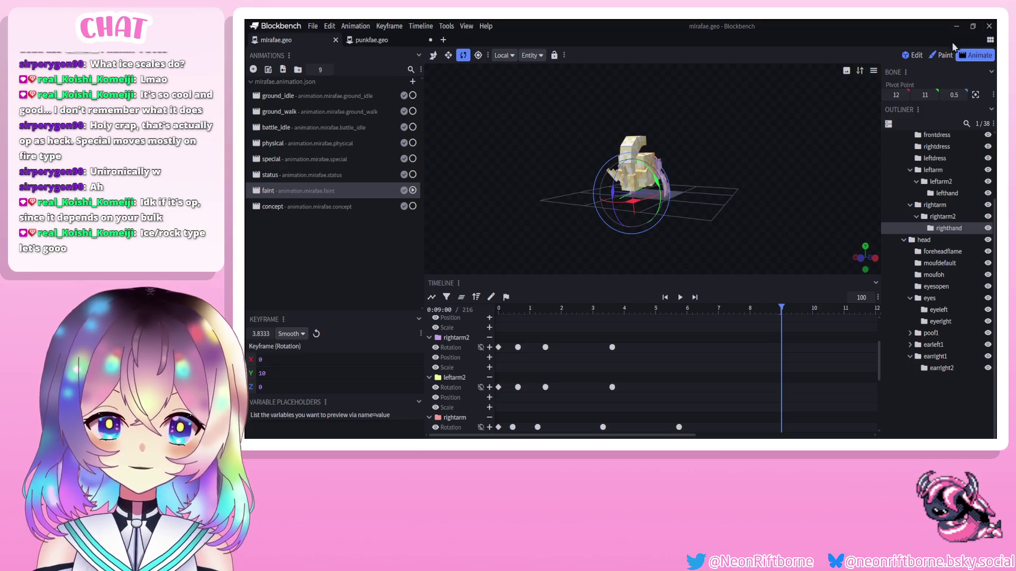
drag(786, 204, 748, 202)
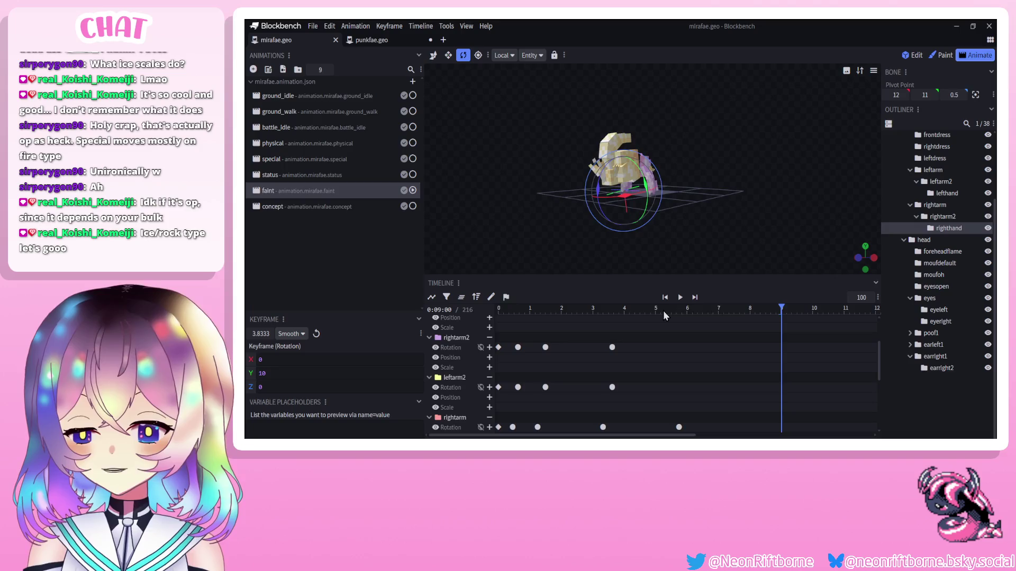
click(679, 297)
key(ctrl+s)
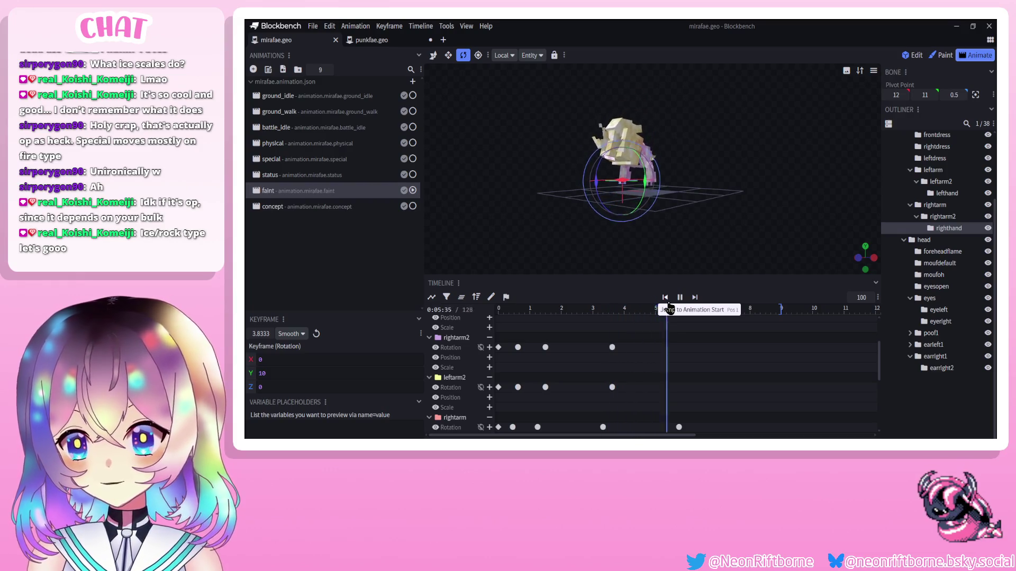
click(668, 302)
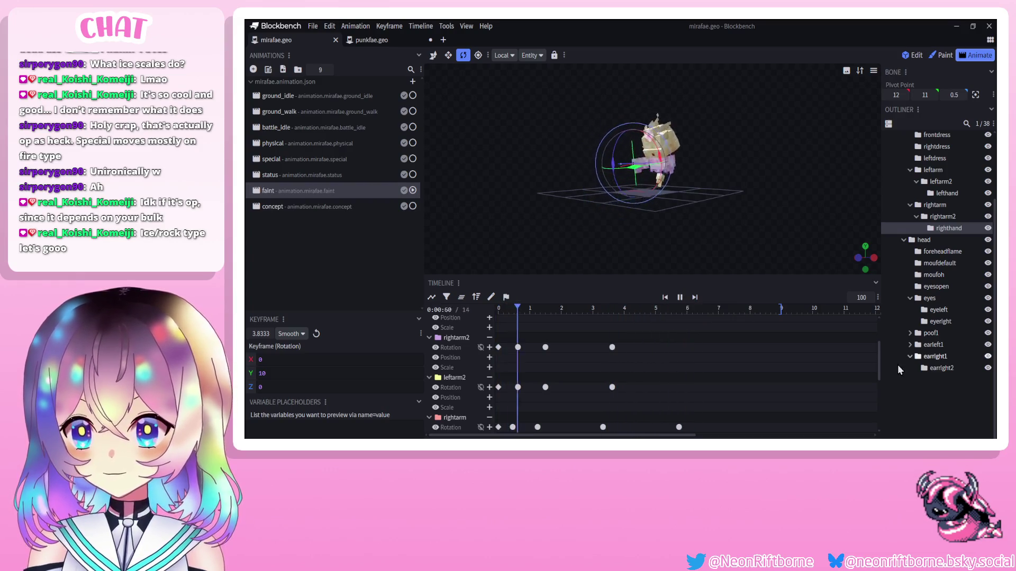
click(926, 400)
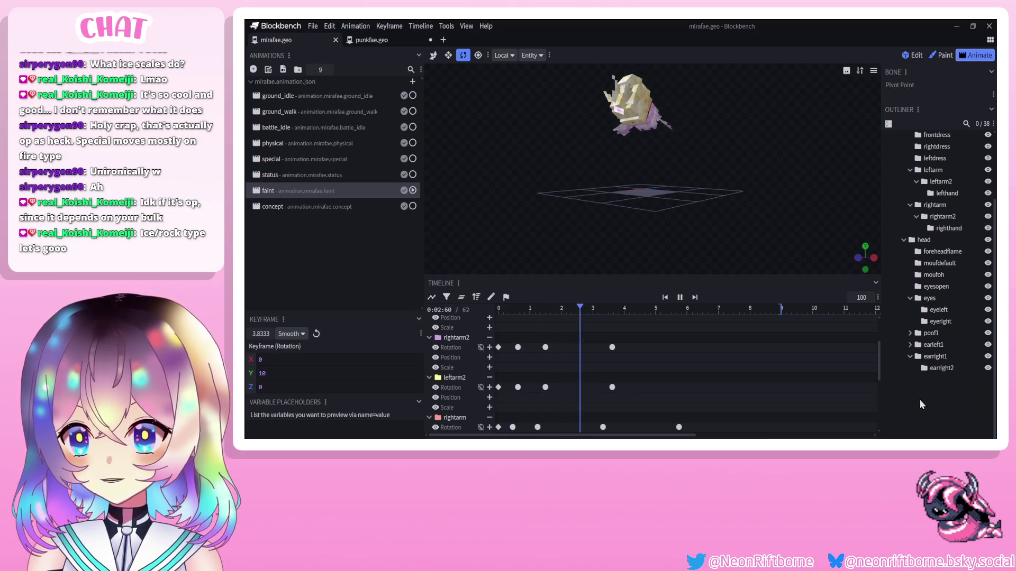
click(679, 297)
scroll(614, 239, up, 3)
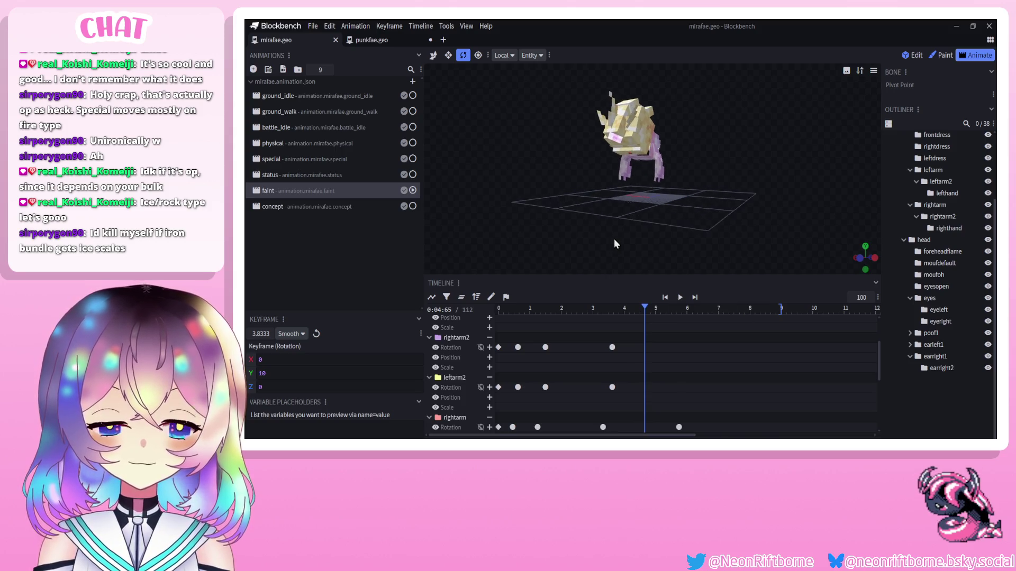
mouse_move(613, 239)
mouse_down()
mouse_move(667, 258)
mouse_move(598, 239)
mouse_up()
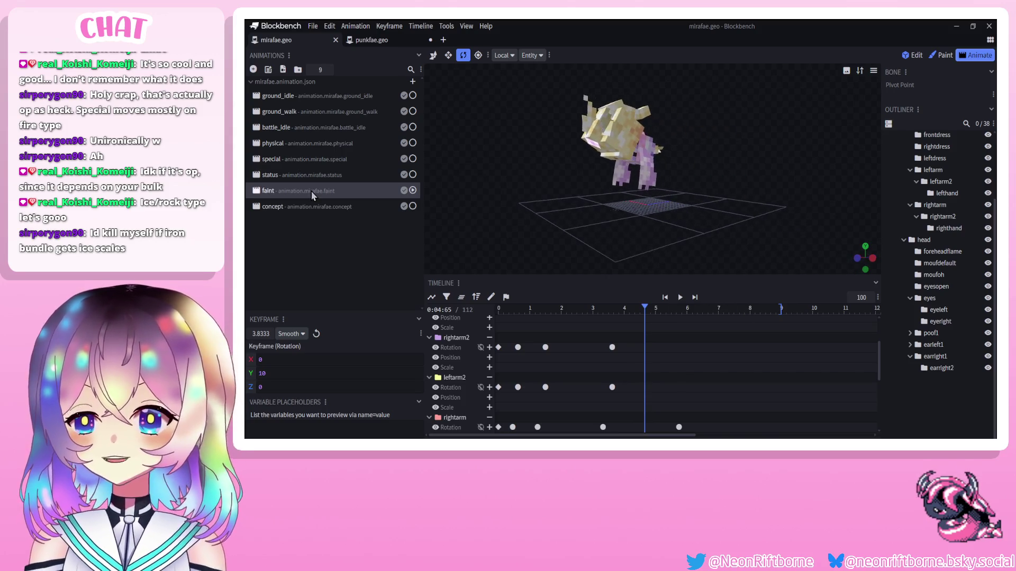
click(309, 208)
click(319, 191)
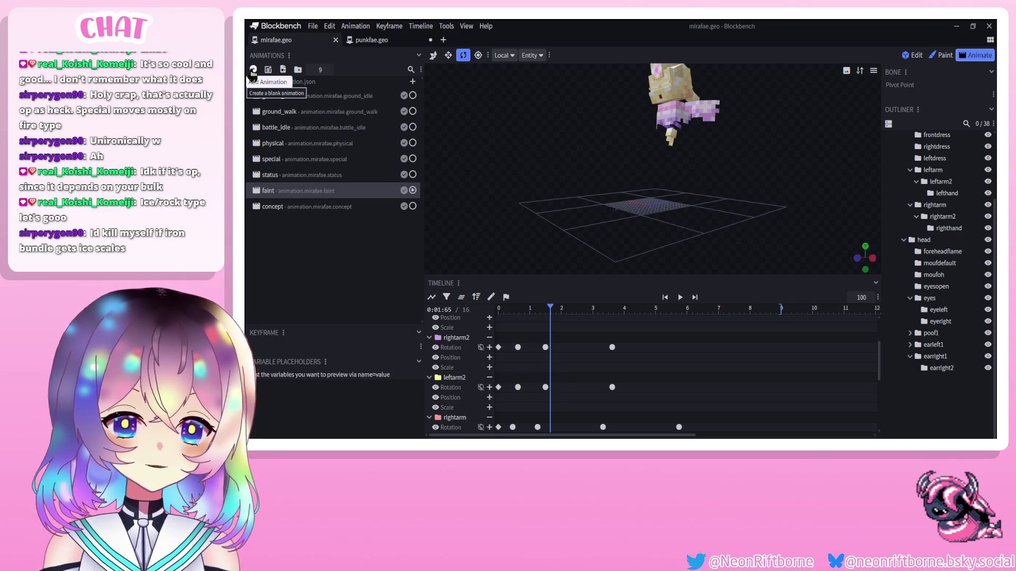
Create a new animation named animation.mirafae.recoil.
click(253, 70)
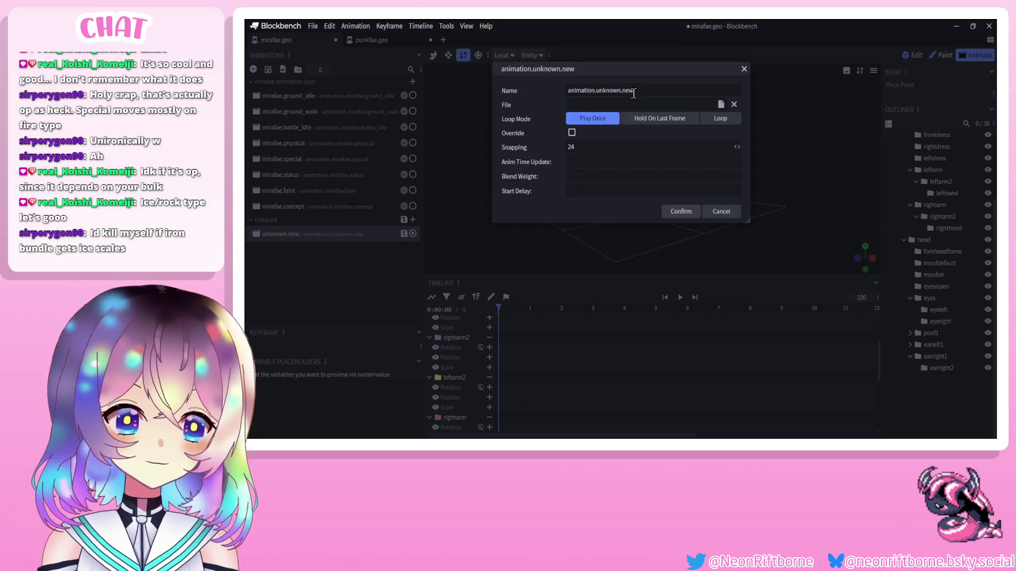
drag(636, 92, 599, 100)
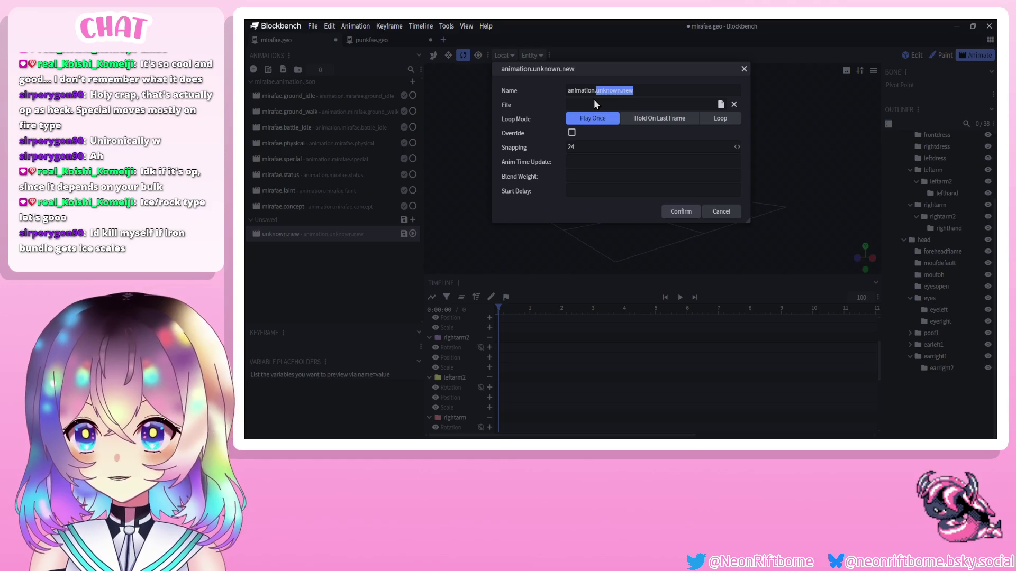
text(mir)
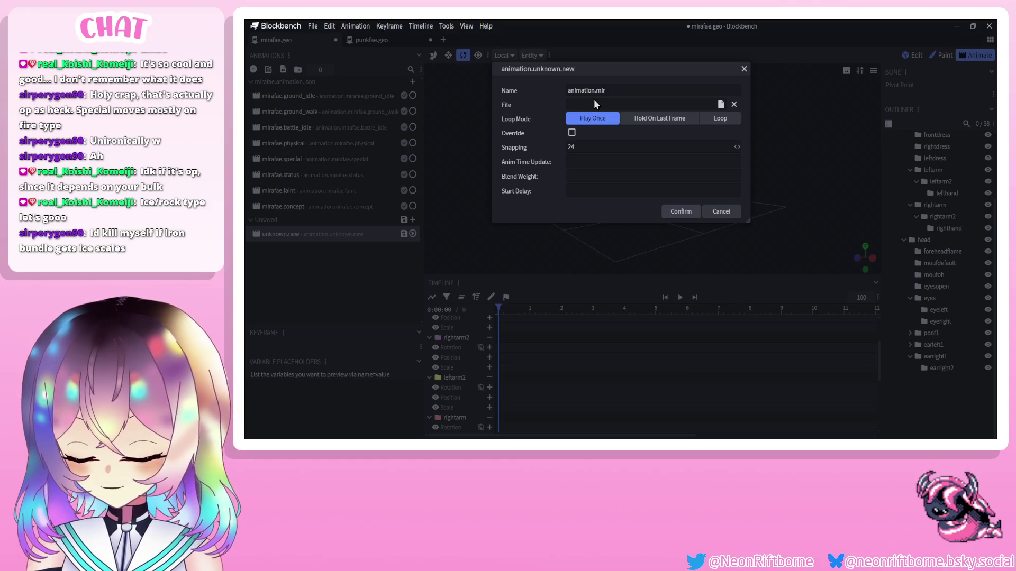
text(afae.)
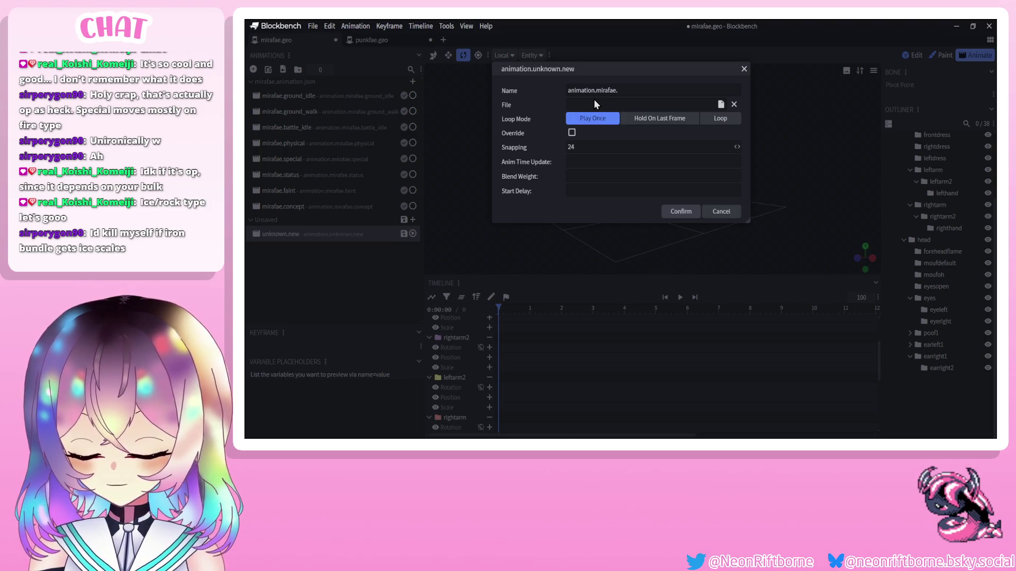
text(blin)
text(recoil)
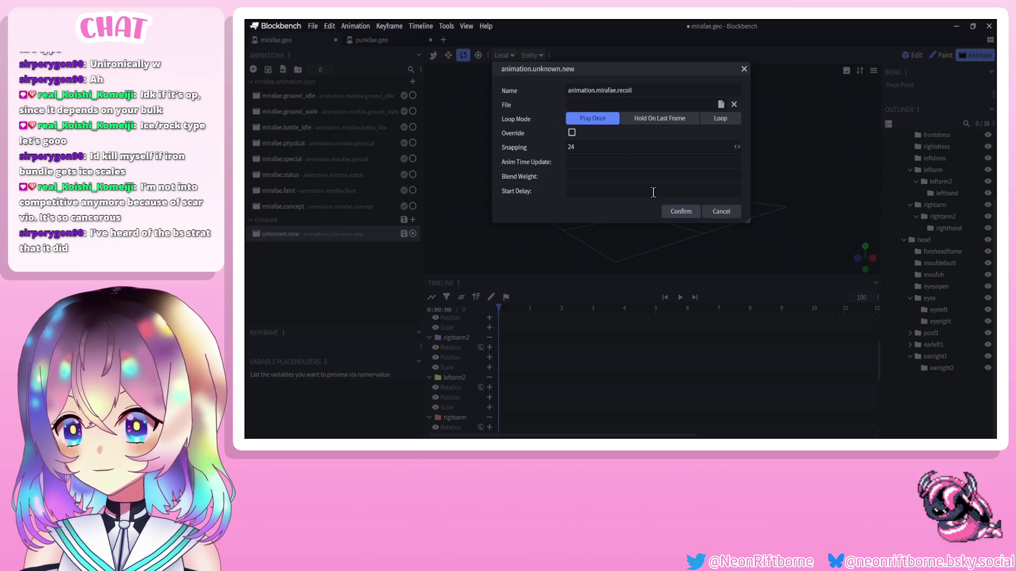
click(680, 212)
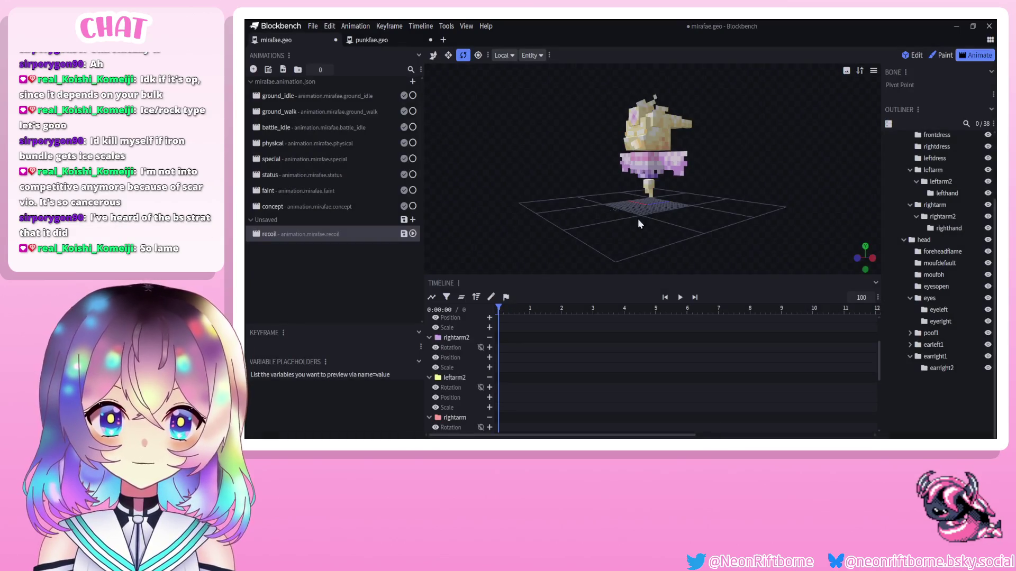
Move recoil to sit right after faint in the list and save the animation file.
mouse_move(588, 227)
mouse_down()
mouse_move(569, 222)
mouse_move(599, 223)
mouse_up()
scroll(599, 223, up, 3)
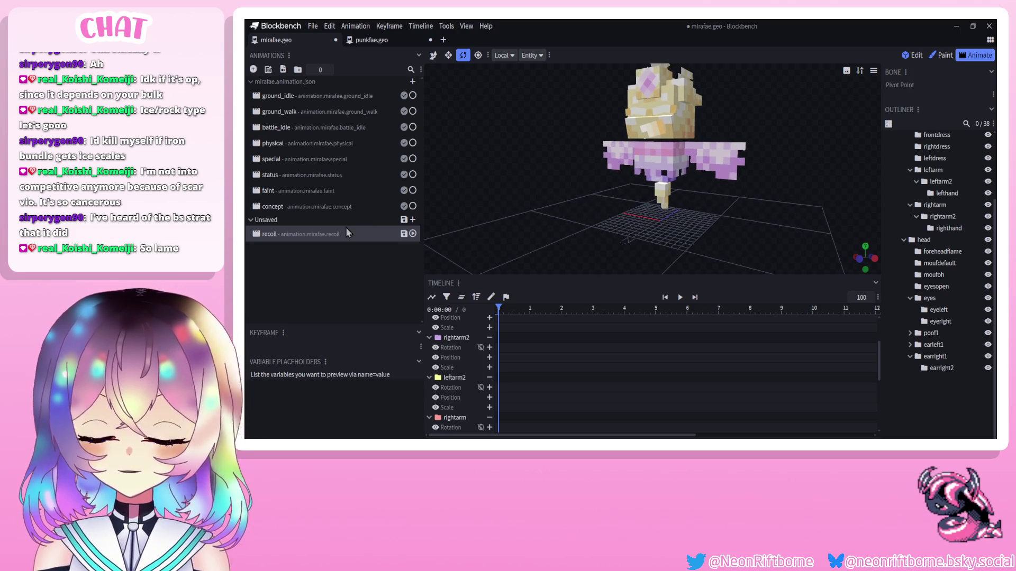
drag(273, 234, 311, 204)
key(ctrl+s)
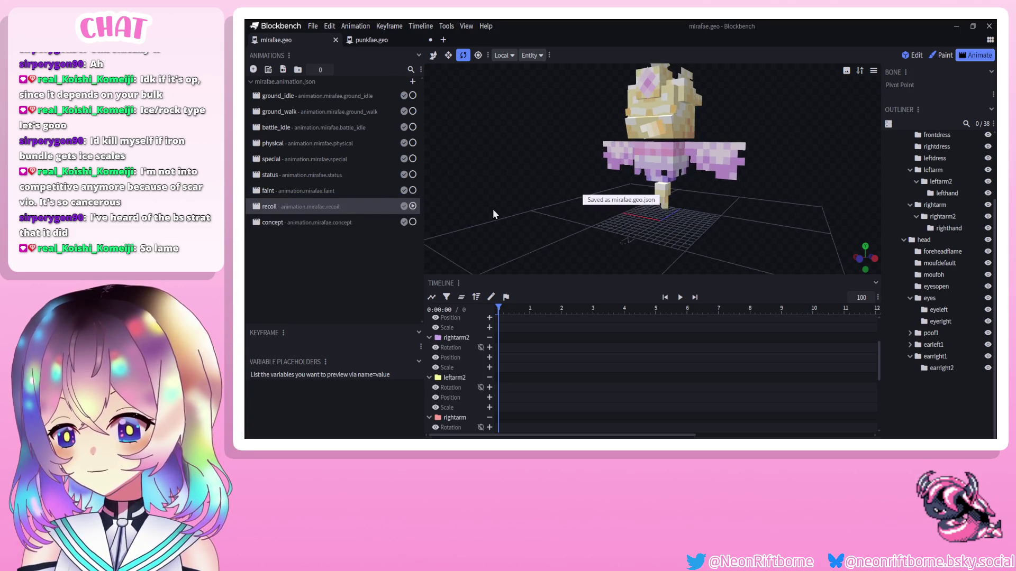
Copy punkfae's recoil body rotation keyframes onto mirafae's body bone and play recoil.
click(390, 40)
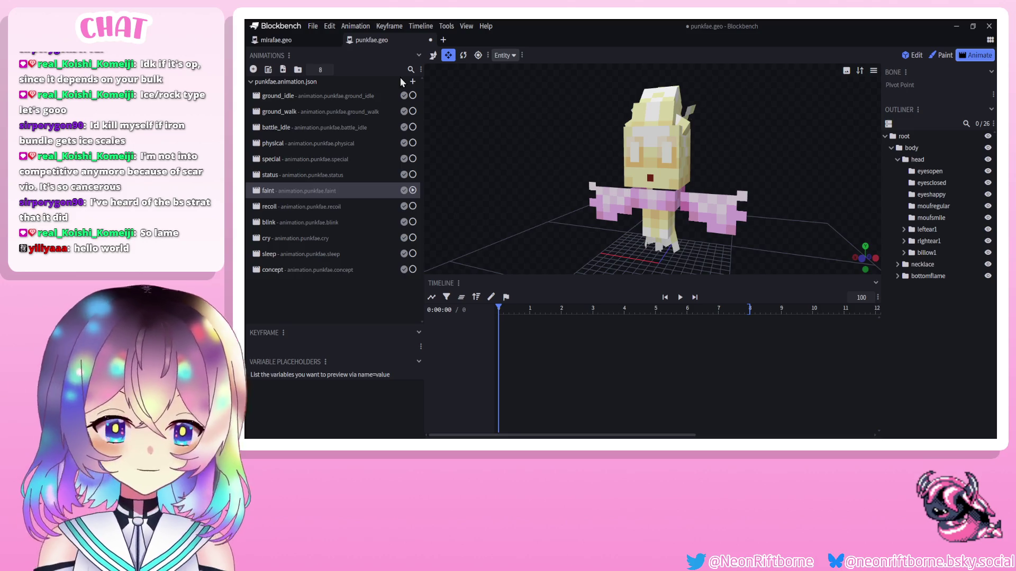
click(281, 211)
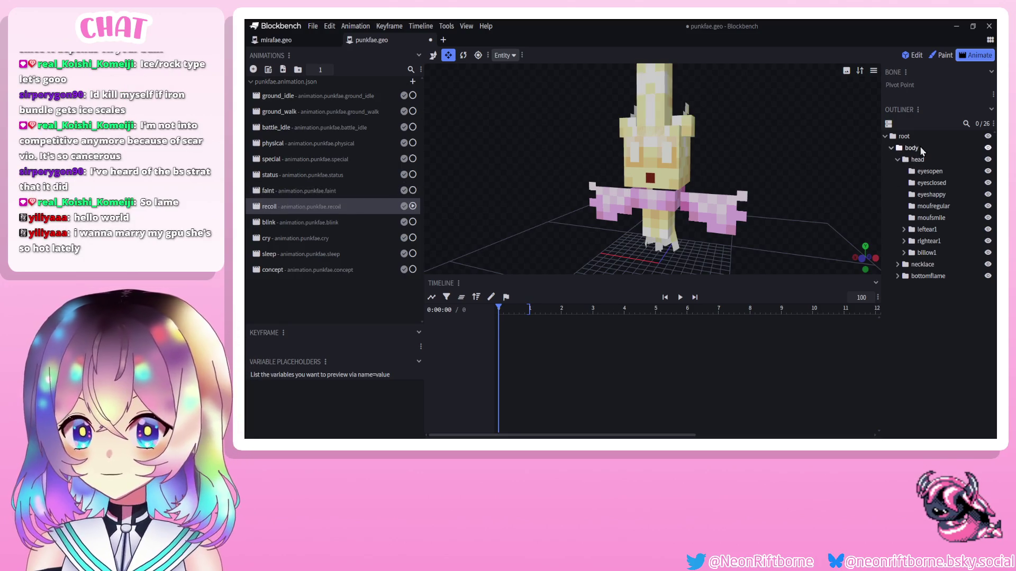
click(919, 146)
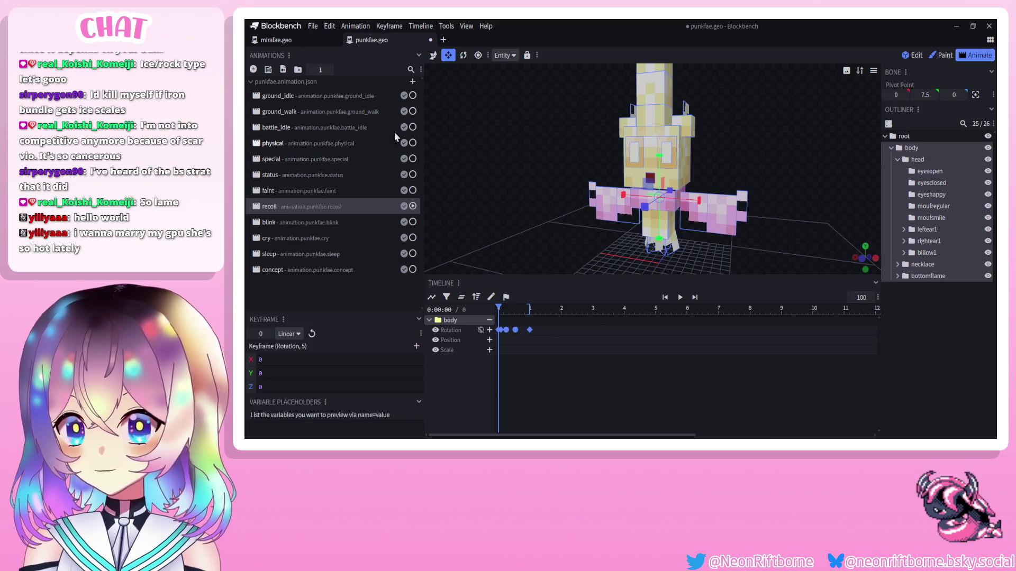
click(286, 40)
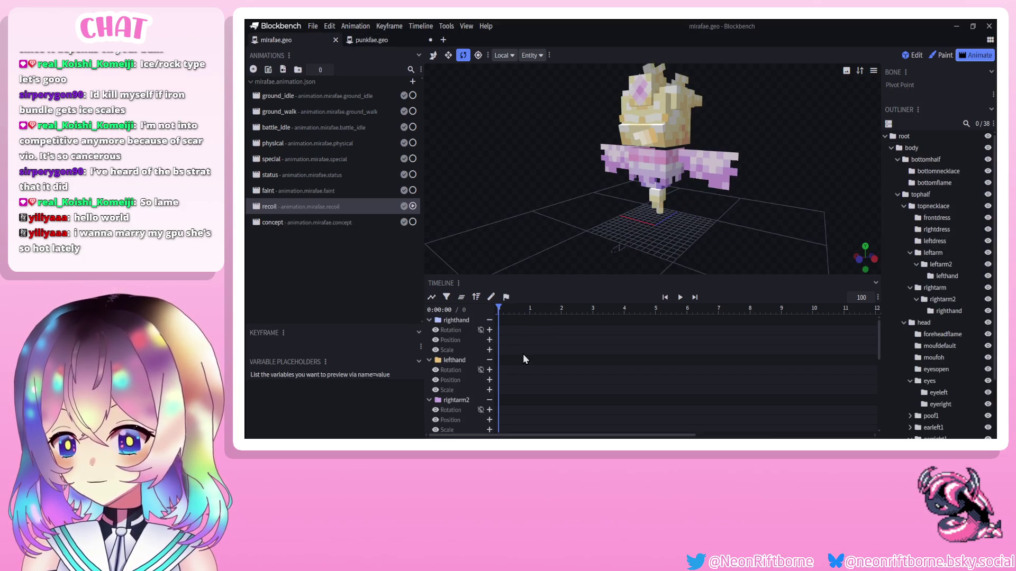
click(658, 177)
drag(499, 308, 482, 311)
key(ctrl+v)
click(680, 297)
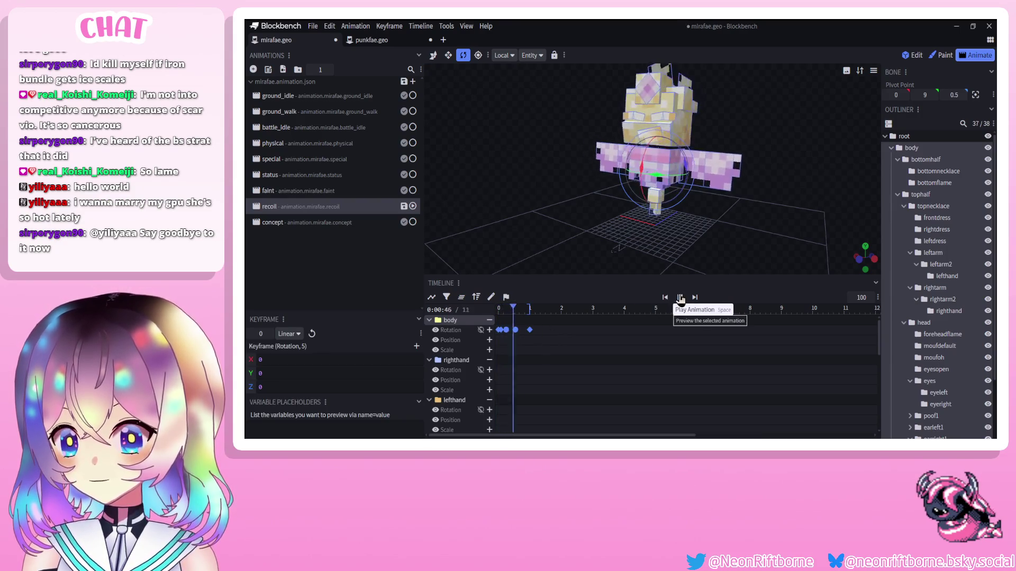
Copy punkfae's head rotation keyframes onto mirafae's head bone in recoil and play it.
click(389, 41)
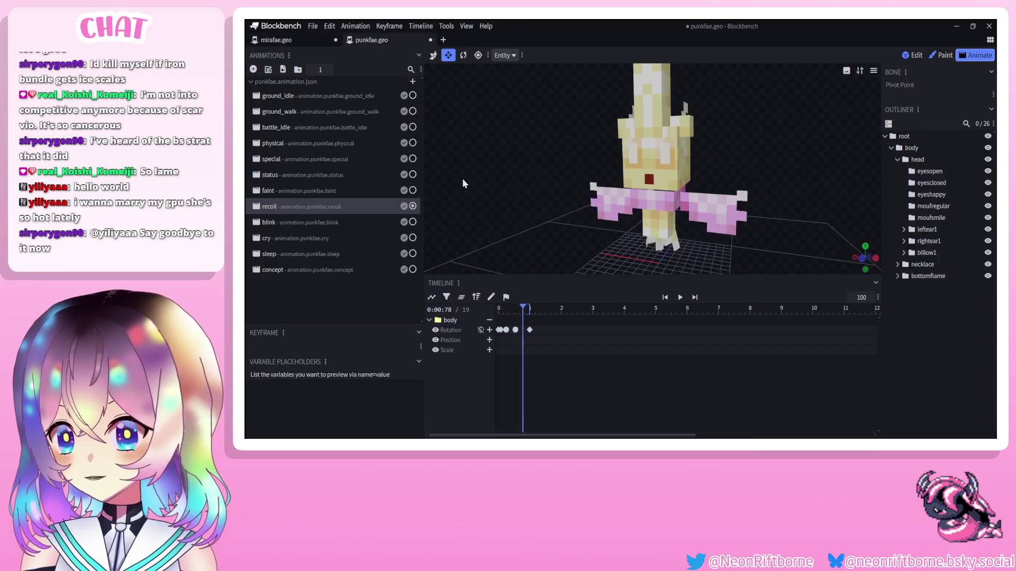
click(916, 160)
key(ctrl+v)
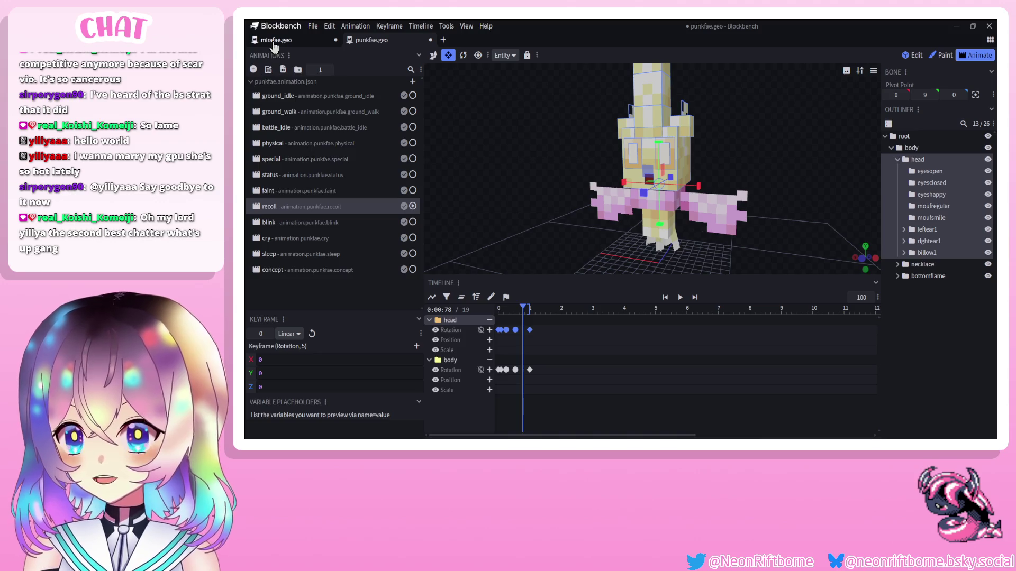
click(276, 40)
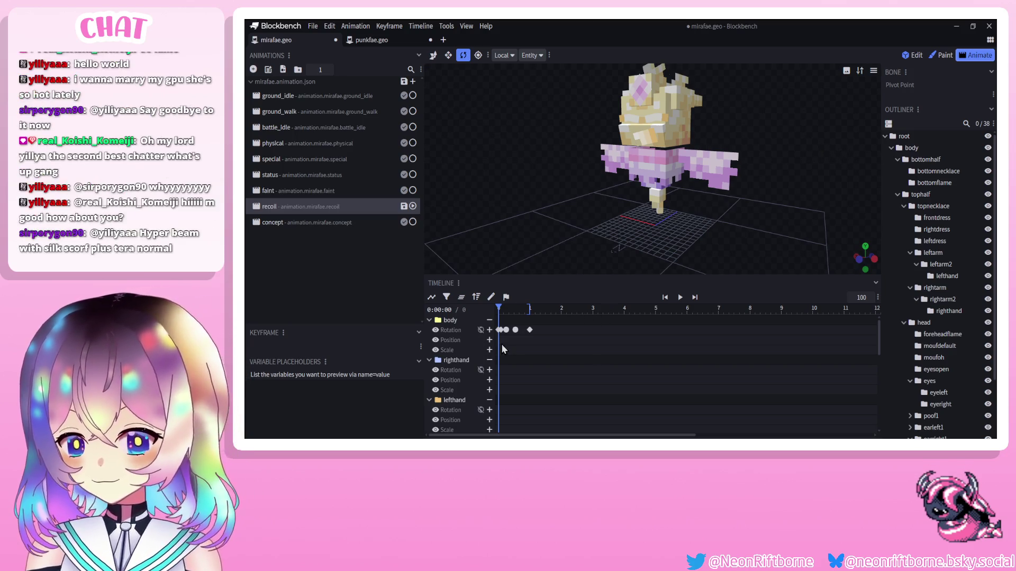
click(683, 122)
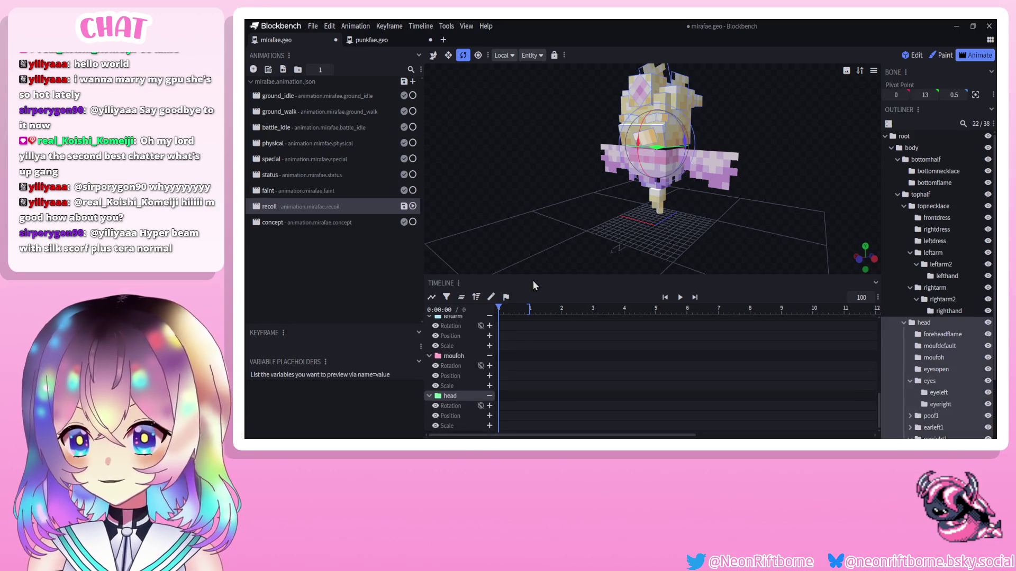
click(460, 299)
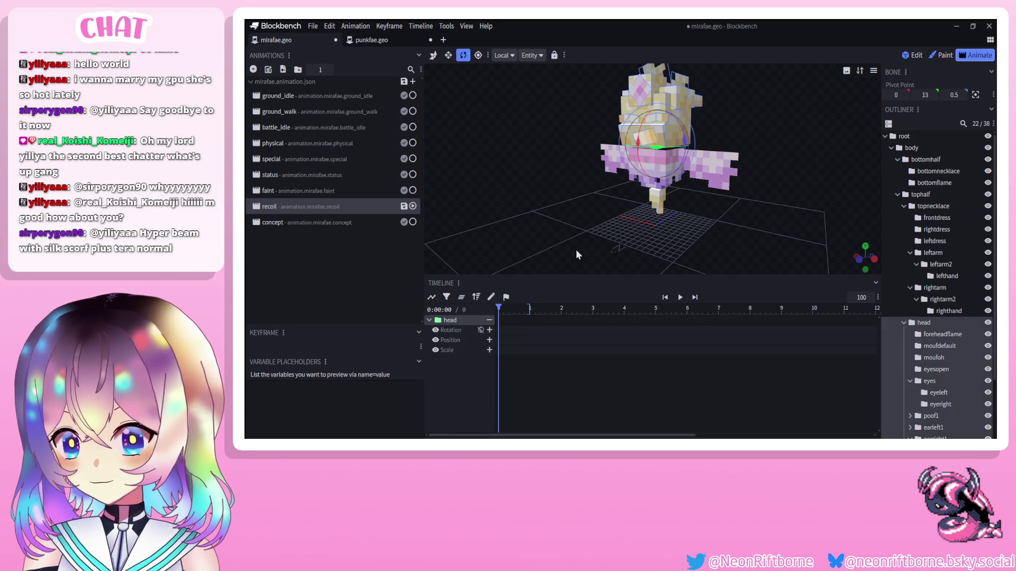
click(679, 302)
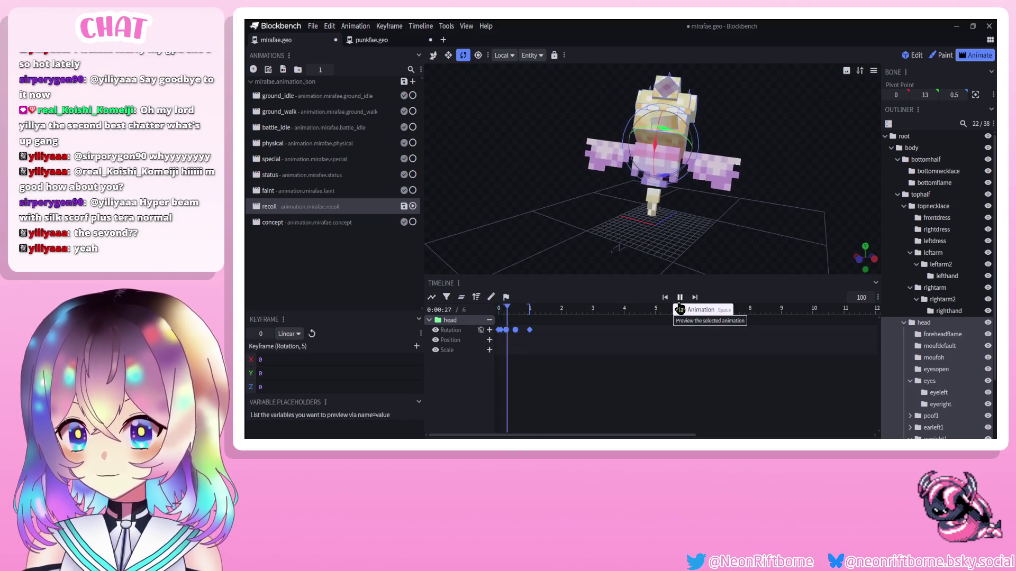
Stop the preview, scrub to an early recoil frame and inspect the pose.
click(505, 311)
drag(505, 311, 504, 311)
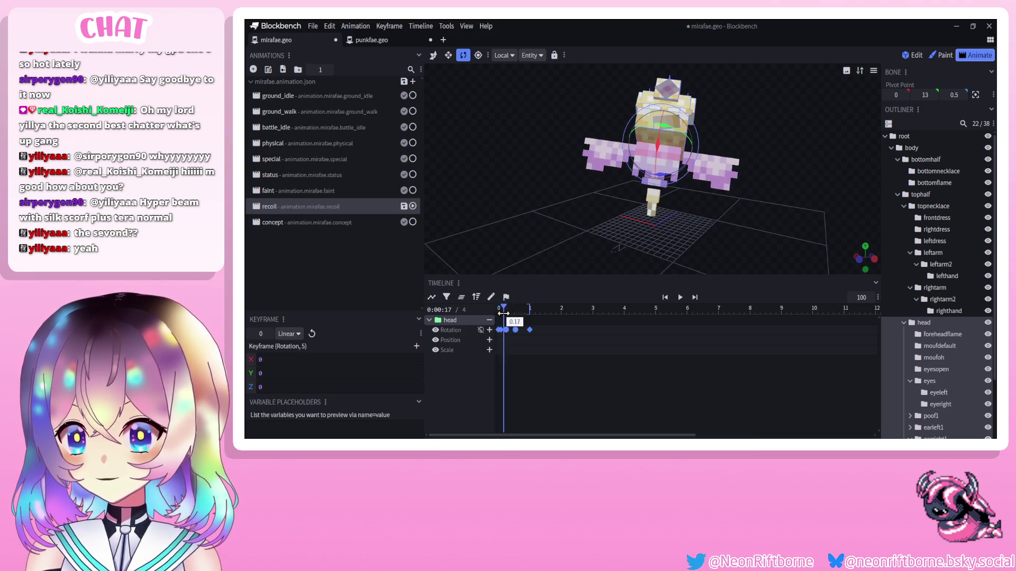
mouse_move(570, 180)
mouse_down()
mouse_move(488, 192)
mouse_move(580, 186)
mouse_up()
scroll(580, 189, up, 5)
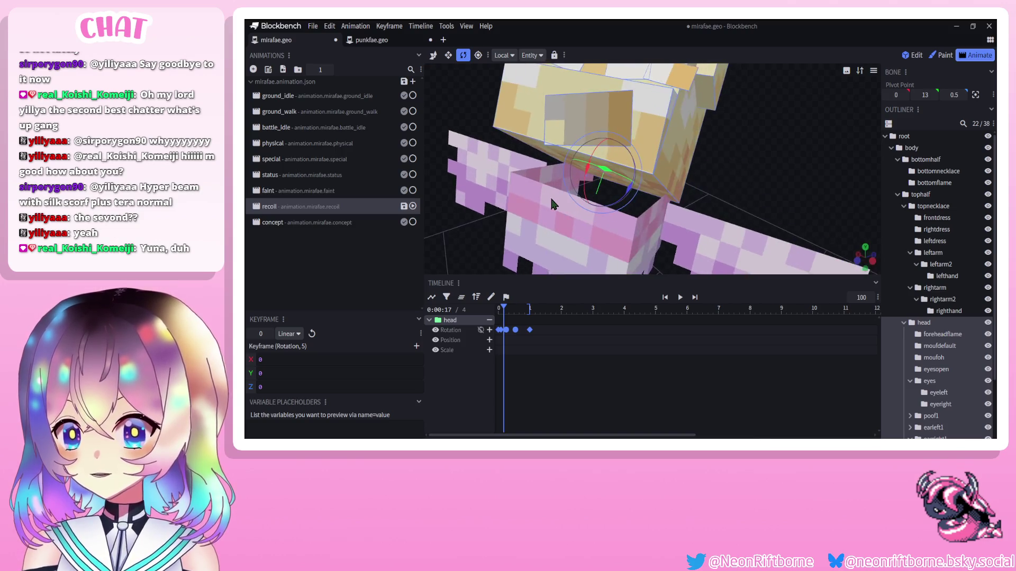
drag(550, 196, 549, 192)
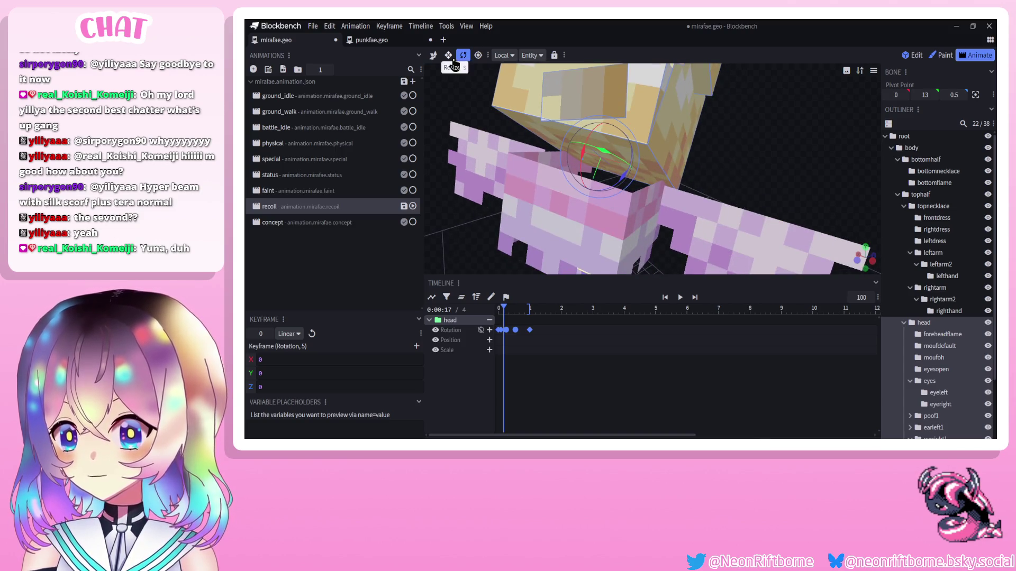
In Paint mode, erase a row of white pixels on the mirafaes.png texture.
click(941, 55)
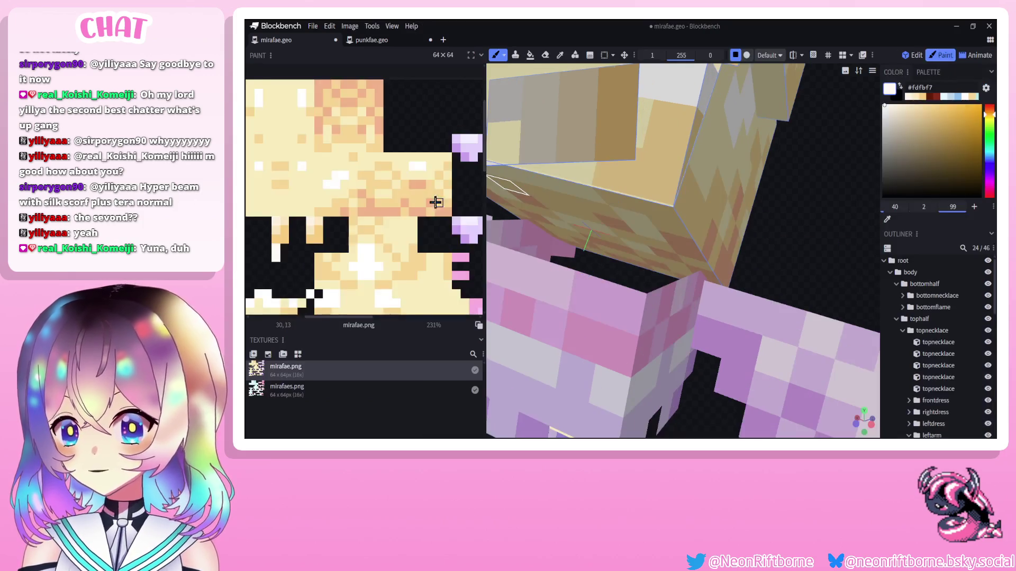
scroll(374, 205, down, 3)
scroll(346, 213, down, 1)
scroll(422, 162, up, 2)
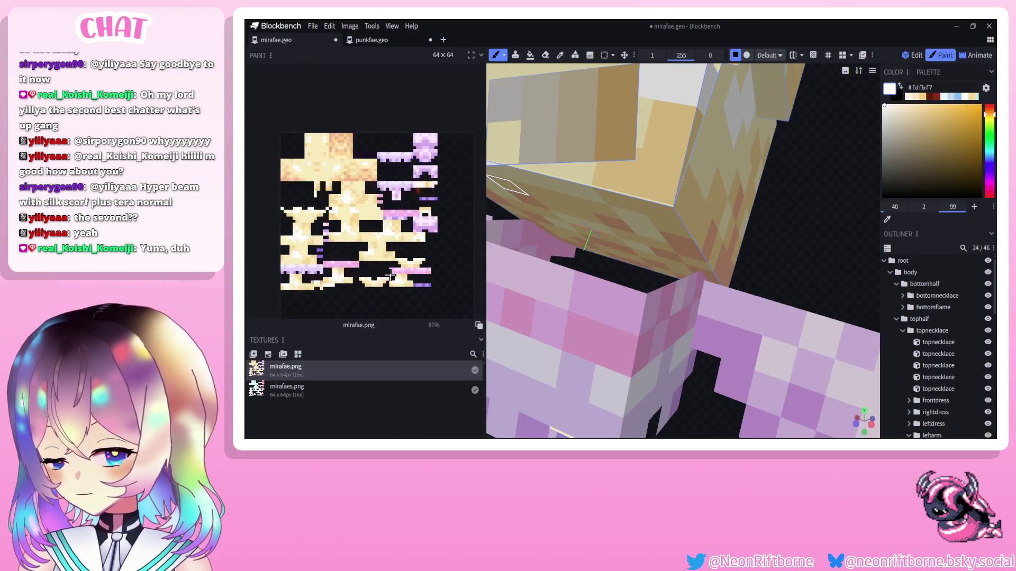
scroll(402, 154, up, 3)
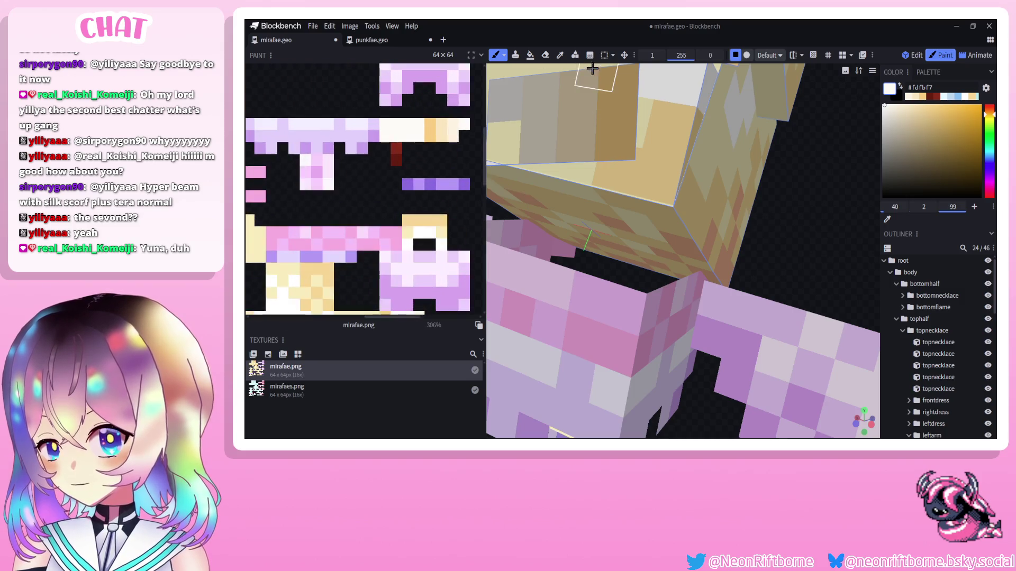
click(545, 55)
mouse_move(405, 136)
mouse_down()
mouse_move(412, 123)
mouse_move(399, 136)
mouse_move(418, 136)
mouse_up()
click(349, 391)
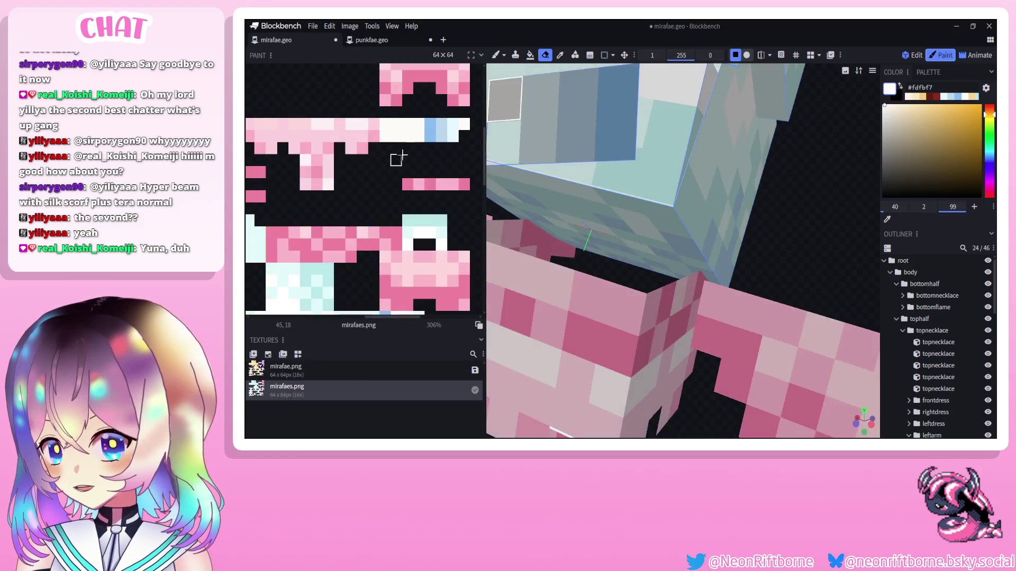
drag(385, 135, 418, 136)
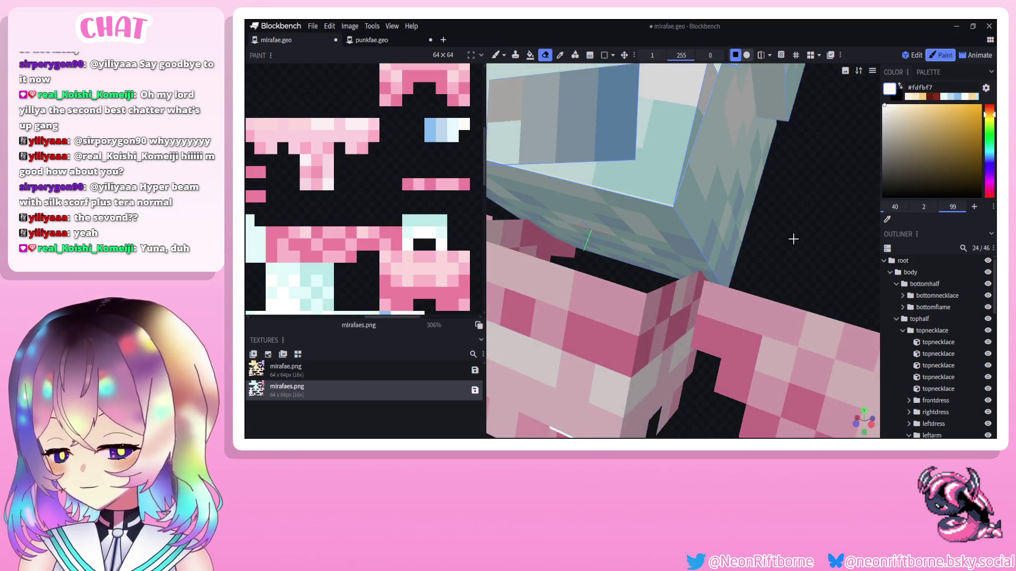
scroll(796, 212, down, 10)
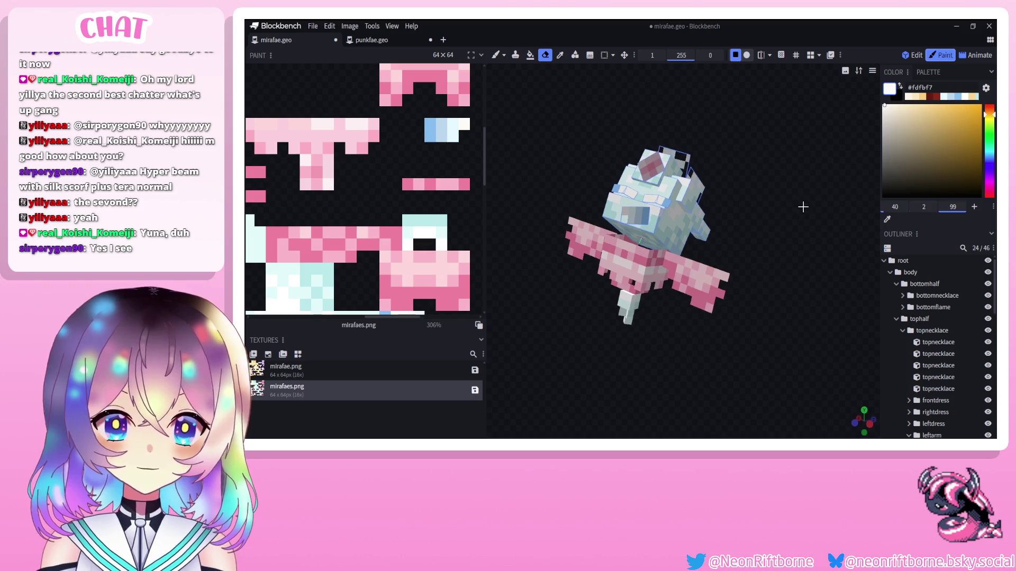
Orbit the model and return to the Animate workspace.
drag(803, 207, 818, 192)
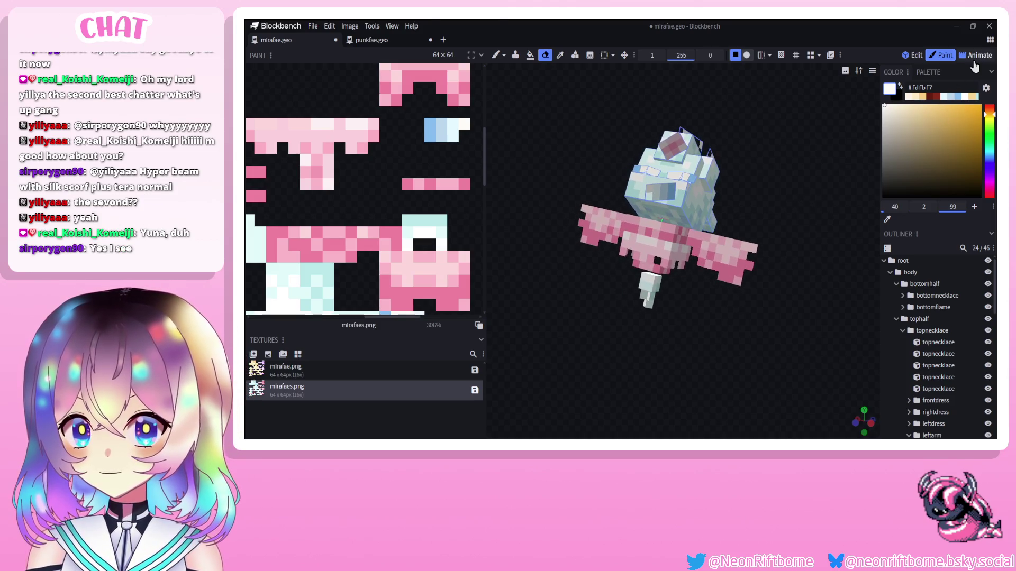
click(976, 55)
scroll(924, 344, down, 3)
Deselect the head bone, open the faint animation and save the project.
click(781, 341)
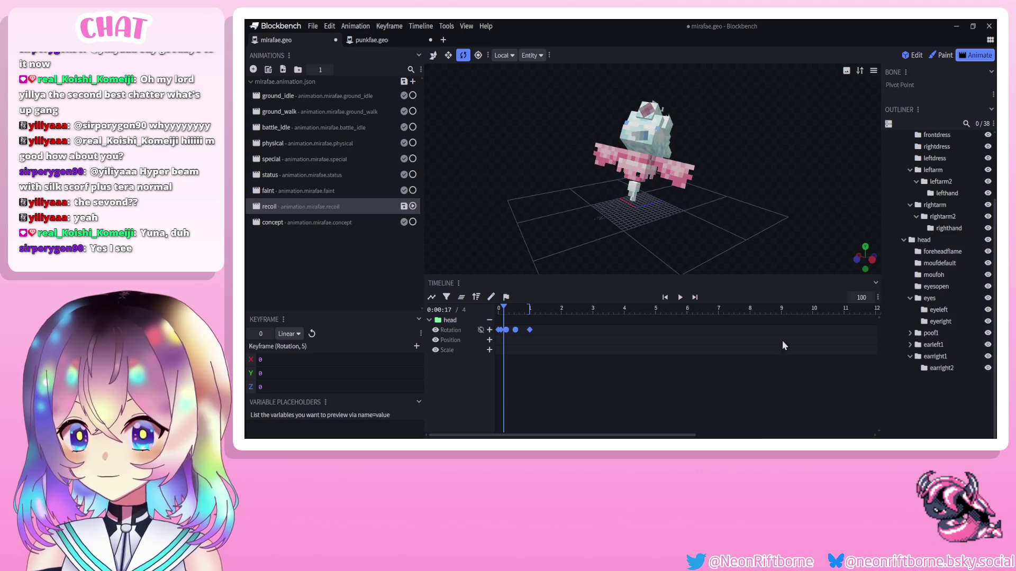
click(288, 190)
key(ctrl+s)
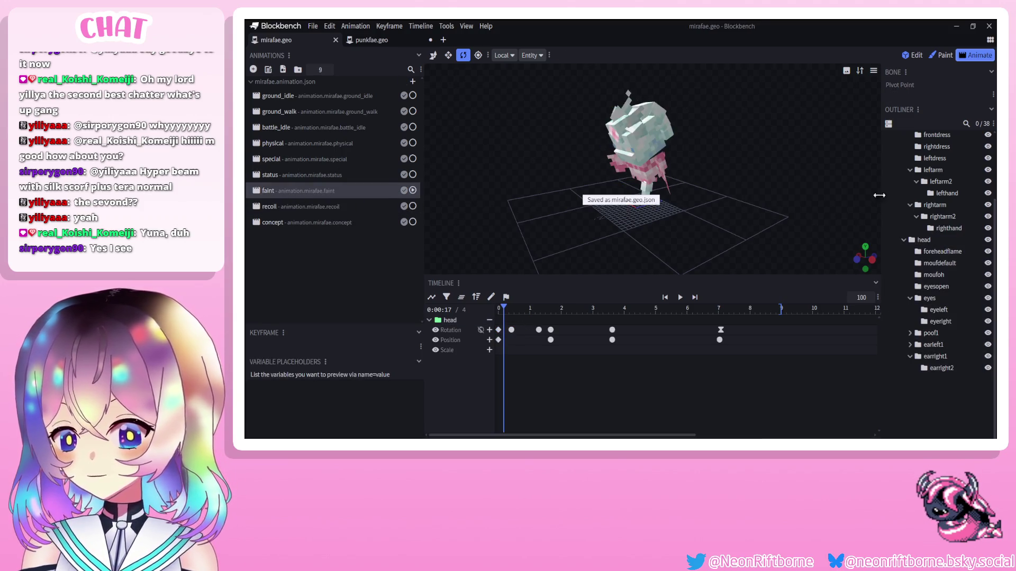
scroll(930, 257, up, 2)
scroll(930, 256, up, 1)
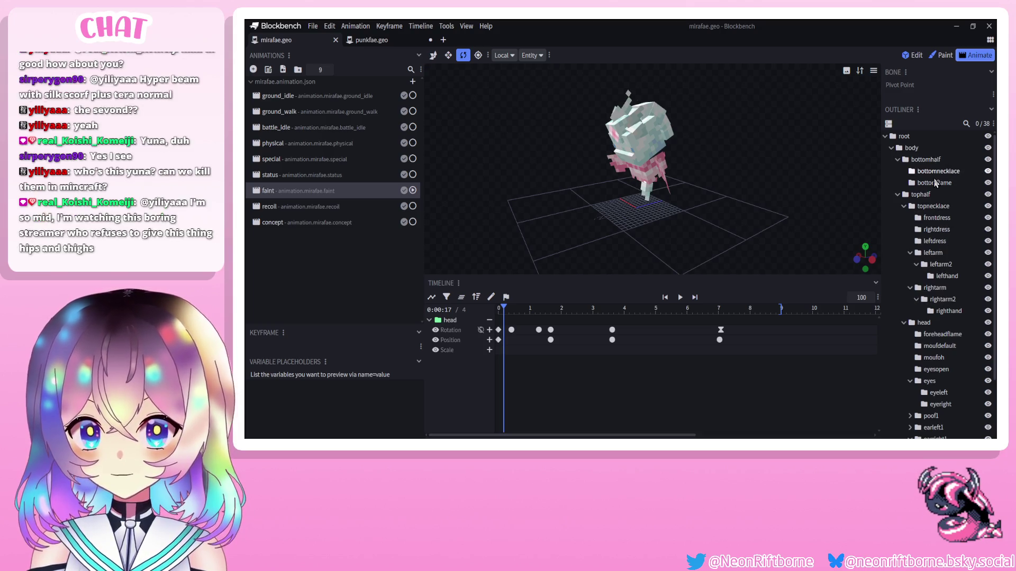
Add the moufdefault and moufoh mouth bones to faint's timeline and check the pose.
click(936, 346)
click(934, 358)
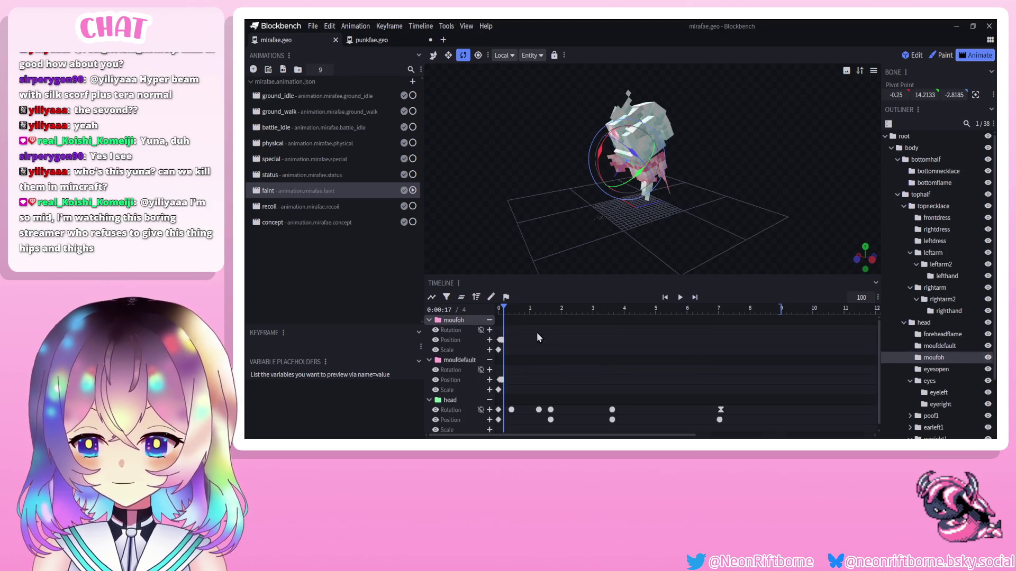
drag(513, 314, 506, 312)
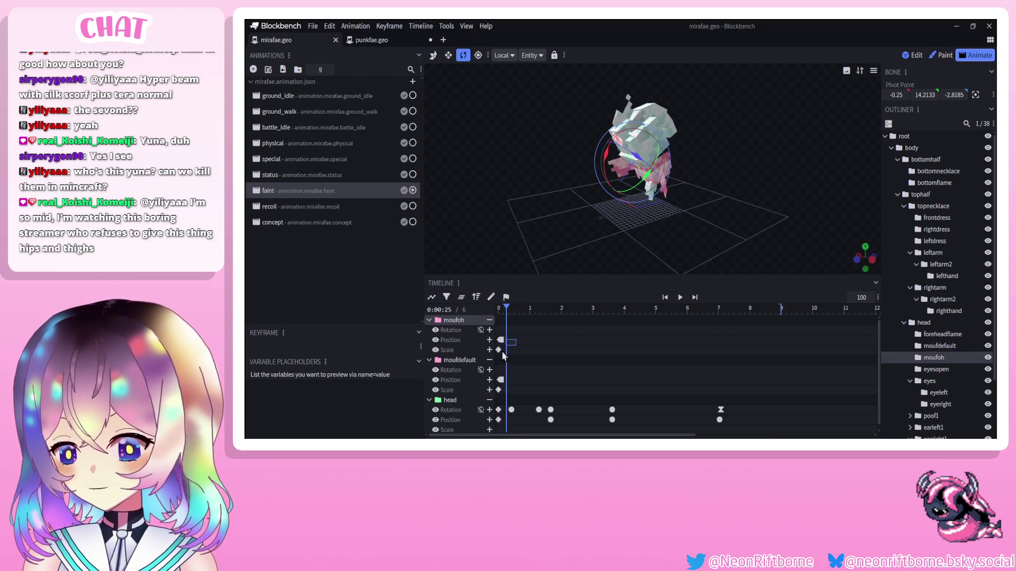
drag(555, 239, 620, 215)
Erase a pixel on mirafaes.png, comparing it against the mirafae.png texture.
click(941, 55)
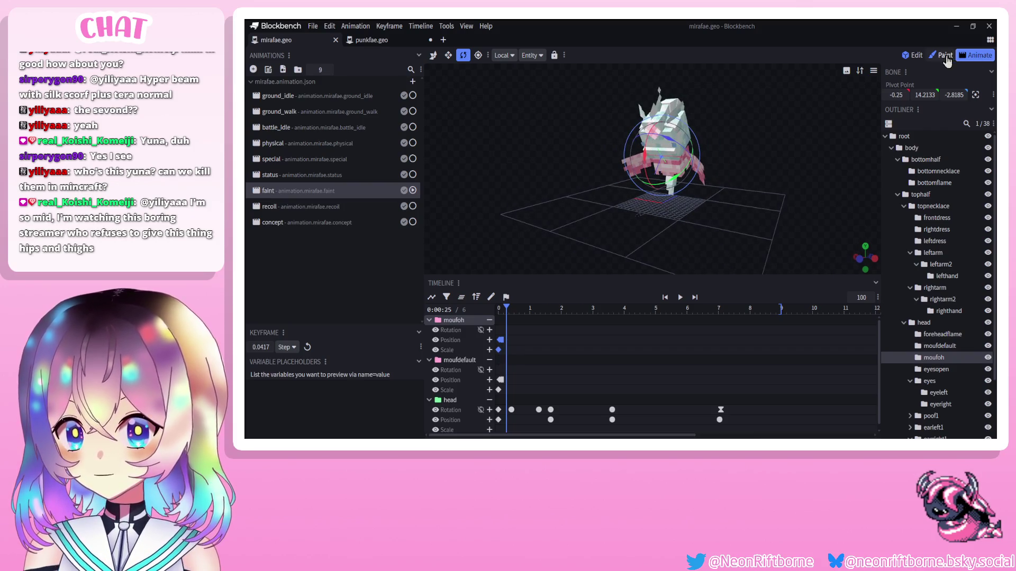
scroll(617, 158, up, 6)
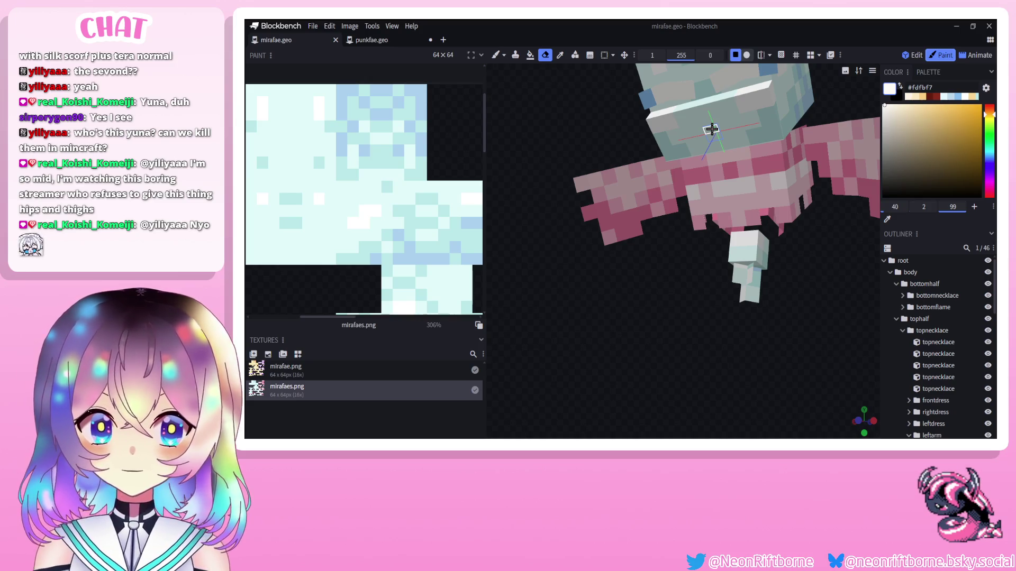
drag(612, 138, 606, 140)
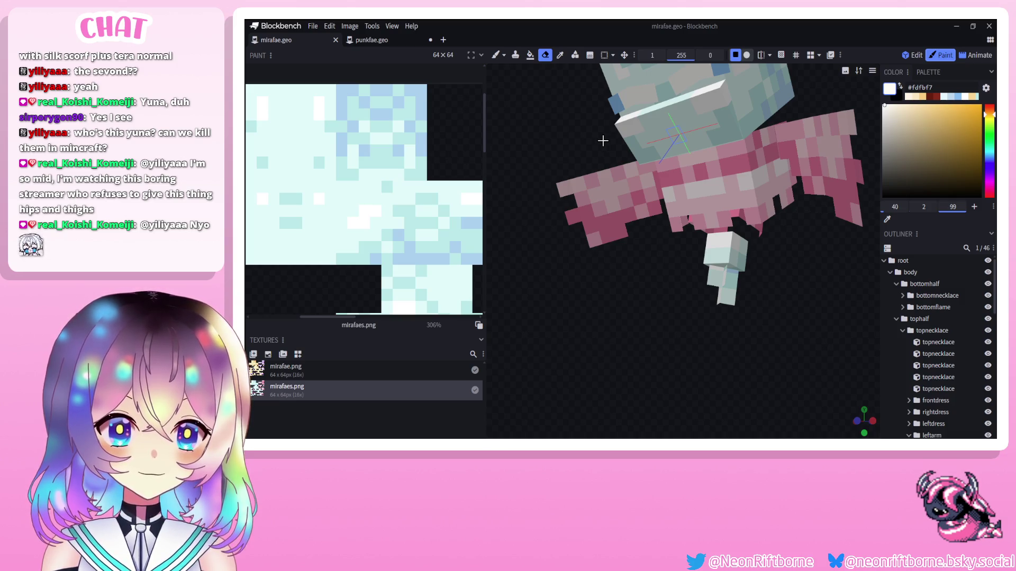
click(339, 376)
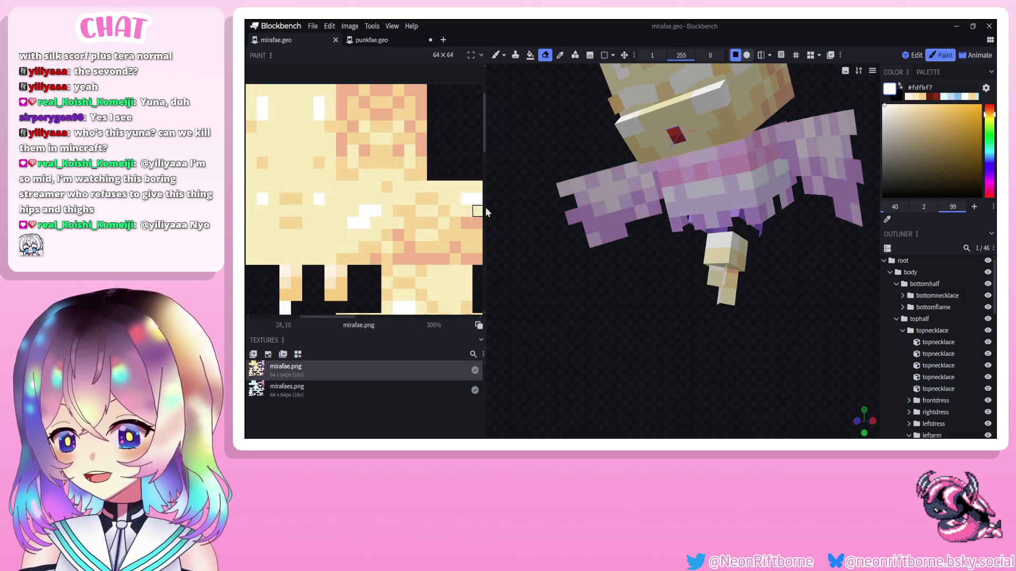
click(285, 390)
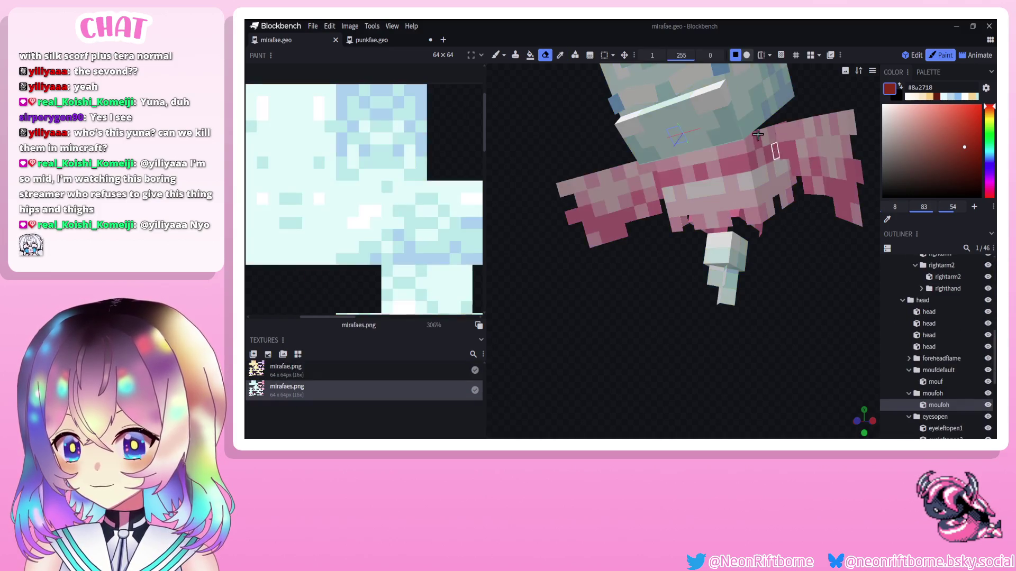
click(673, 124)
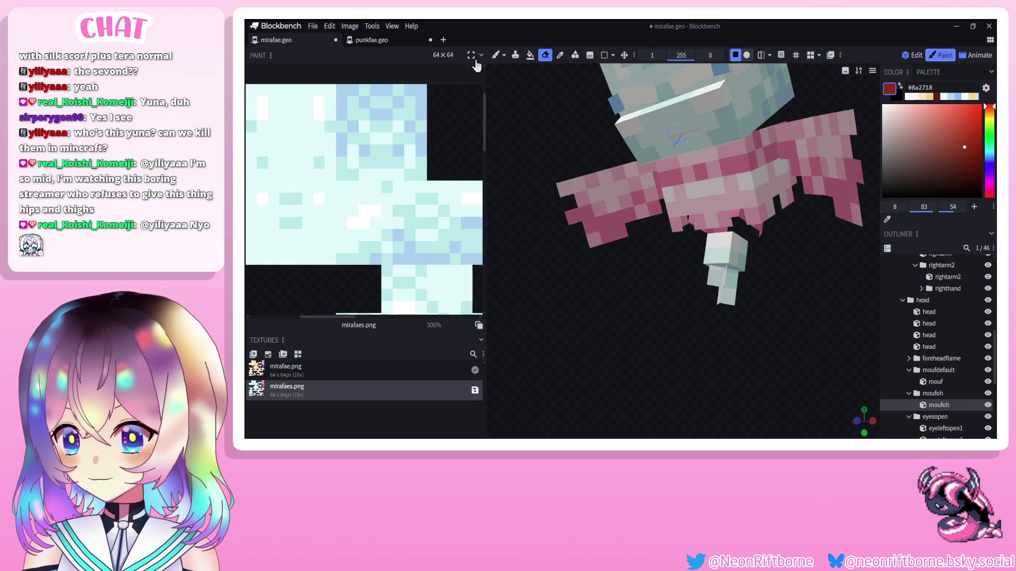
key(b)
click(389, 366)
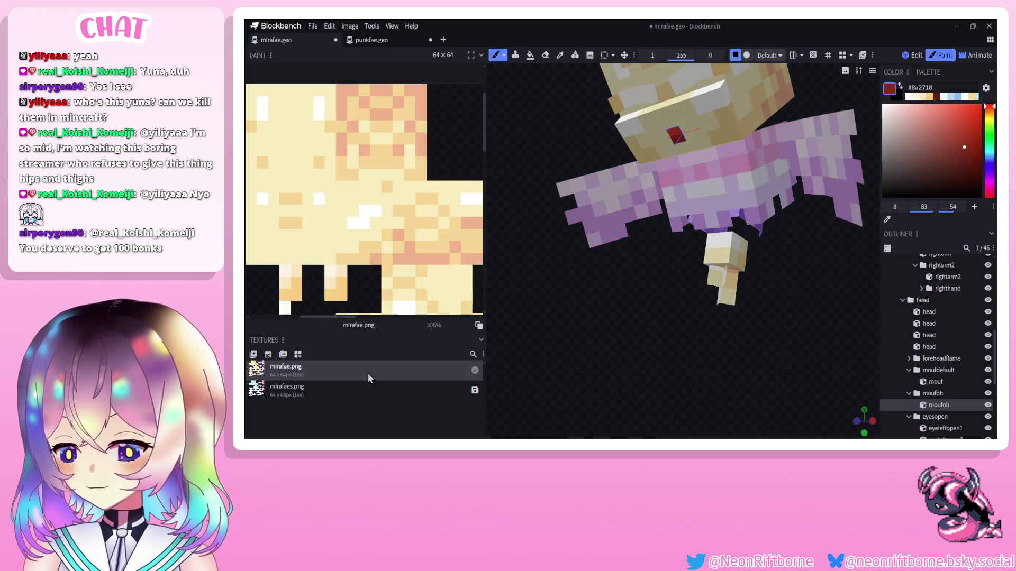
key(c)
key(b)
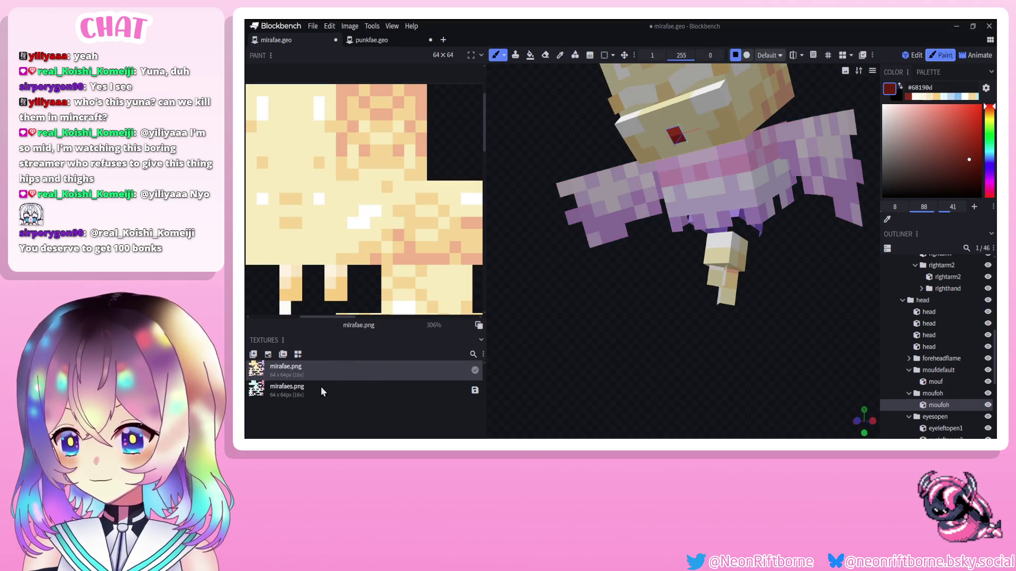
click(318, 389)
Save the project as mirafae.geo.json and return to the faint animation.
key(ctrl+s)
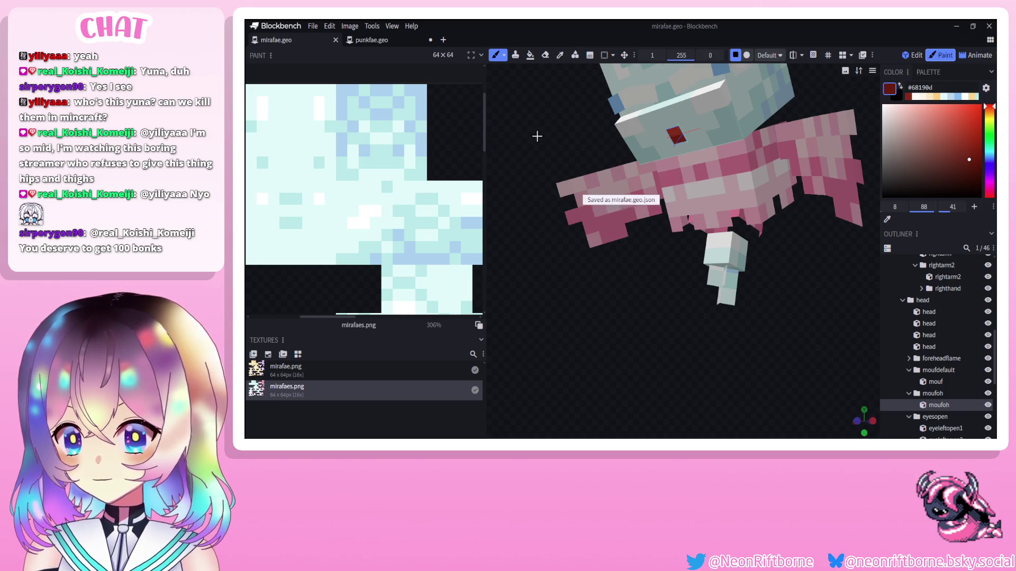
mouse_move(538, 137)
mouse_down()
mouse_move(560, 136)
mouse_move(516, 140)
mouse_up()
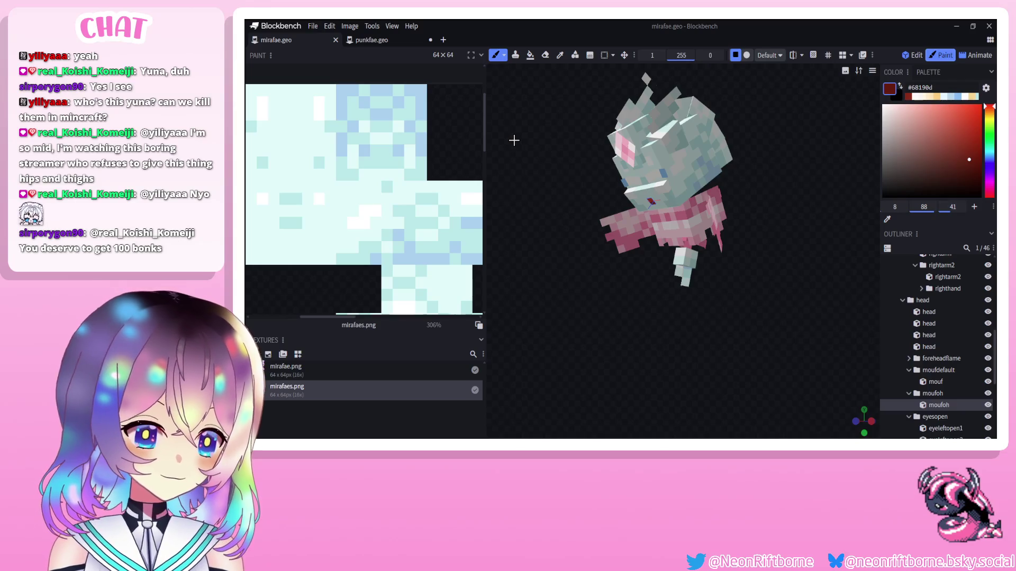
drag(544, 157, 529, 154)
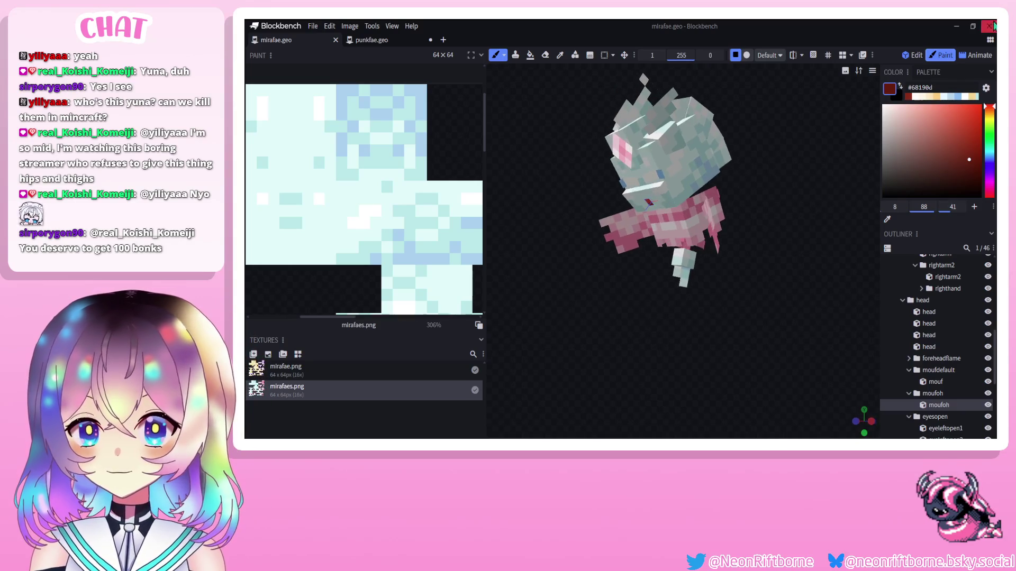
click(982, 56)
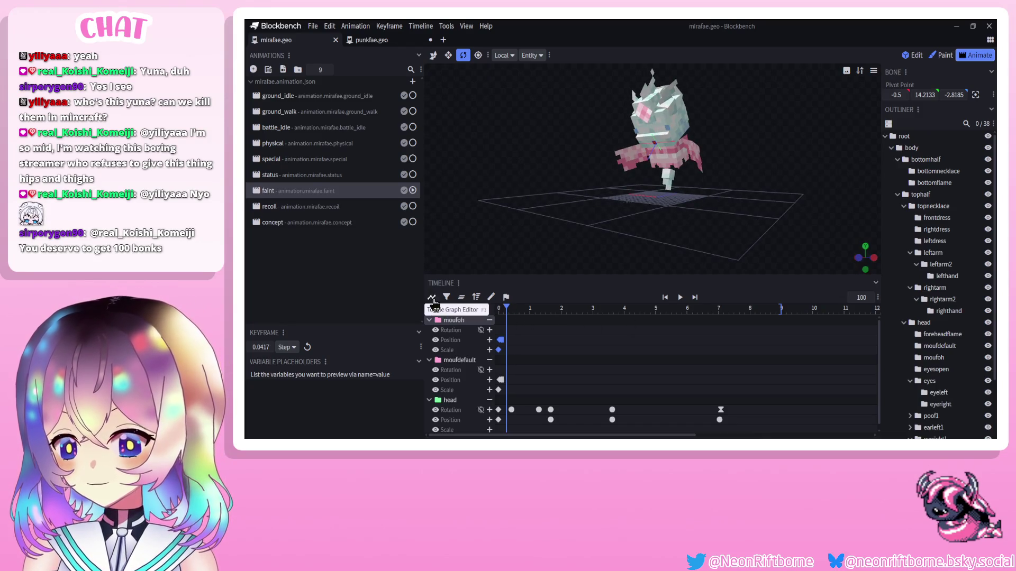
In recoil, paste a second moufoh position keyframe later in the timeline.
click(506, 331)
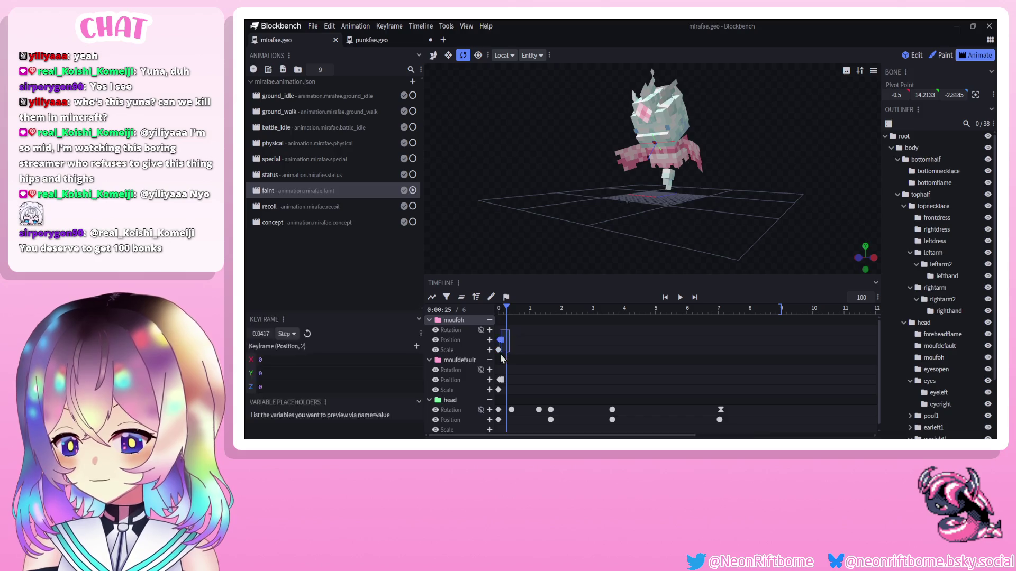
click(313, 206)
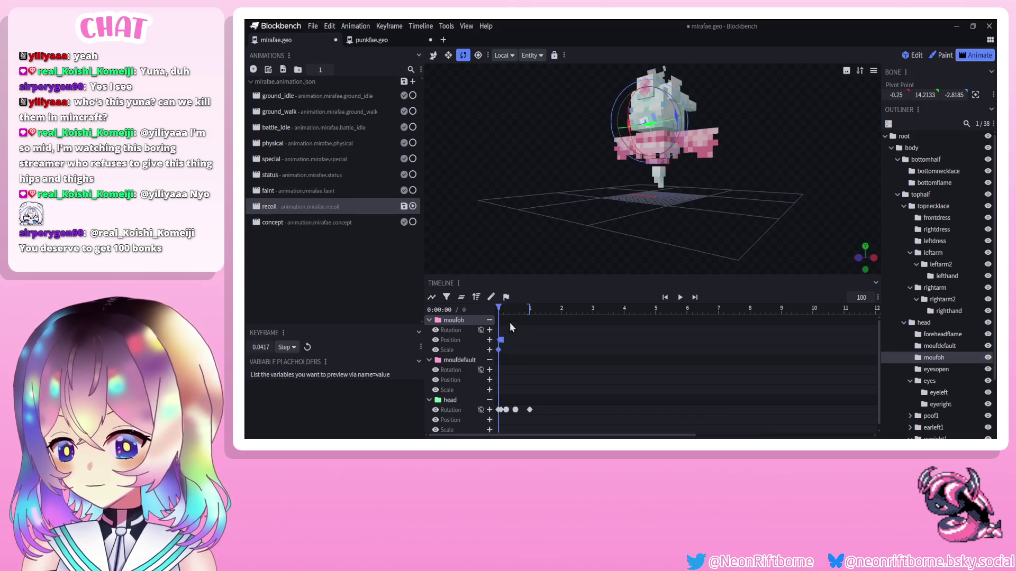
click(503, 340)
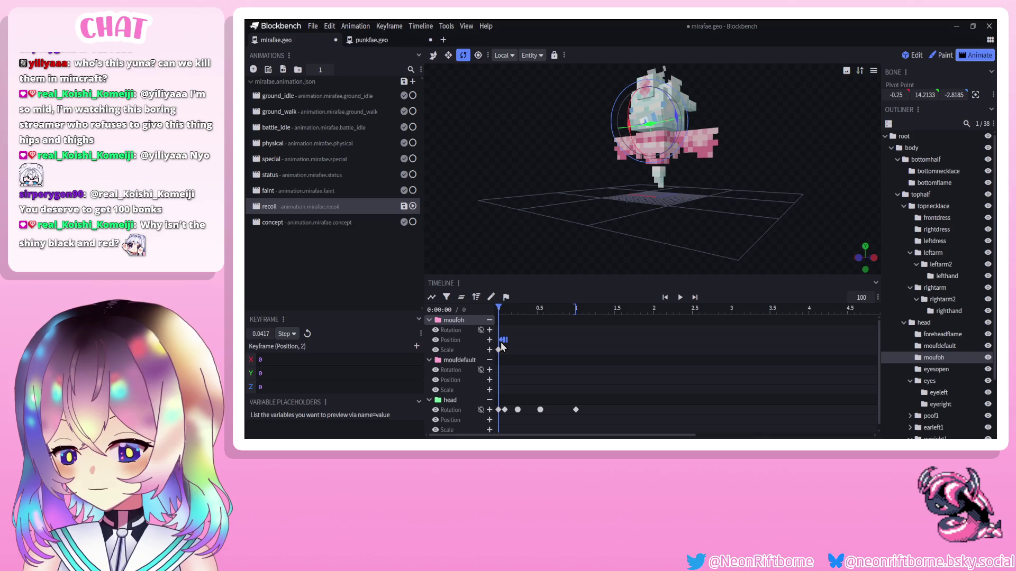
drag(499, 309, 570, 309)
click(505, 331)
click(501, 340)
click(566, 308)
key(ctrl+v)
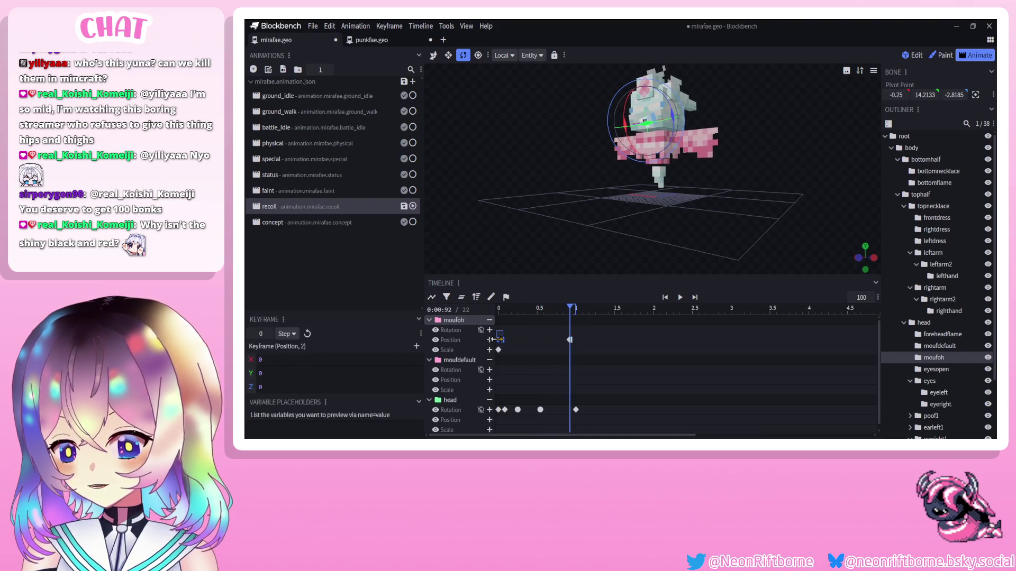
Select moufoh's start keyframes, preview recoil from 0.75 s, then open faint.
drag(499, 328, 494, 341)
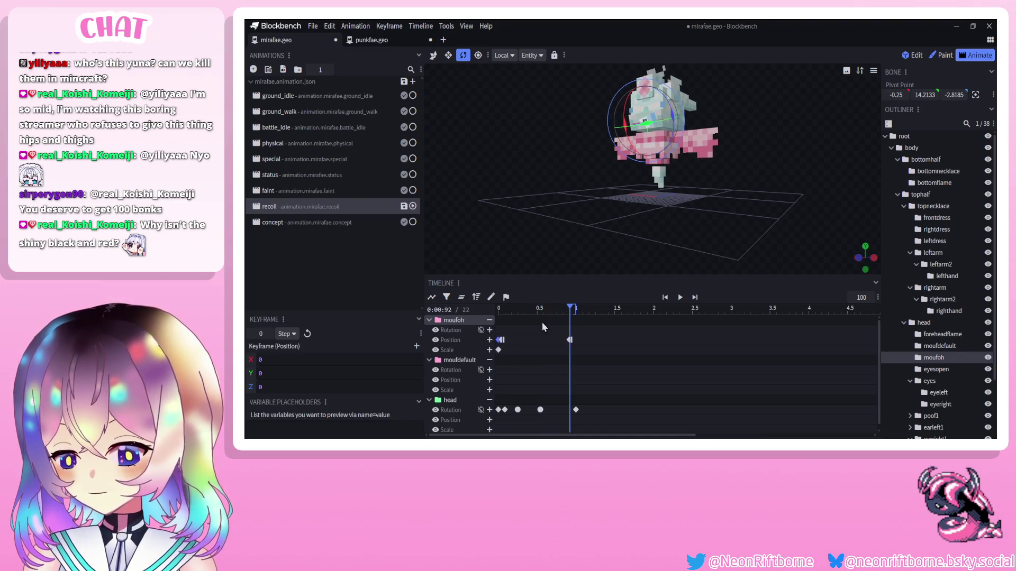
key(v)
click(555, 308)
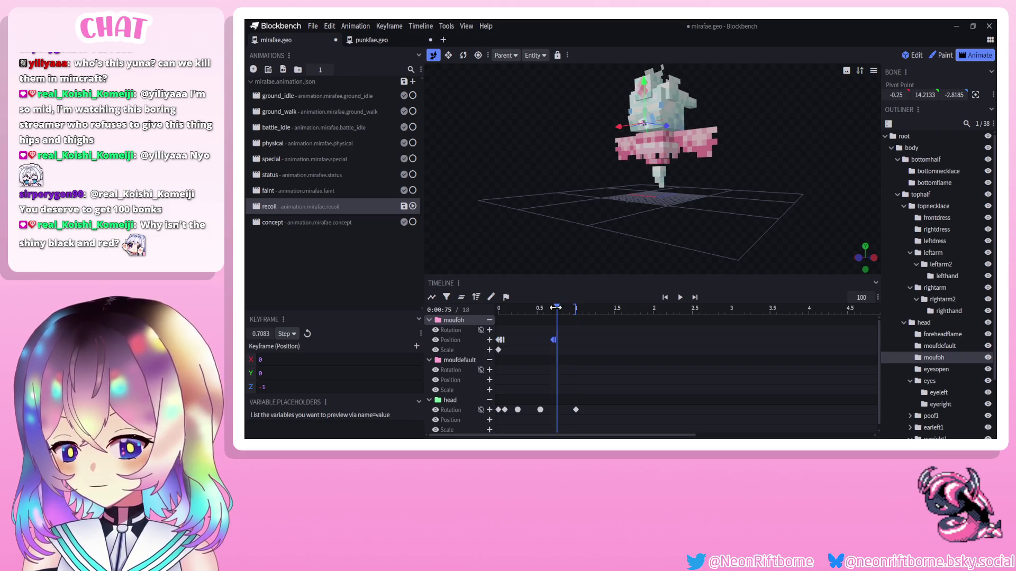
click(679, 297)
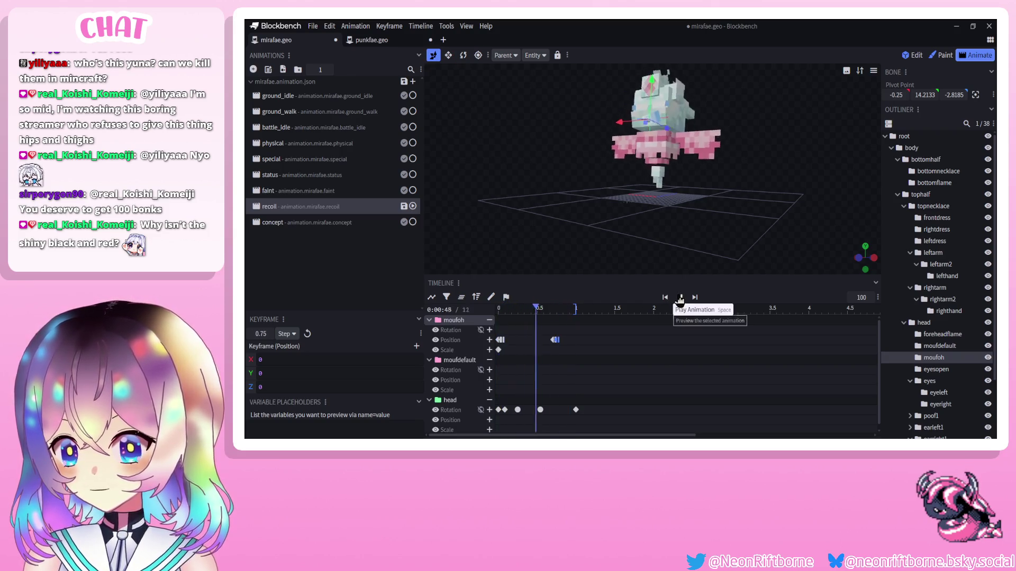
click(679, 297)
click(304, 191)
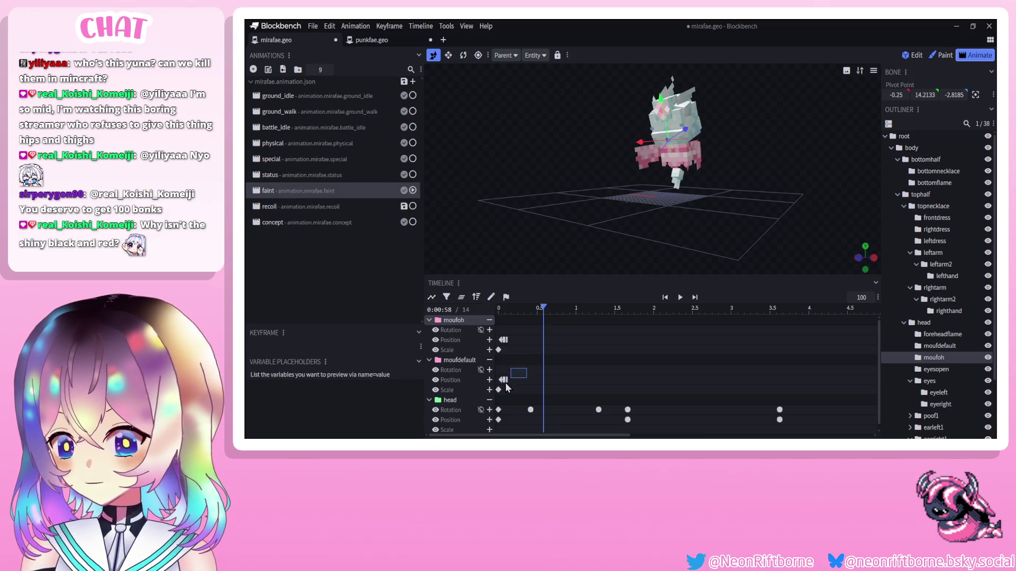
In recoil, add a Step position keyframe for moufdefault around 0.875 s and preview.
click(468, 360)
click(287, 210)
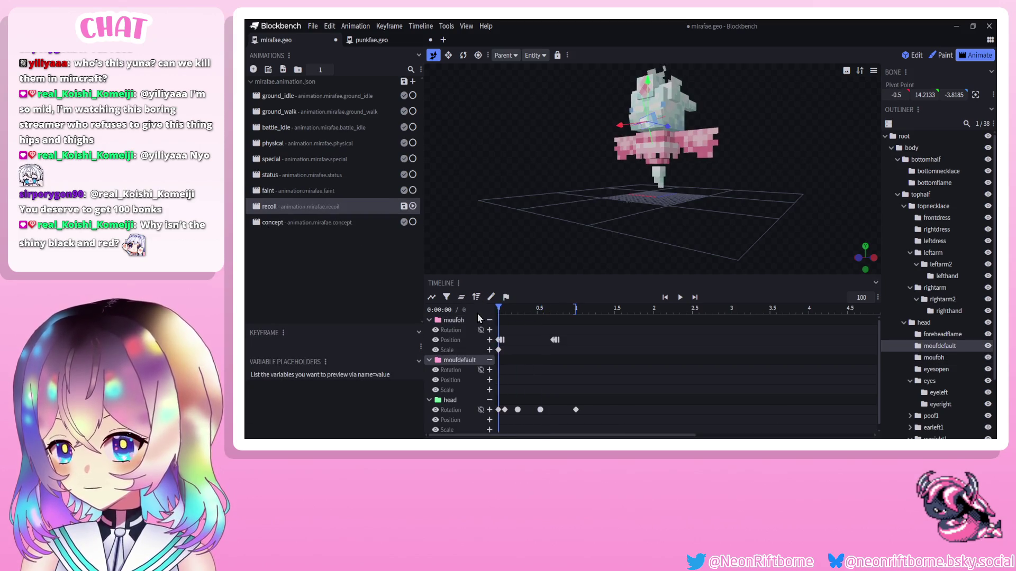
key(ctrl+v)
click(553, 308)
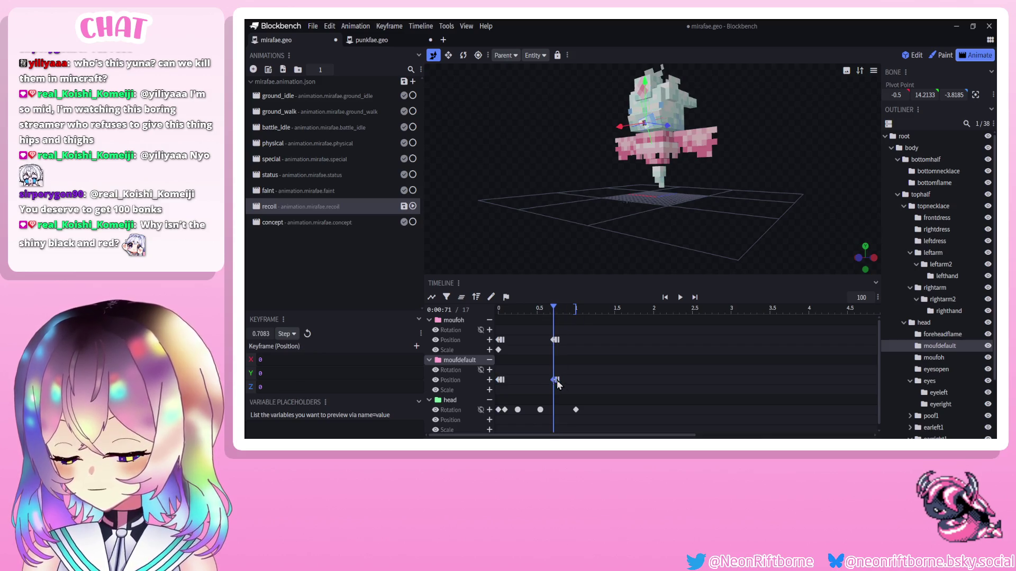
drag(554, 380, 561, 382)
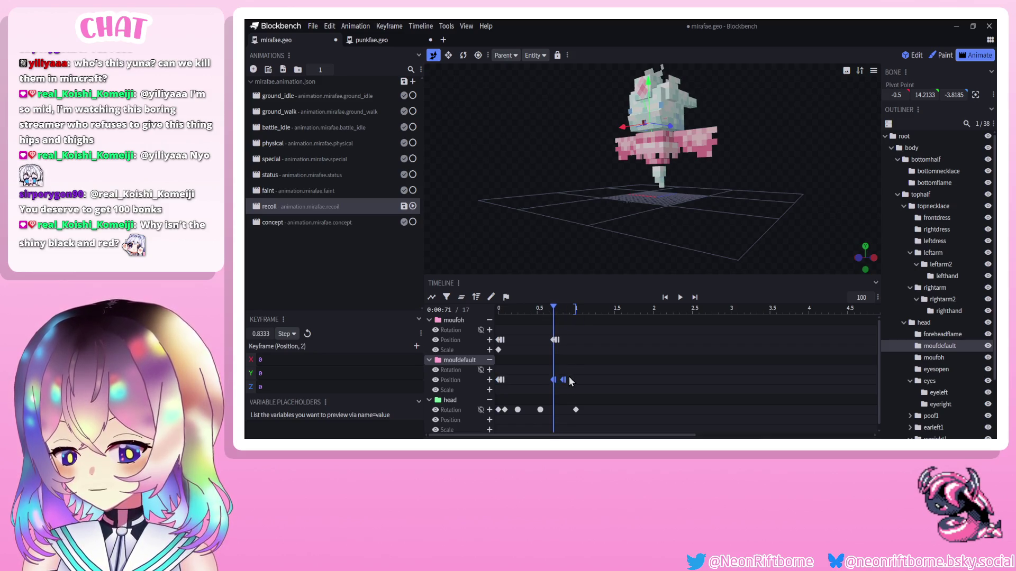
click(665, 297)
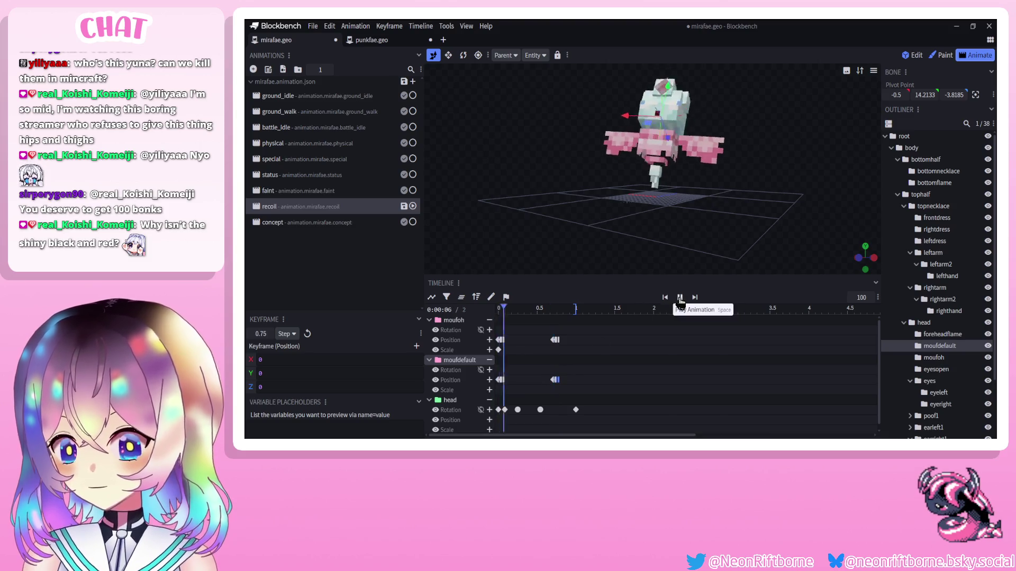
click(680, 297)
Move the moufoh and moufdefault position keyframes together to about 0.54 s and replay.
scroll(913, 388, down, 3)
click(913, 389)
drag(726, 312, 534, 310)
drag(577, 336, 554, 387)
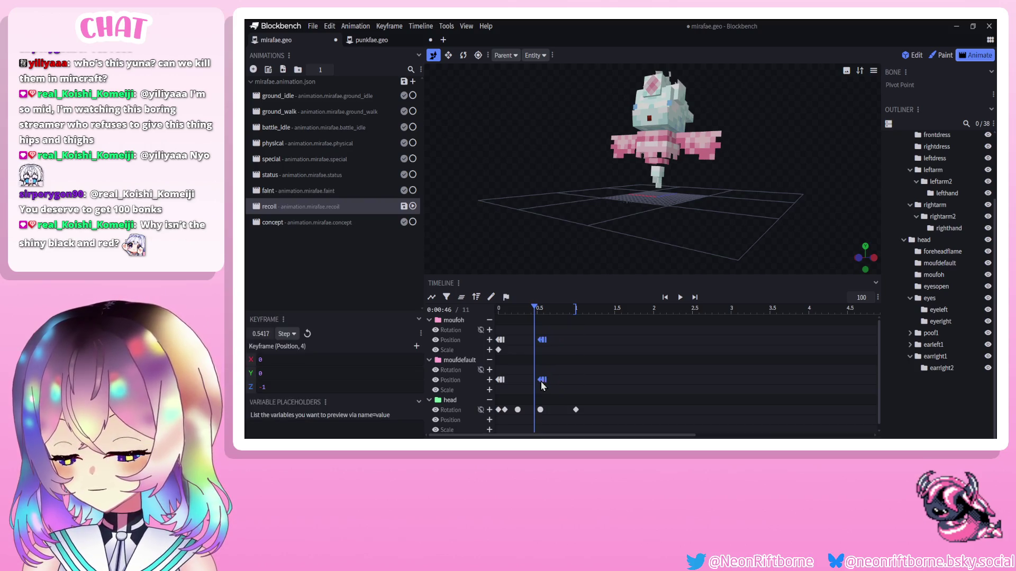
click(679, 298)
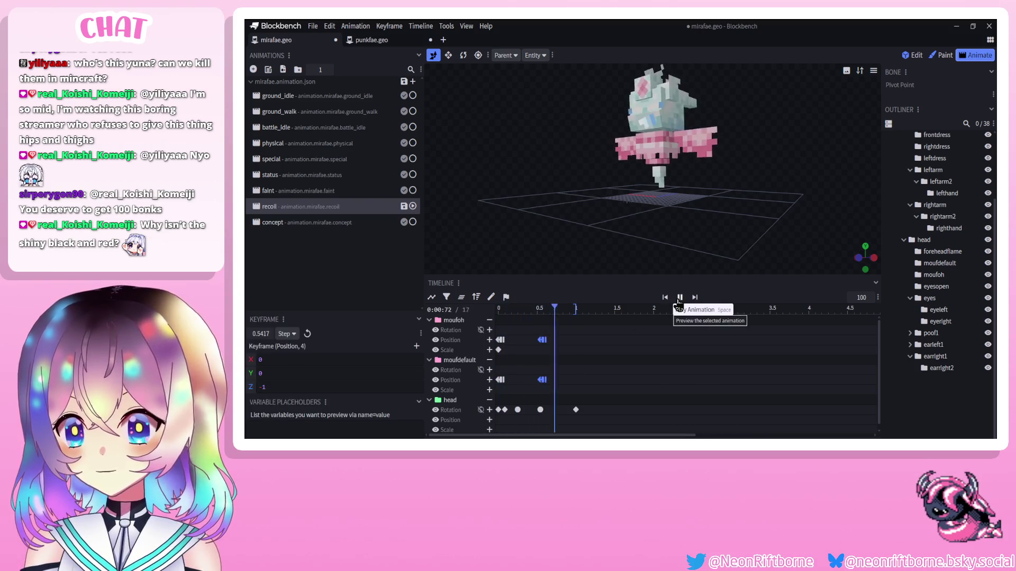
drag(563, 230, 580, 252)
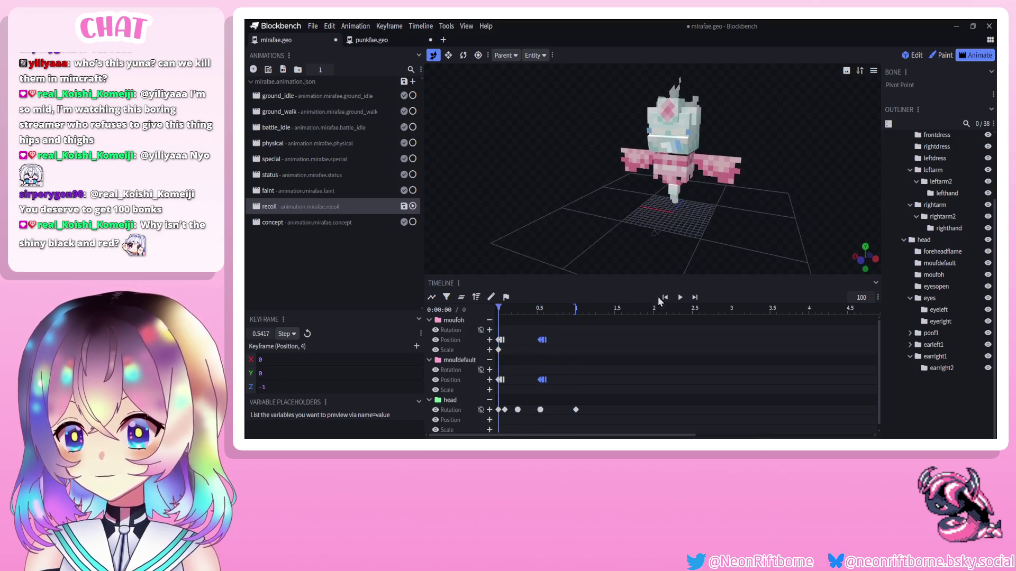
click(681, 299)
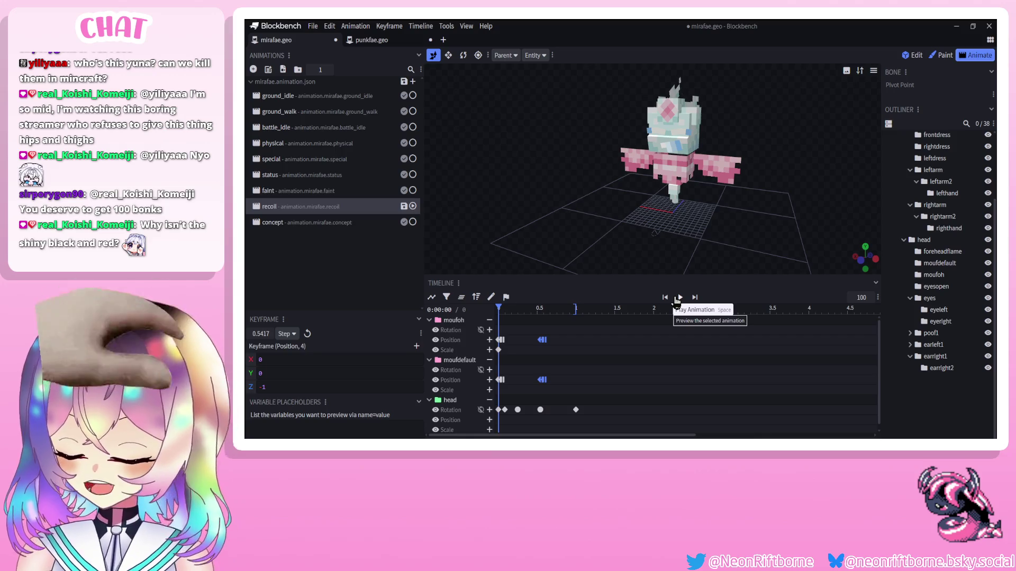
Save mirafae and play the faint animation through several times.
click(670, 347)
key(ctrl+s)
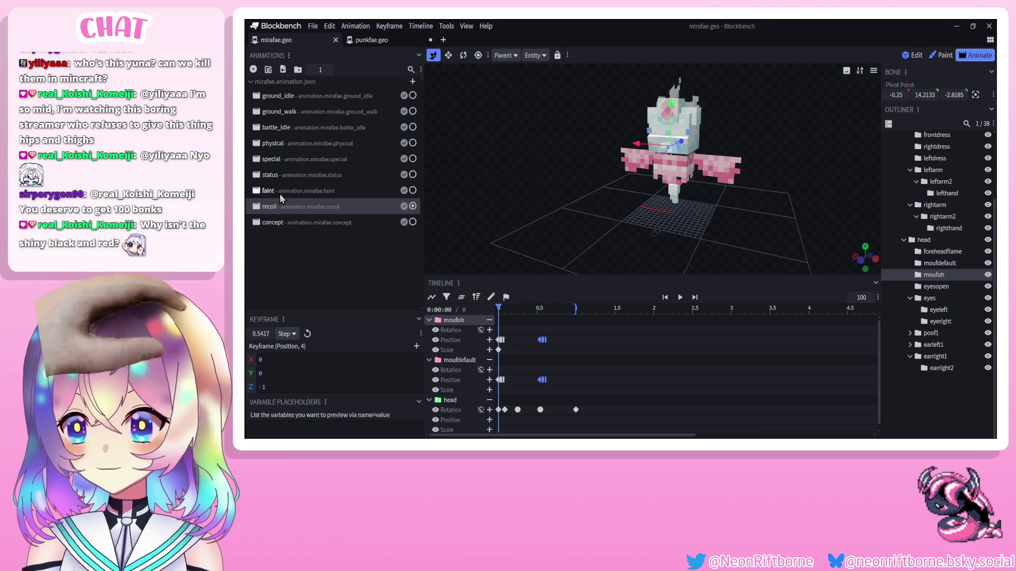
click(280, 191)
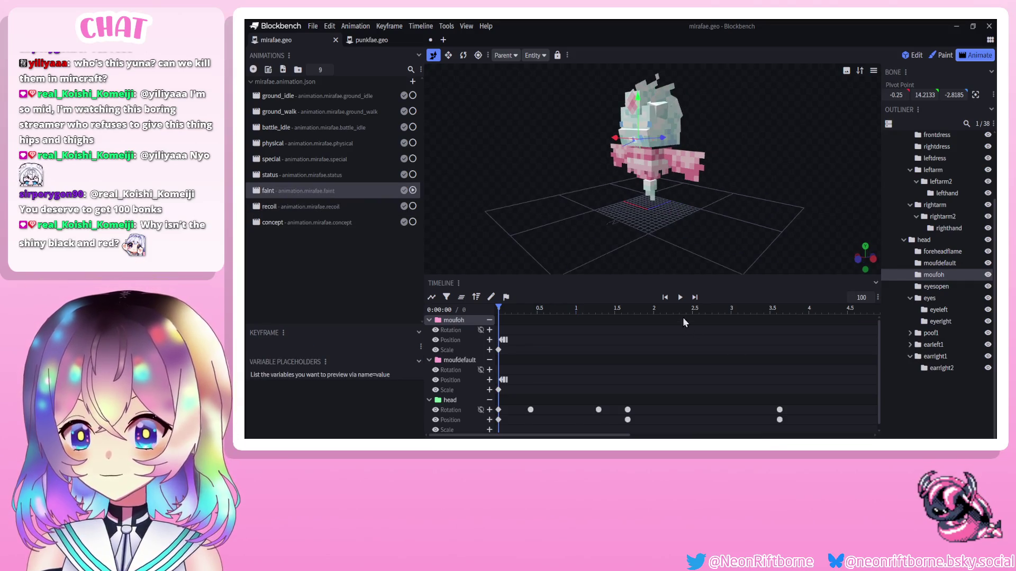
click(679, 297)
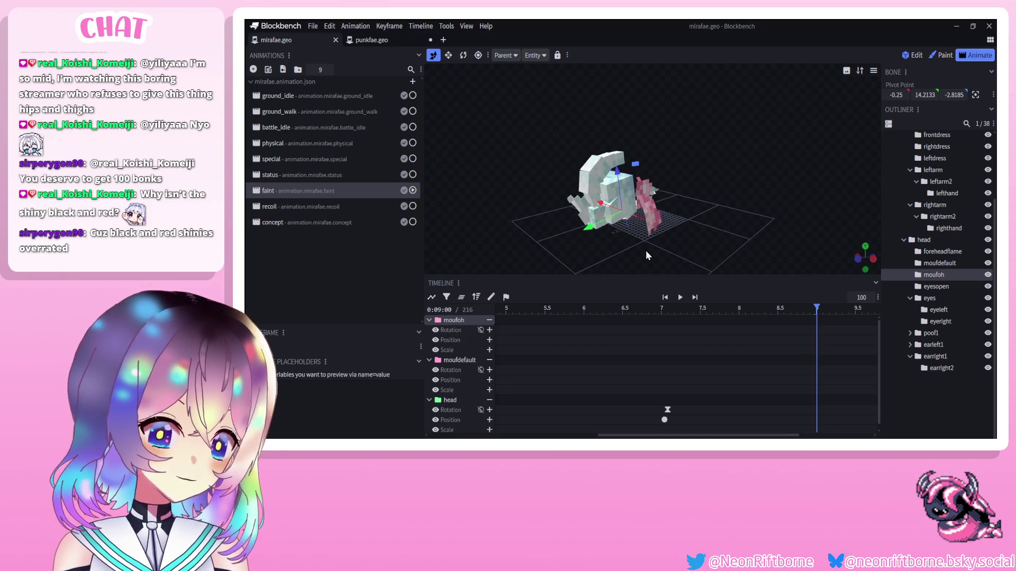
click(679, 297)
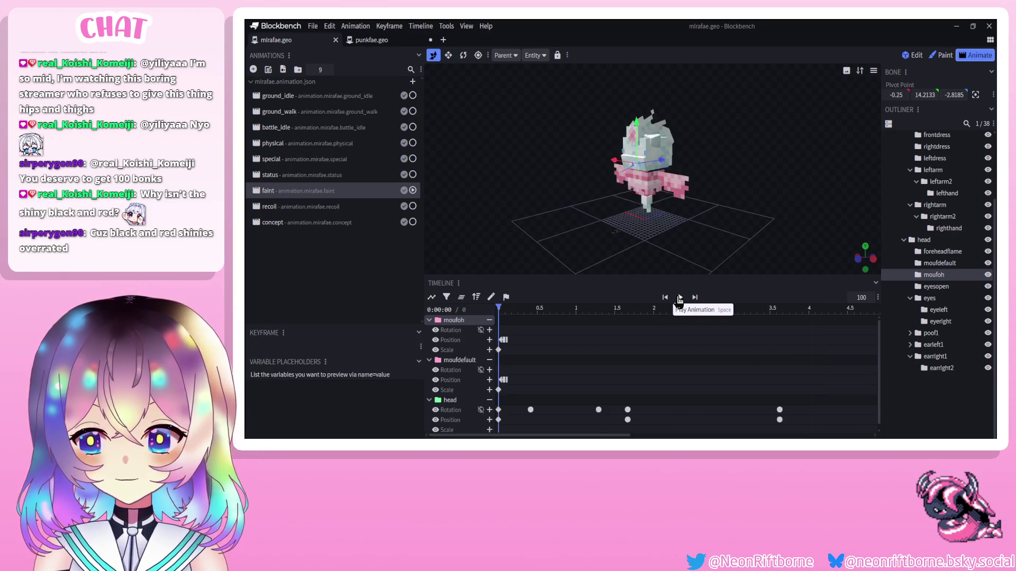
click(679, 298)
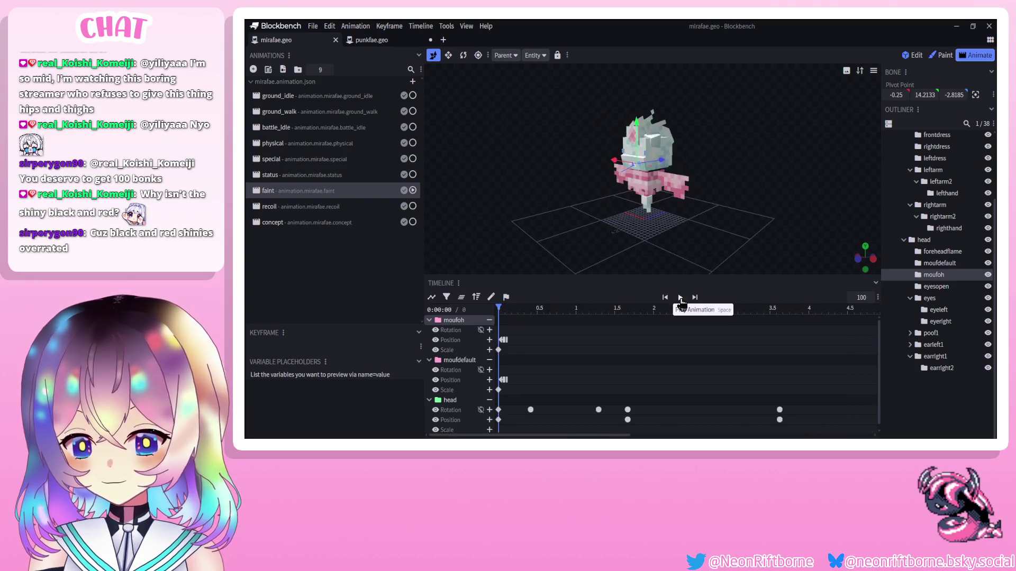
click(680, 298)
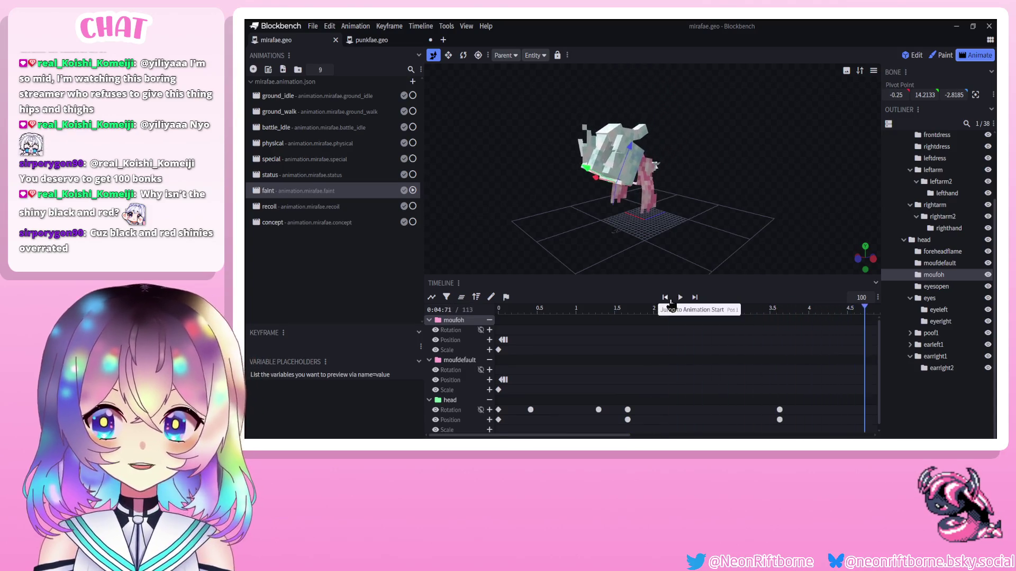
click(680, 298)
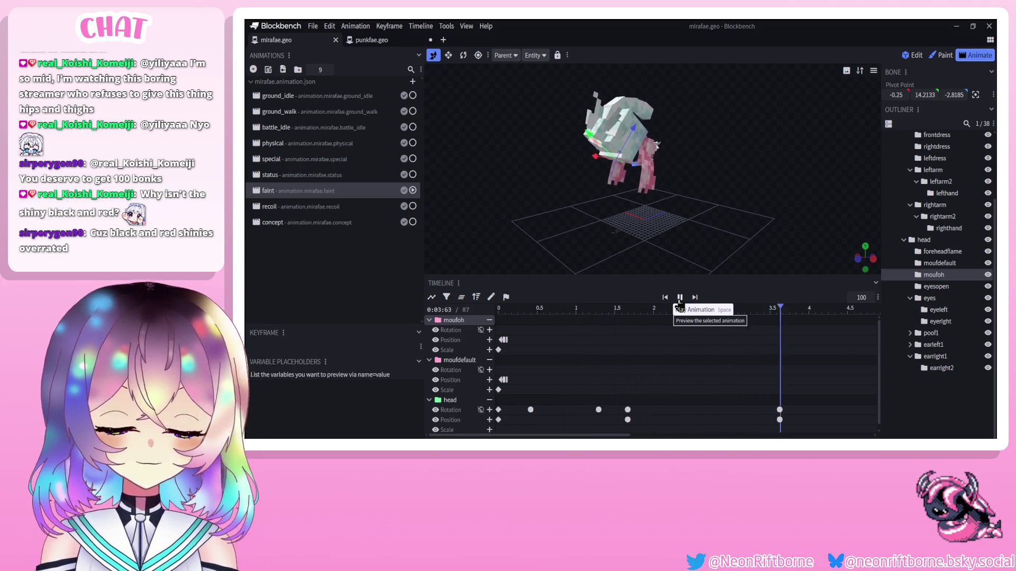
click(681, 299)
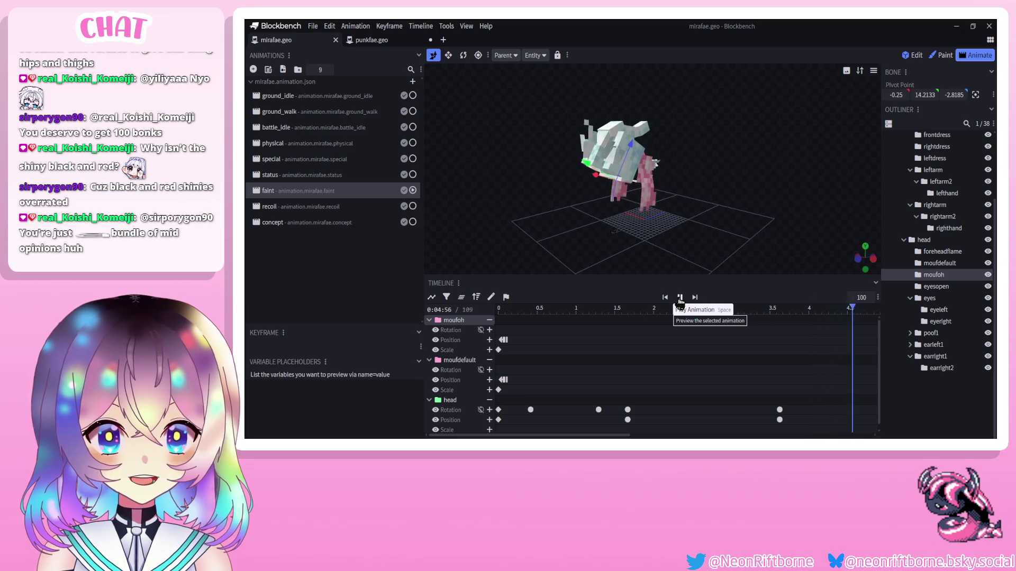
Play the recoil animation, save mirafae again, then bring up the punkfae model.
click(341, 208)
click(306, 208)
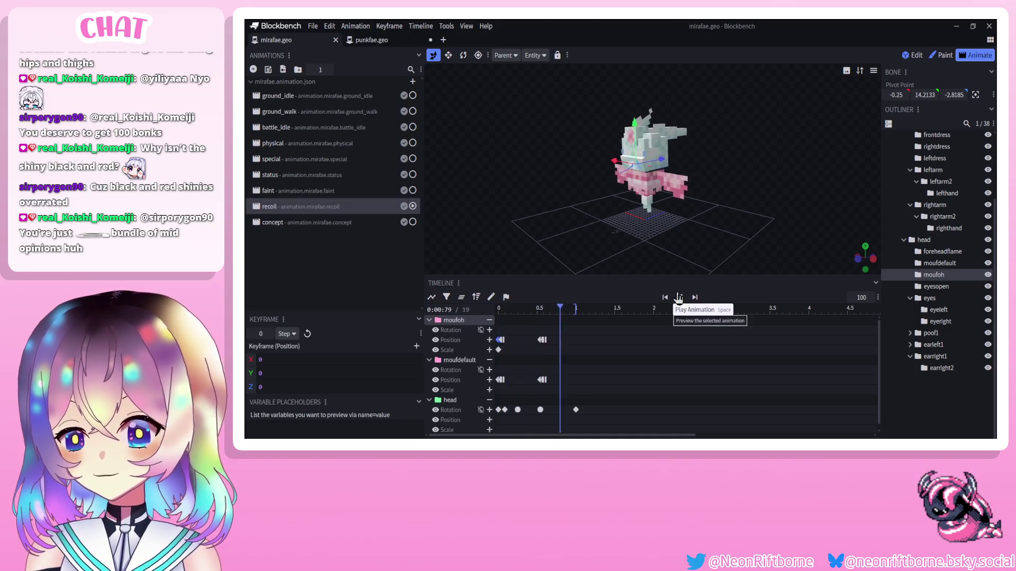
mouse_move(630, 254)
mouse_down()
mouse_move(588, 243)
mouse_move(666, 244)
mouse_up()
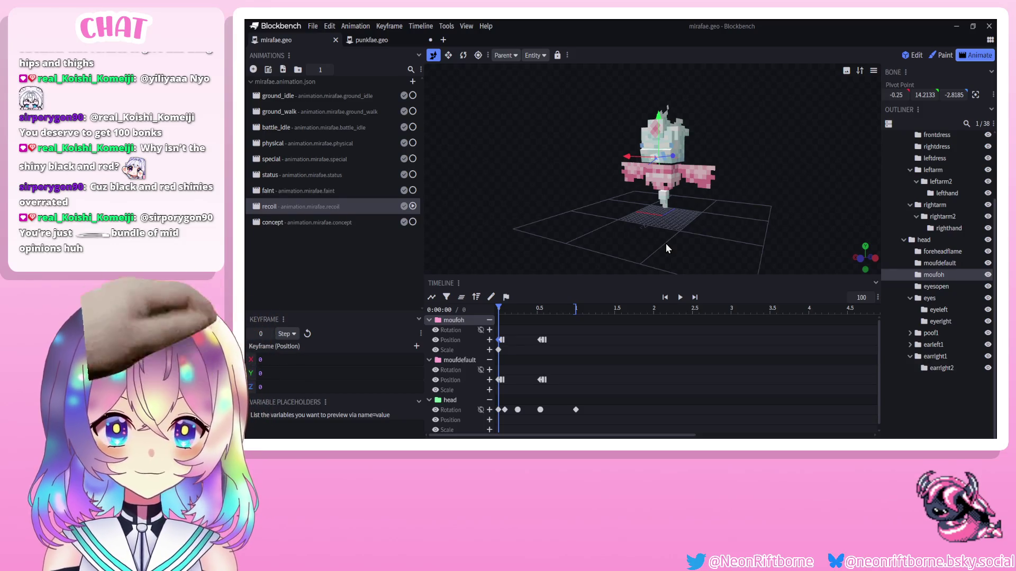
click(678, 299)
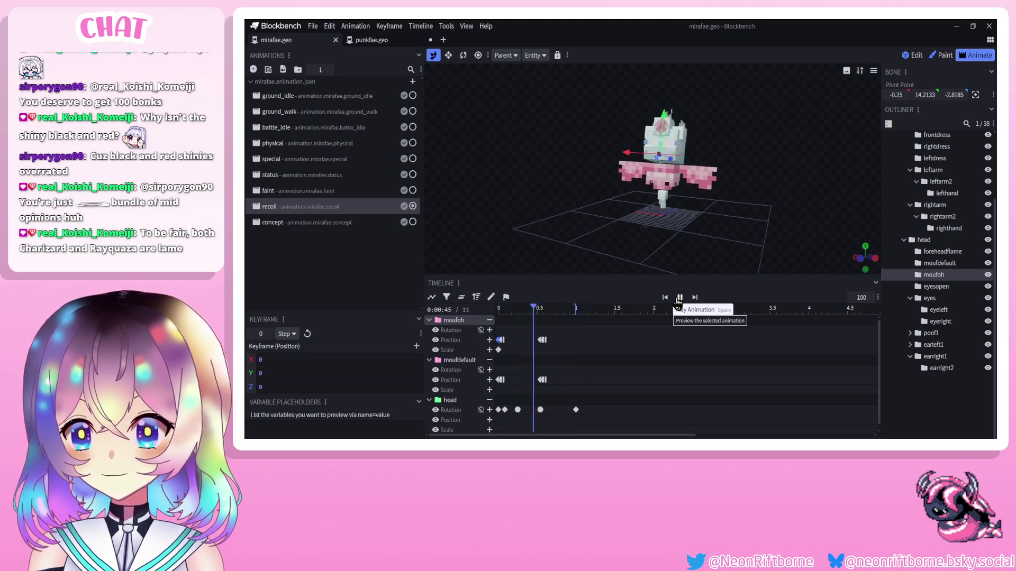
key(ctrl+s)
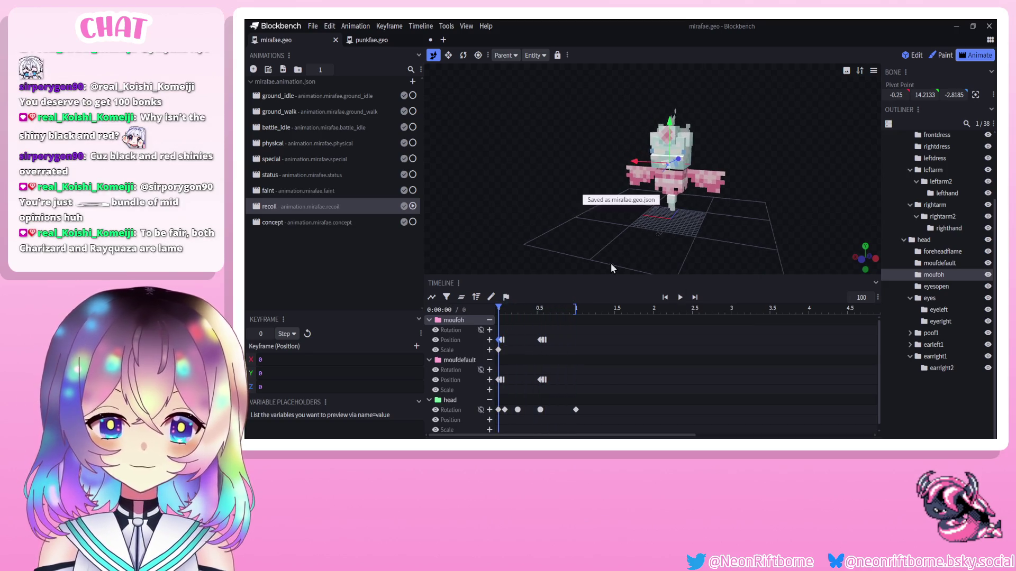
mouse_move(611, 269)
mouse_down()
mouse_move(582, 246)
mouse_move(581, 260)
mouse_up()
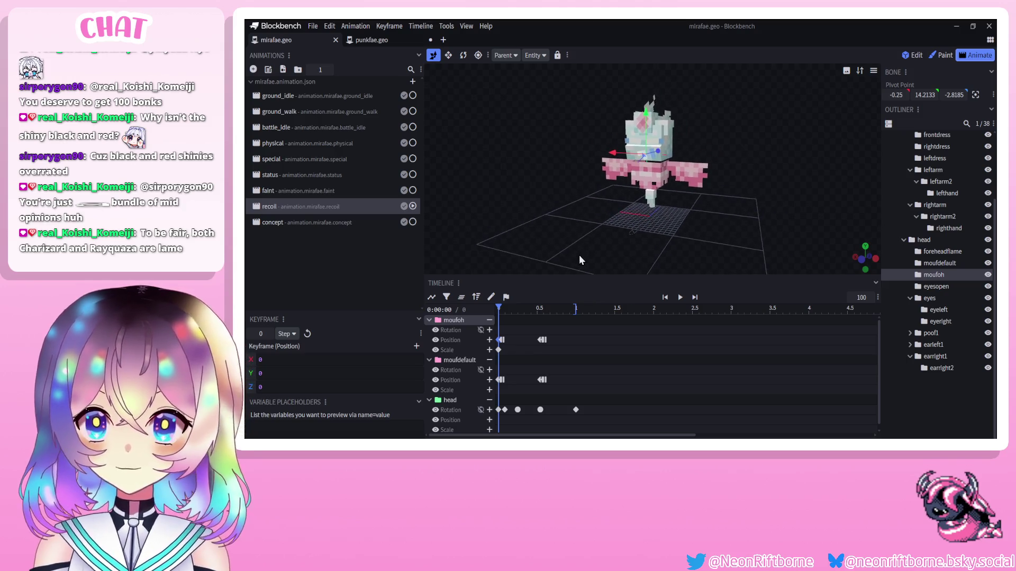
click(371, 42)
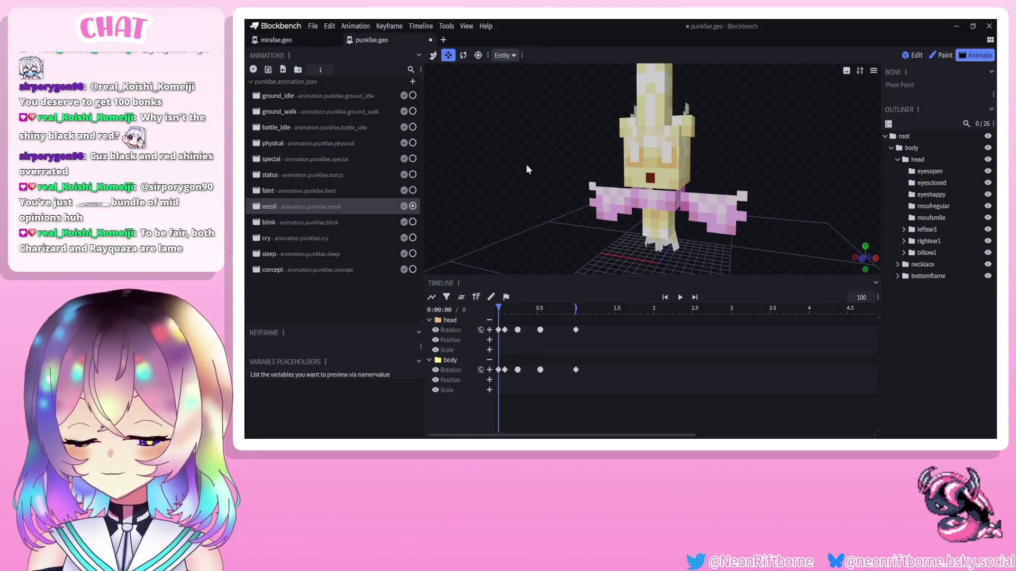
Orbit around punkfae to inspect its recoil head and body rotation keyframes.
drag(526, 169, 515, 172)
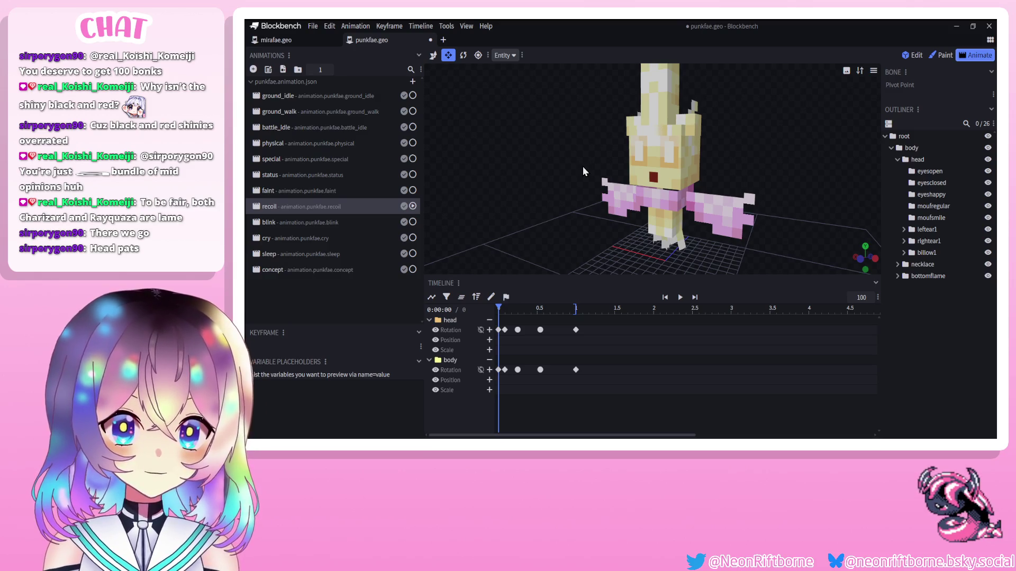
mouse_move(583, 166)
mouse_down()
mouse_move(588, 142)
mouse_move(573, 138)
mouse_move(592, 154)
mouse_move(535, 172)
mouse_move(575, 179)
mouse_up()
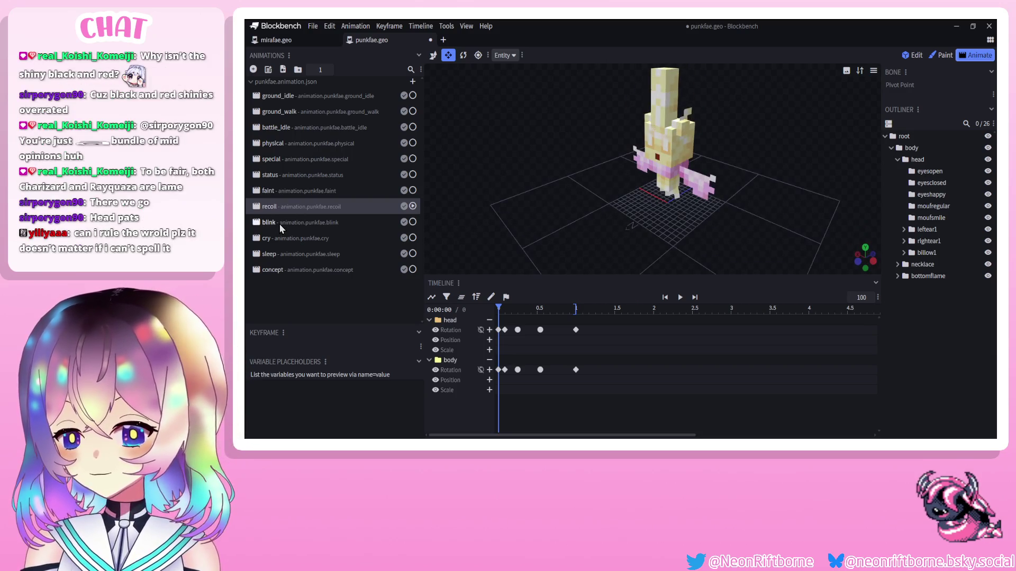
Return to the mirafae model, look it over and save it.
click(276, 40)
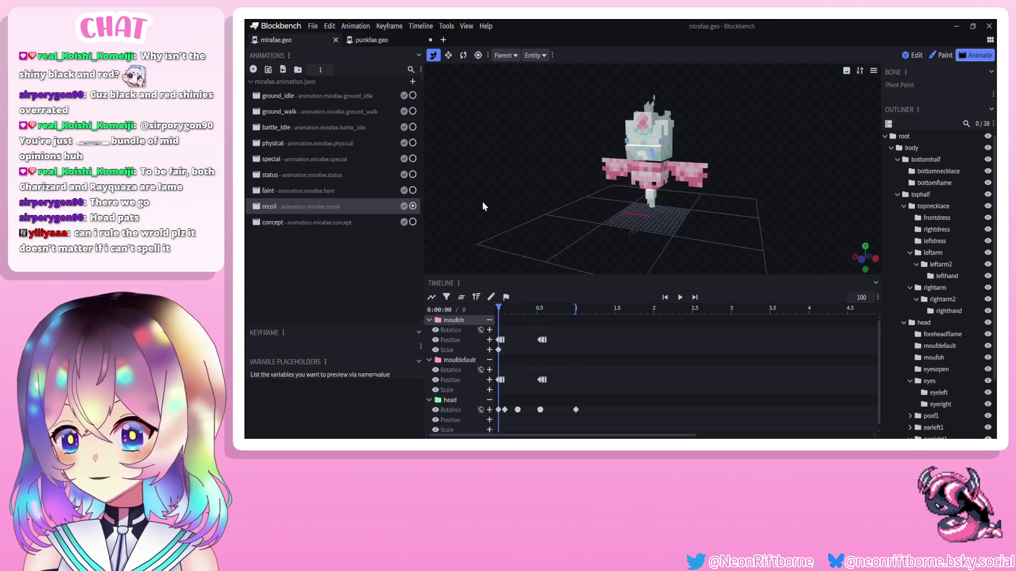
mouse_move(531, 198)
mouse_down()
mouse_move(509, 188)
mouse_move(525, 205)
mouse_move(501, 175)
mouse_up()
mouse_move(501, 172)
mouse_down()
mouse_move(525, 182)
mouse_move(489, 181)
mouse_move(519, 188)
mouse_move(503, 197)
mouse_up()
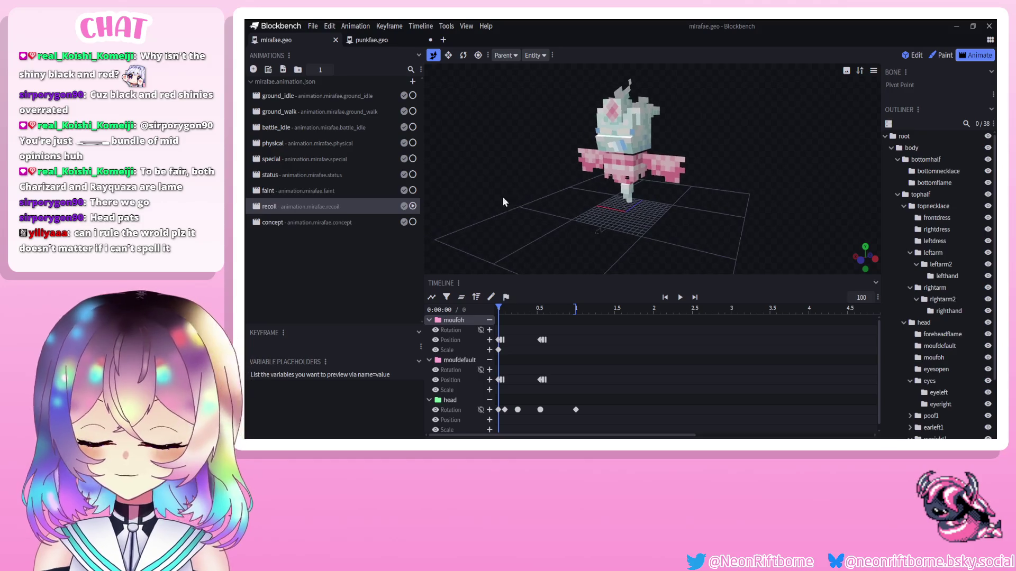
key(ctrl+s)
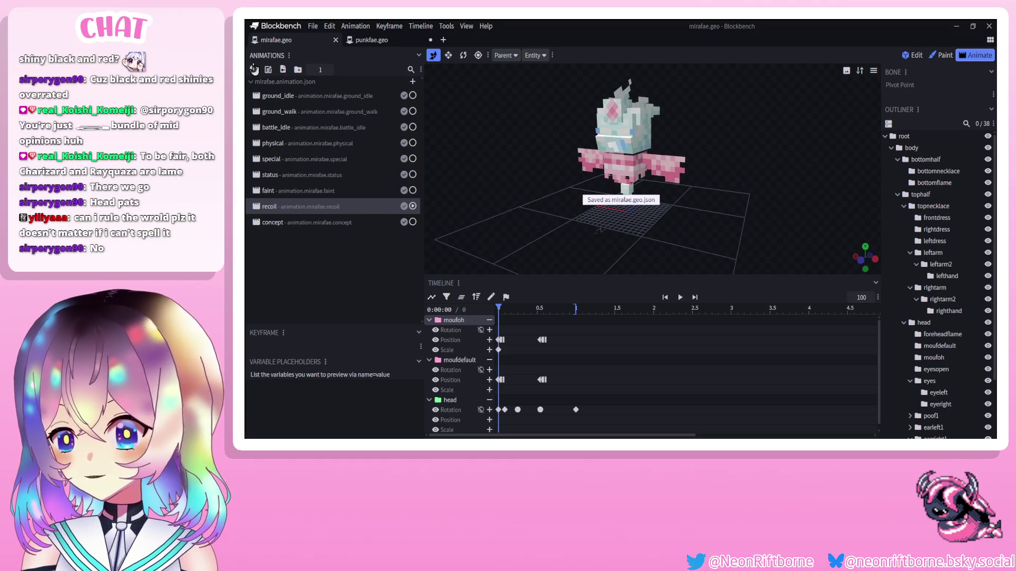
Create a new animation named animation.mirafae.blink.
click(253, 69)
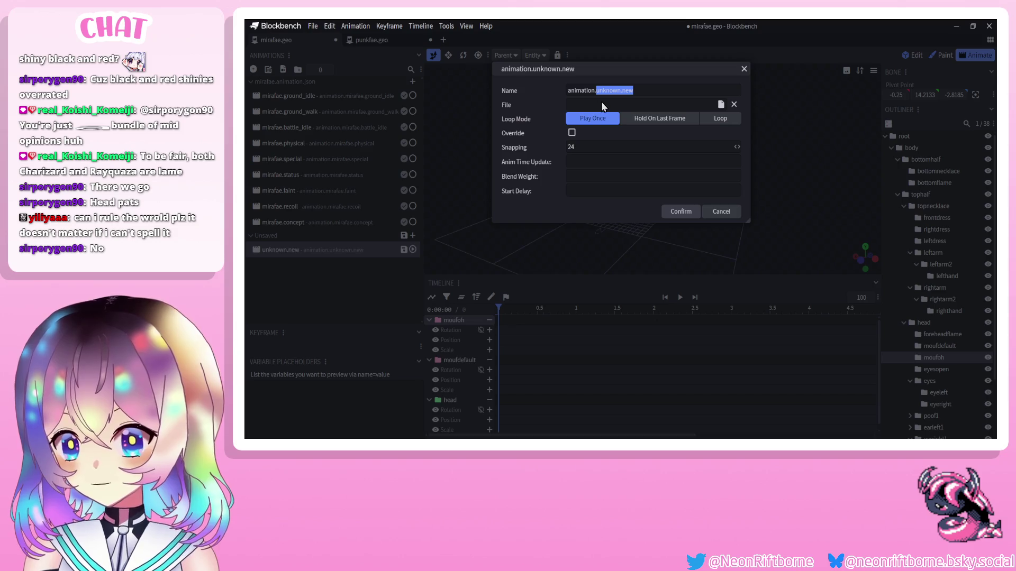
text(mirafae.bli)
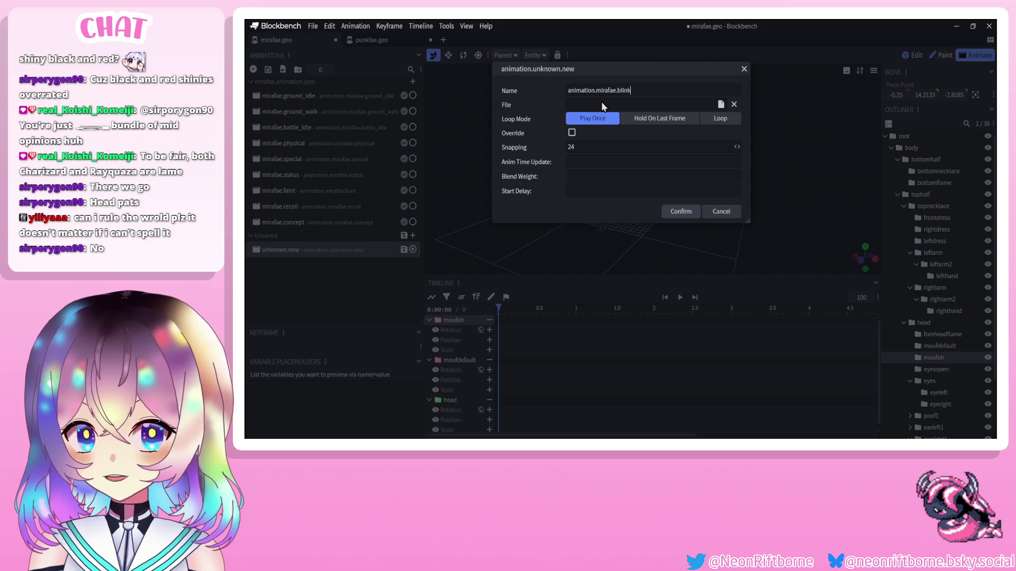
click(690, 212)
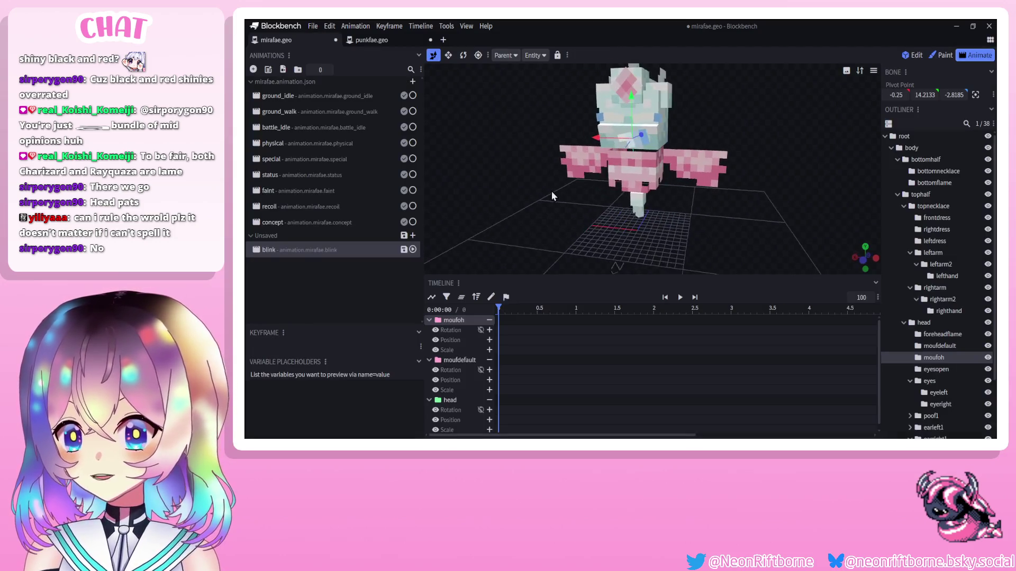
scroll(553, 209, up, 3)
Squash the eyeright and eyeleft bones flat on Y at frame 0.
click(590, 139)
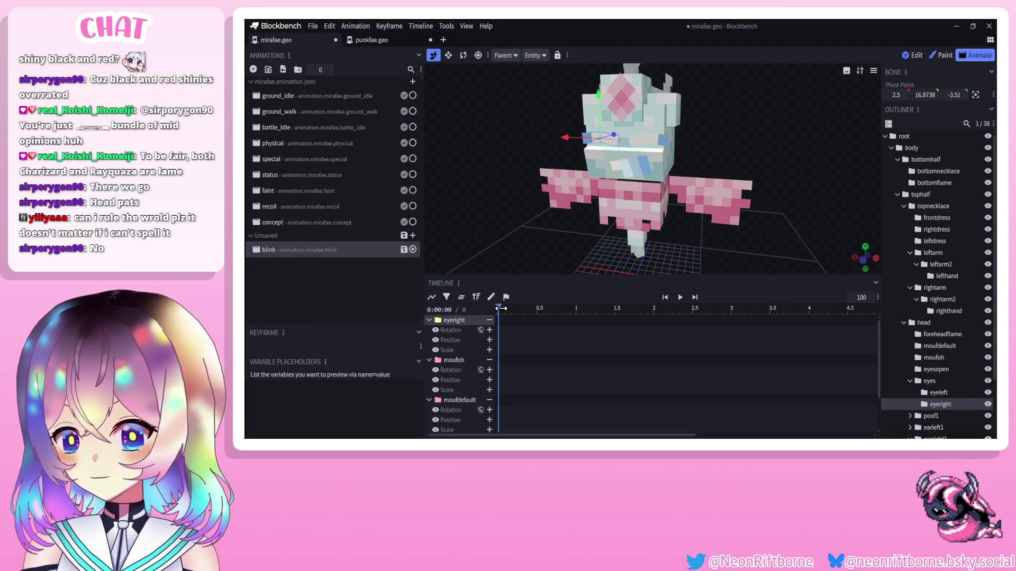
key(v)
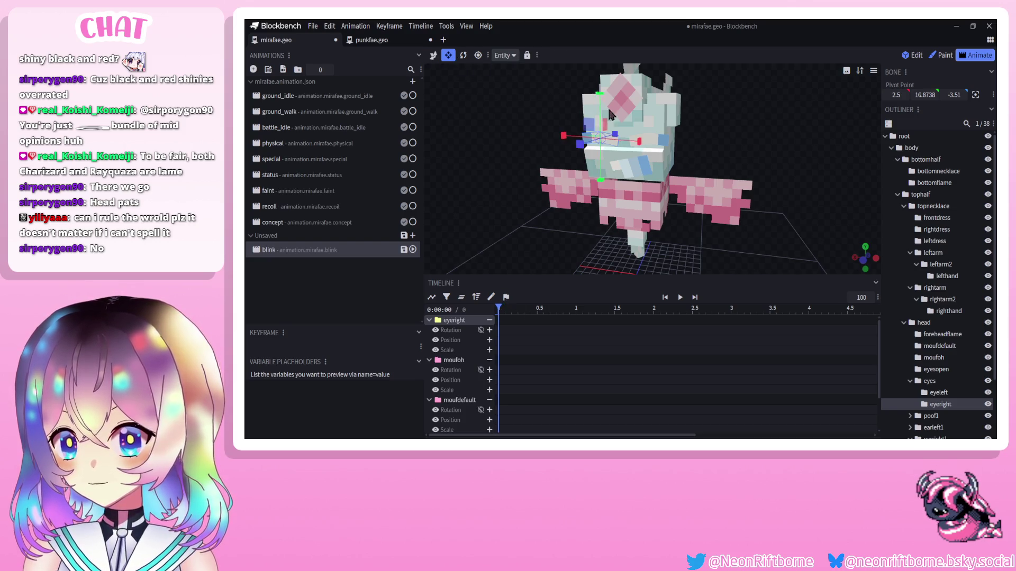
drag(603, 95, 600, 133)
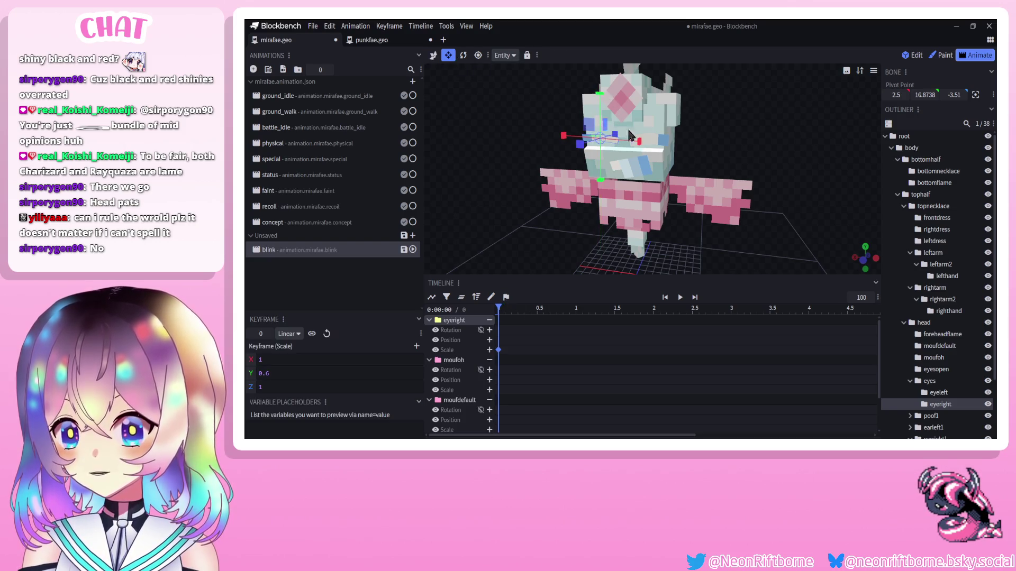
click(655, 131)
drag(654, 101, 641, 144)
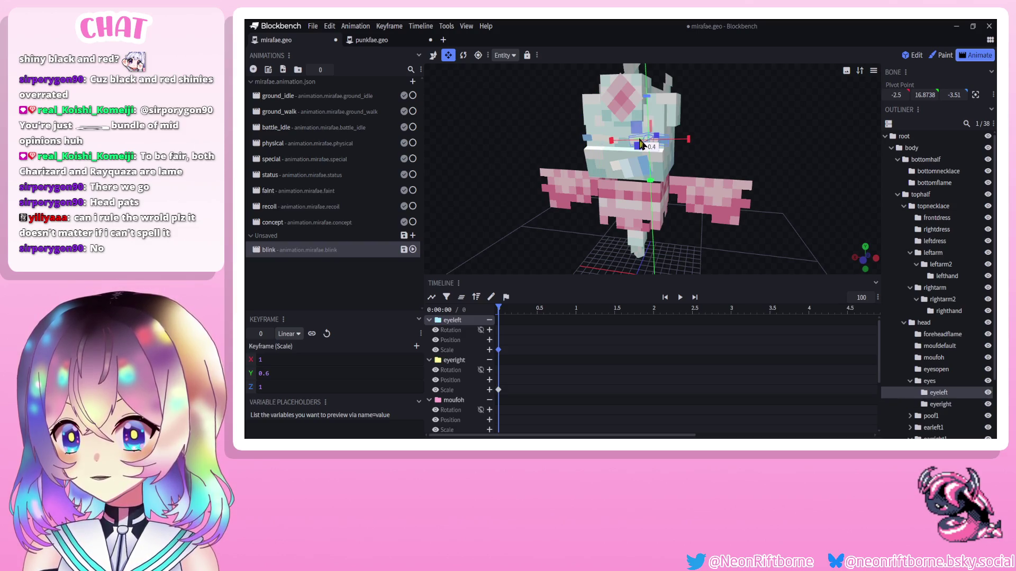
scroll(529, 333, down, 1)
ctrl+scroll(508, 317, up, 3)
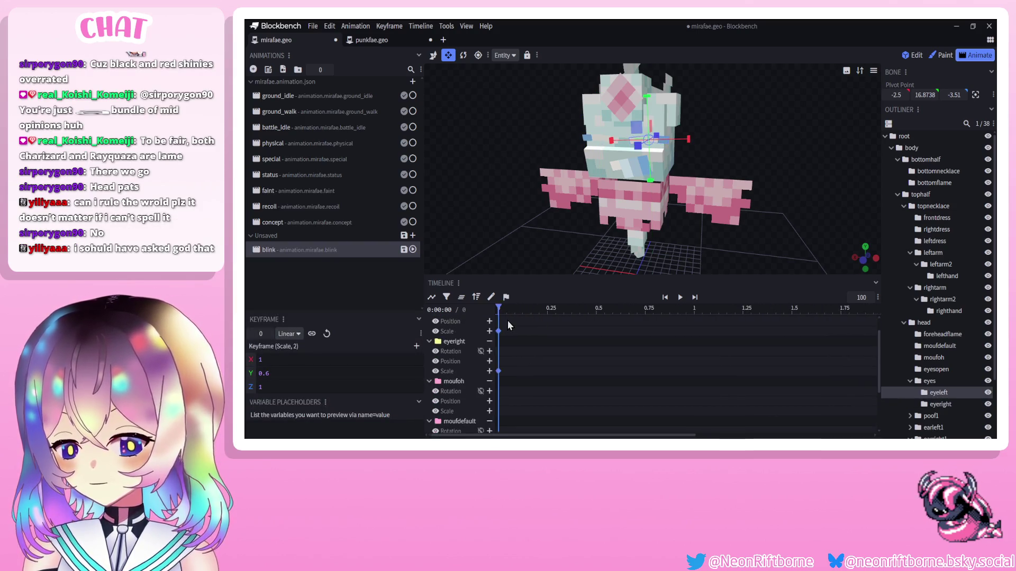
Scale the eyes back open at 0.25 seconds.
click(539, 308)
drag(539, 309, 549, 310)
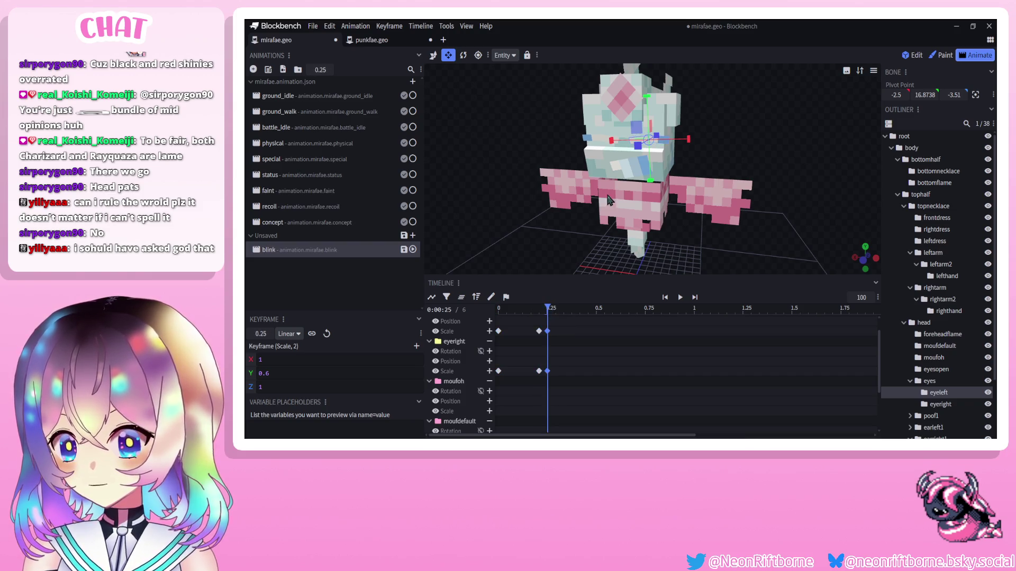
mouse_move(651, 78)
mouse_down()
mouse_move(646, 50)
mouse_move(600, 75)
mouse_move(600, 53)
mouse_up()
click(590, 127)
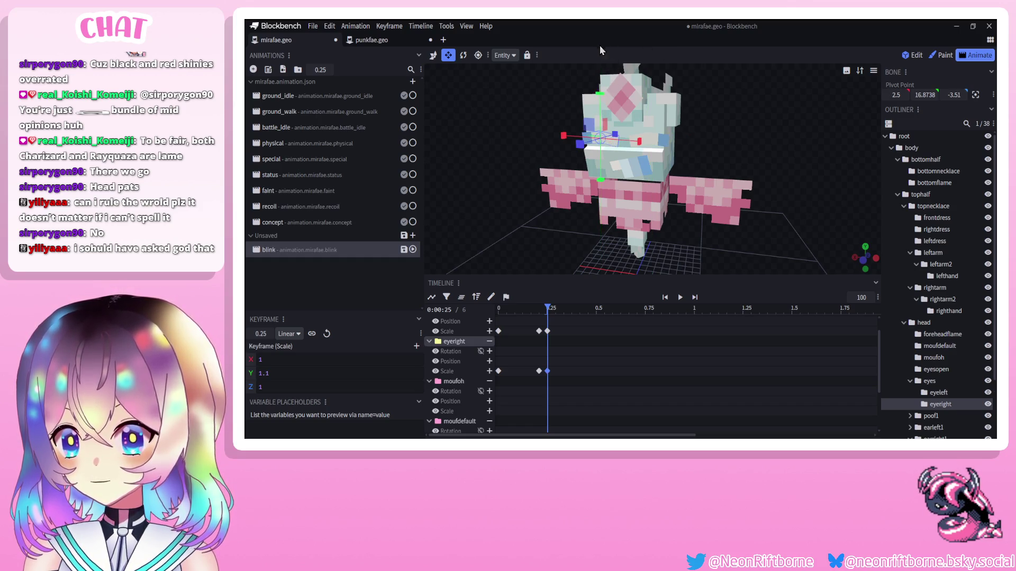
click(772, 332)
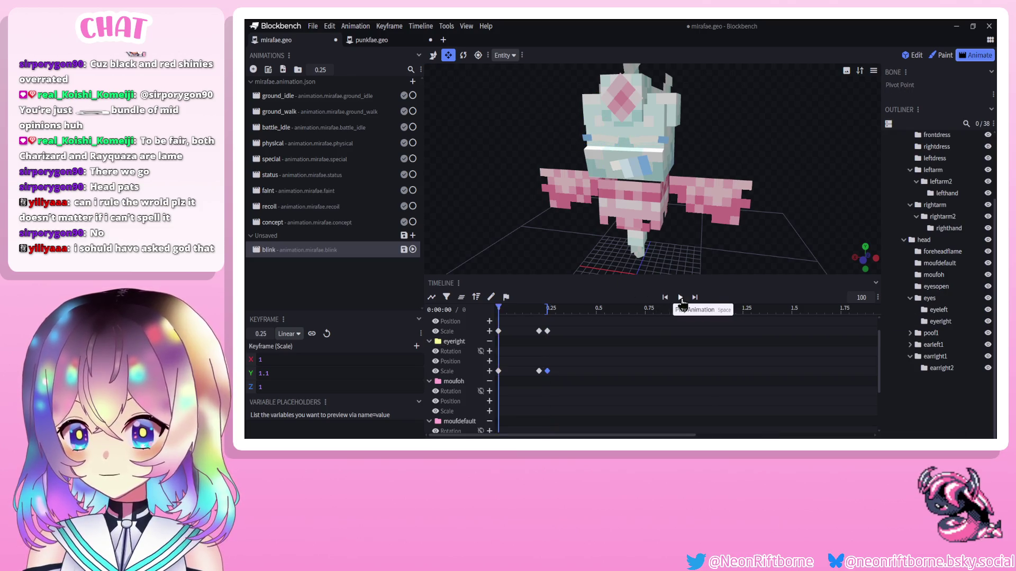
Scrub through the blink animation to check the eyes closing and reopening.
mouse_move(533, 308)
mouse_down()
mouse_move(598, 312)
mouse_move(429, 327)
mouse_up()
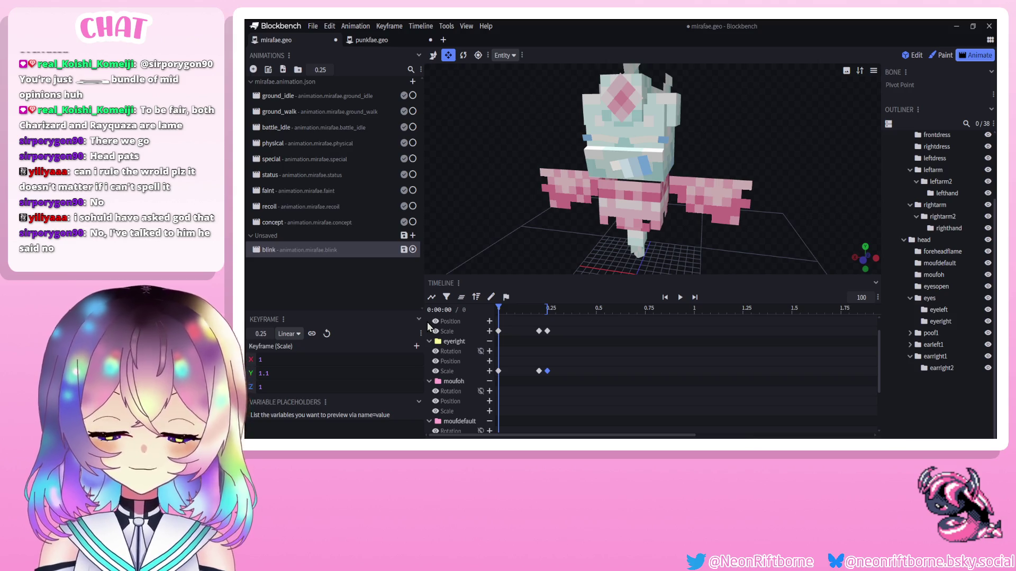
drag(572, 333, 519, 341)
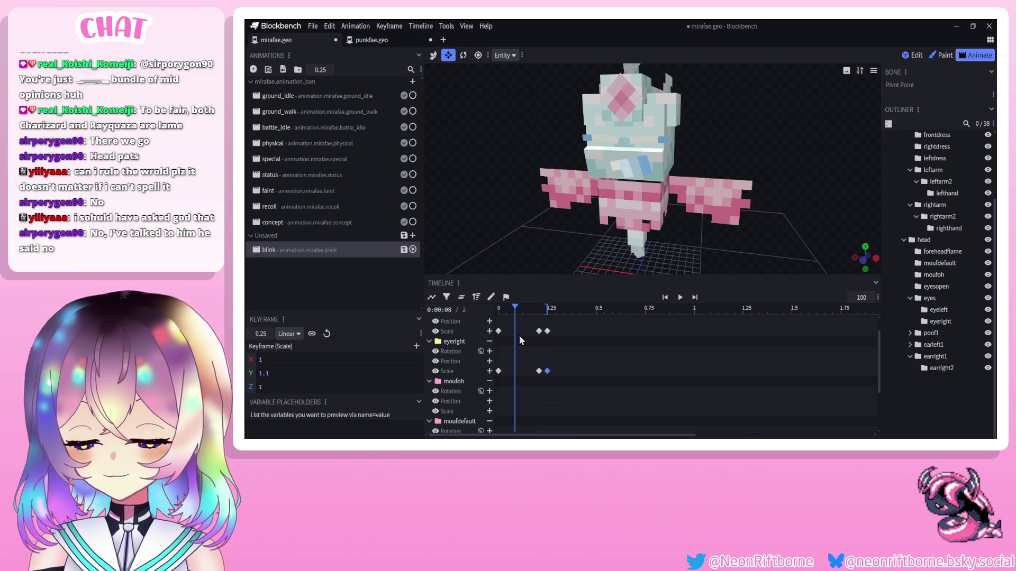
scroll(582, 213, down, 5)
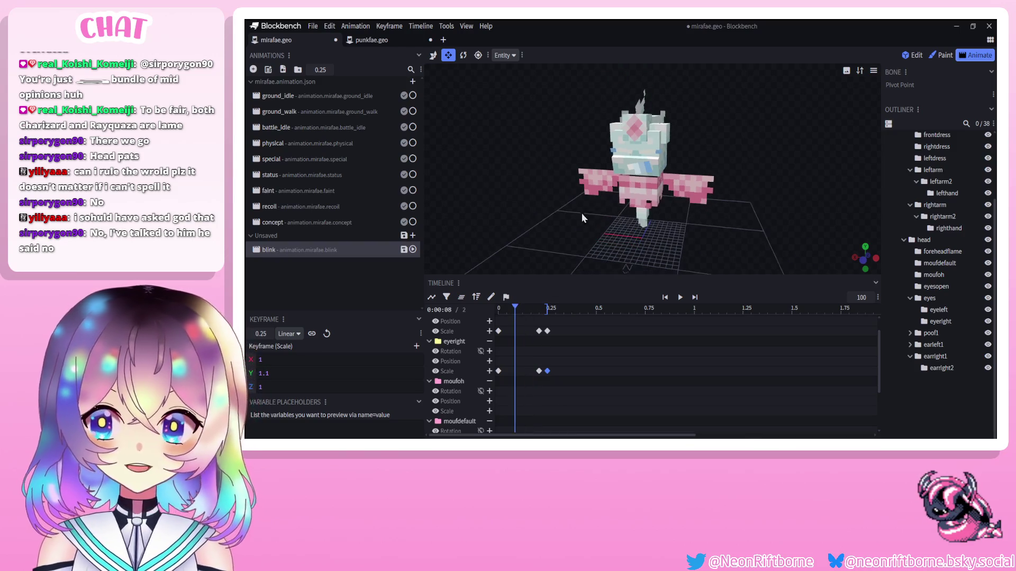
mouse_move(558, 233)
mouse_down()
mouse_move(596, 220)
mouse_move(573, 218)
mouse_move(582, 217)
mouse_up()
mouse_move(529, 309)
mouse_down()
mouse_move(578, 309)
mouse_move(517, 302)
mouse_move(559, 304)
mouse_move(515, 309)
mouse_move(577, 320)
mouse_move(532, 323)
mouse_move(498, 312)
mouse_up()
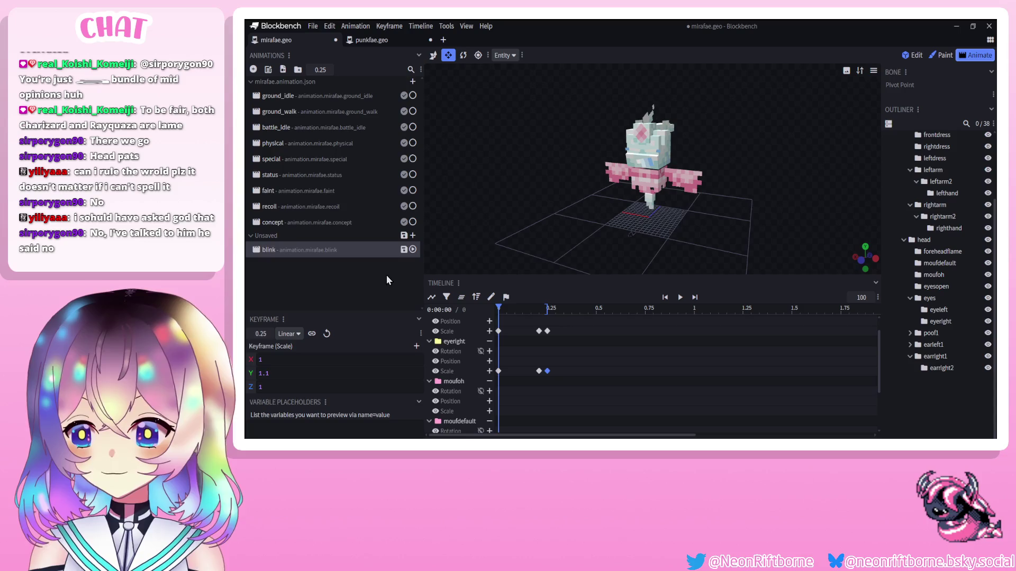
Save the blink animation and return to the mirafae.geo project.
key(ctrl+s)
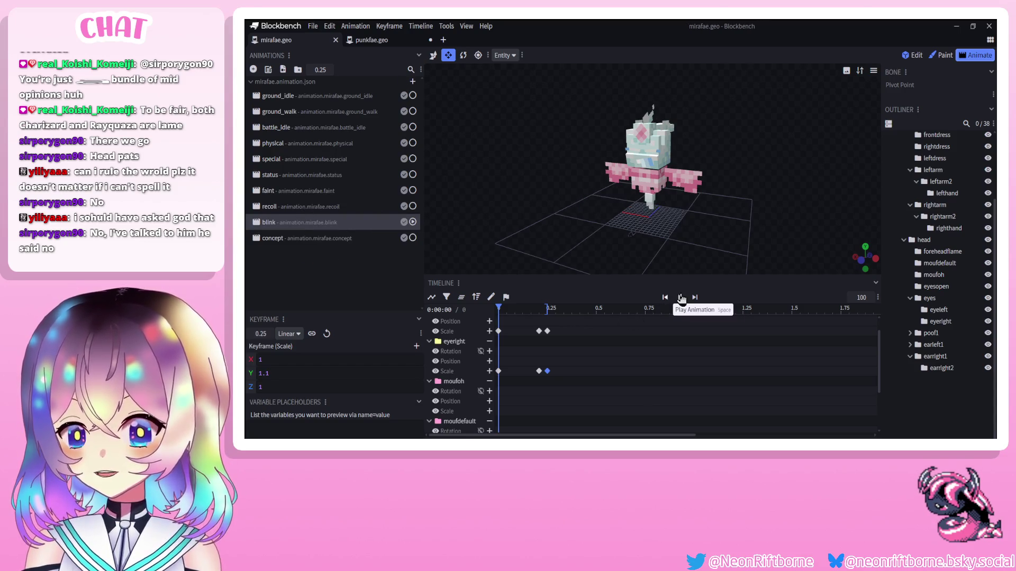
mouse_move(648, 270)
mouse_down()
mouse_move(633, 281)
mouse_move(557, 238)
mouse_move(590, 238)
mouse_up()
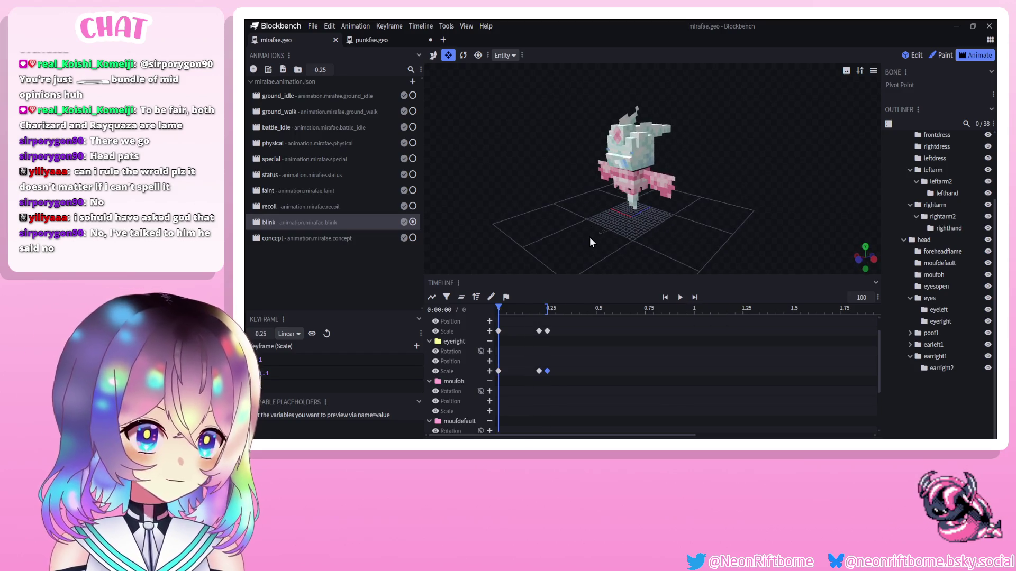
click(382, 40)
click(296, 41)
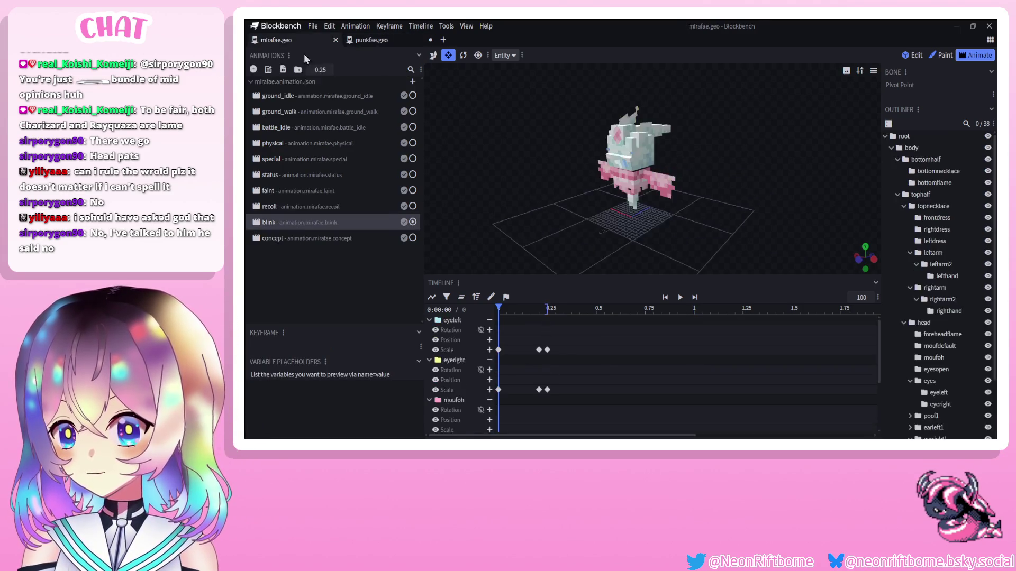
Create a new animation named animation.mirafae.cry and move it into mirafae.animation.json.
click(254, 70)
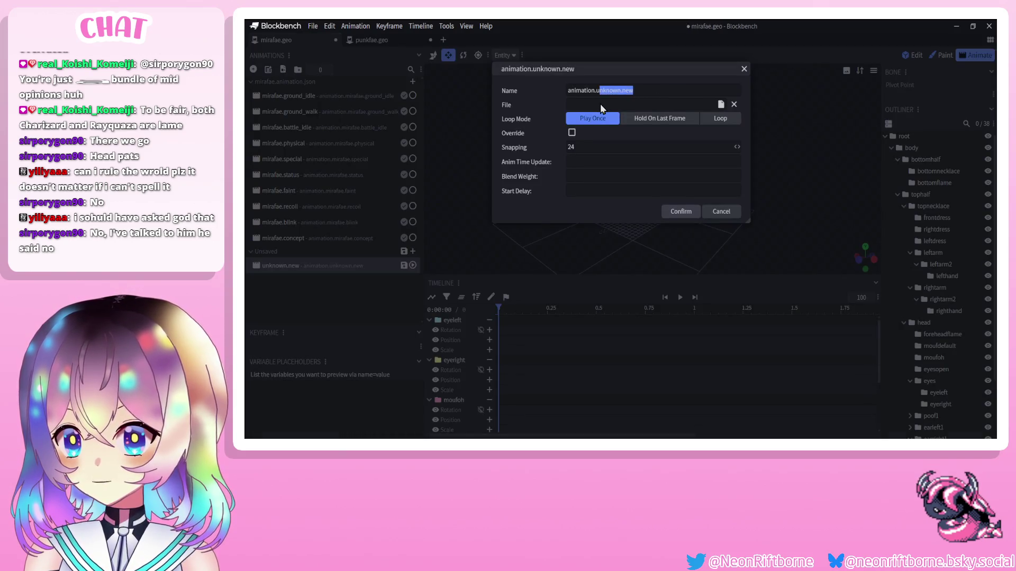
text(mirafae.)
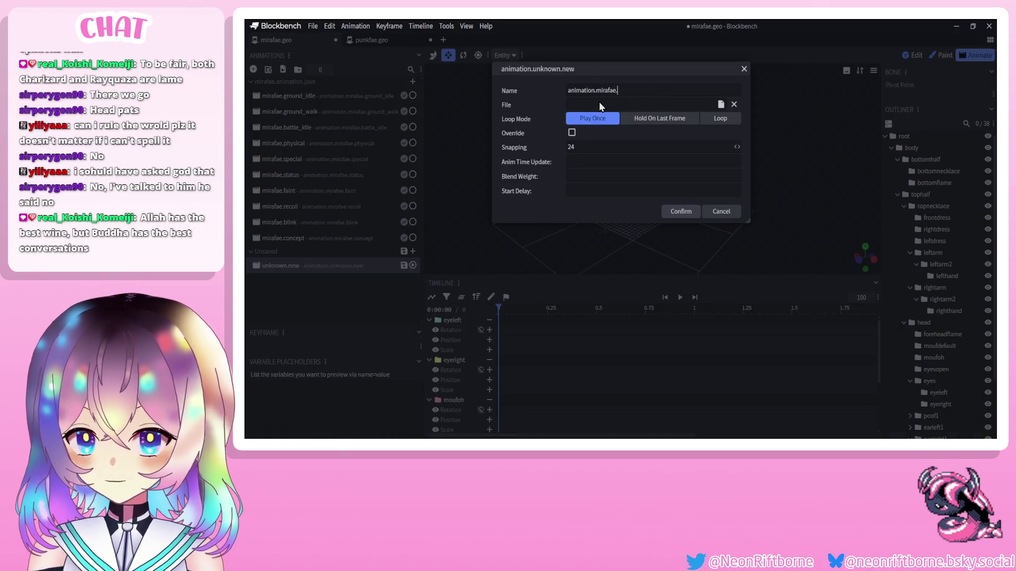
text(cry)
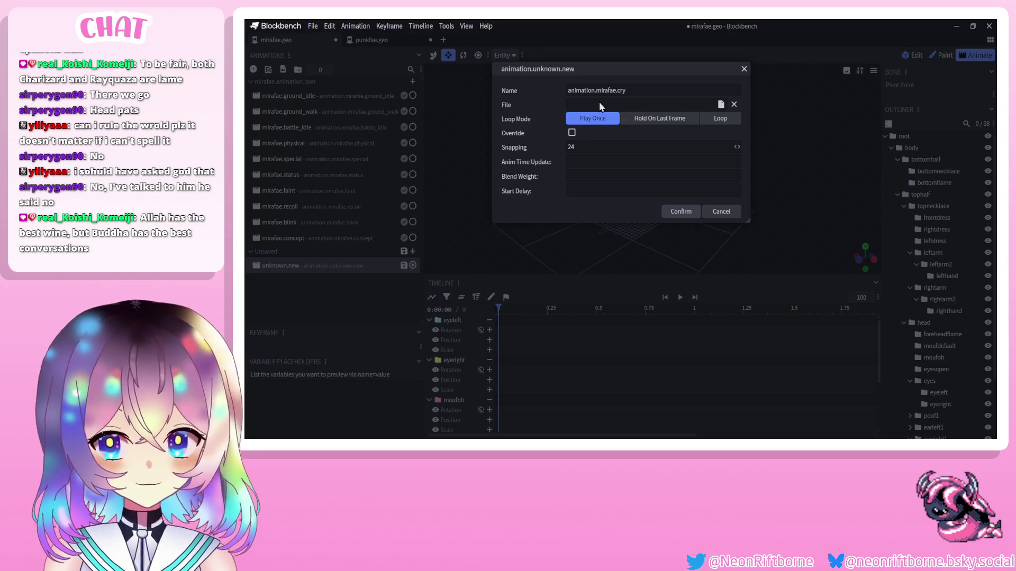
click(679, 212)
drag(678, 215, 539, 235)
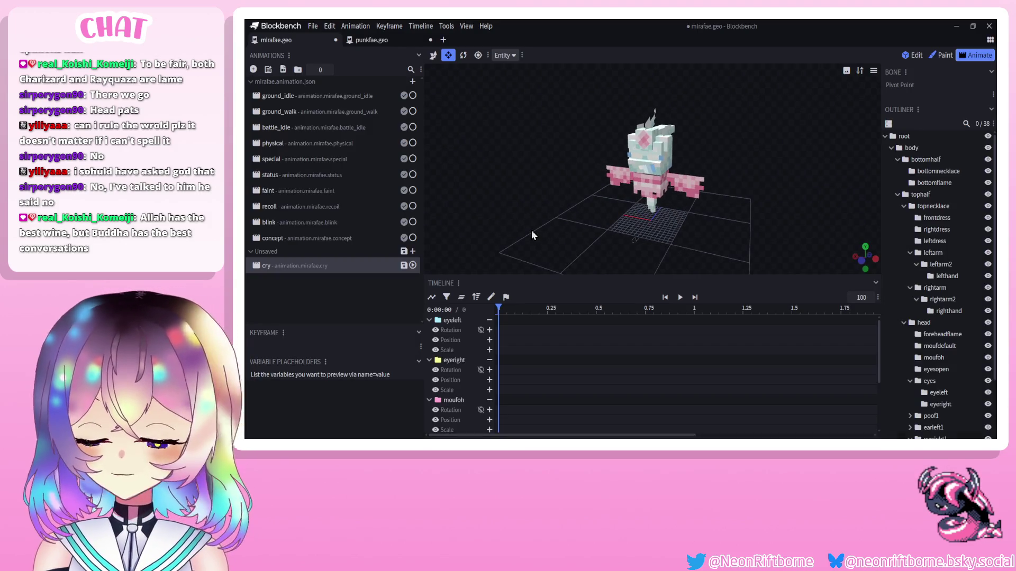
drag(291, 267, 300, 233)
Save, then review the special animation's keyframes up to its 0.75 s keyframe.
key(ctrl+s)
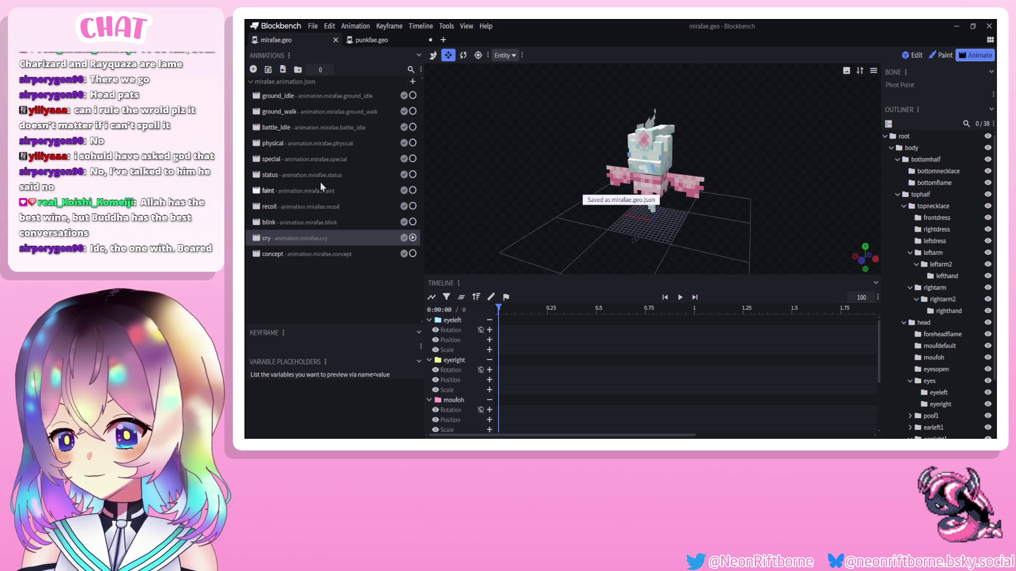
click(311, 158)
drag(499, 307, 653, 307)
scroll(630, 329, down, 3)
scroll(636, 353, down, 5)
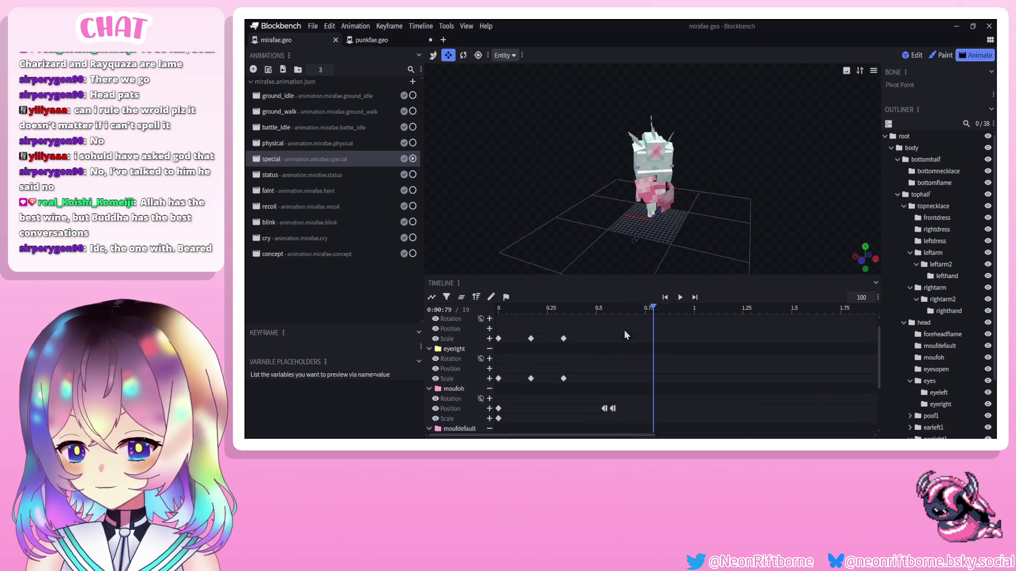
scroll(614, 365, down, 10)
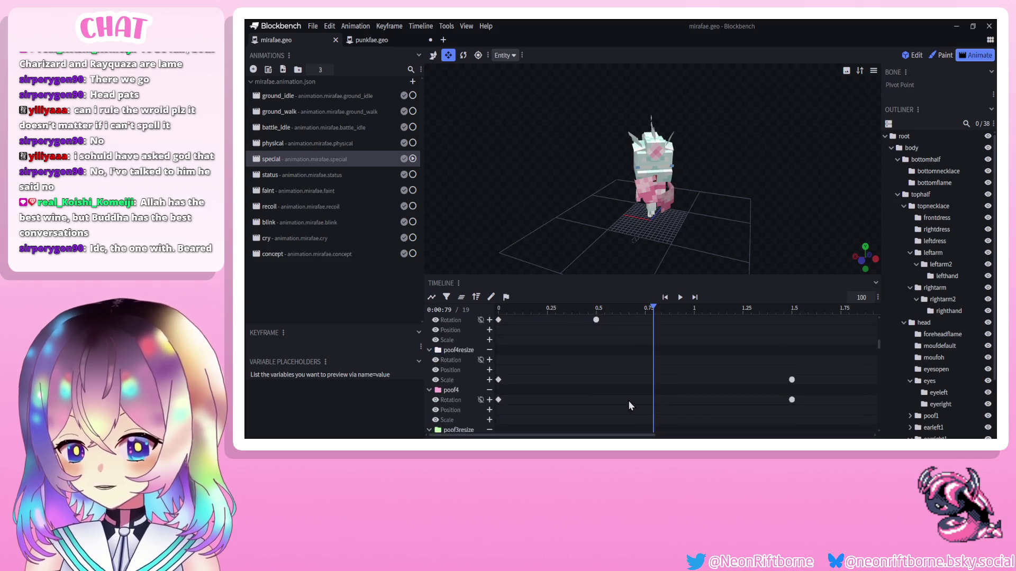
scroll(639, 368, up, 5)
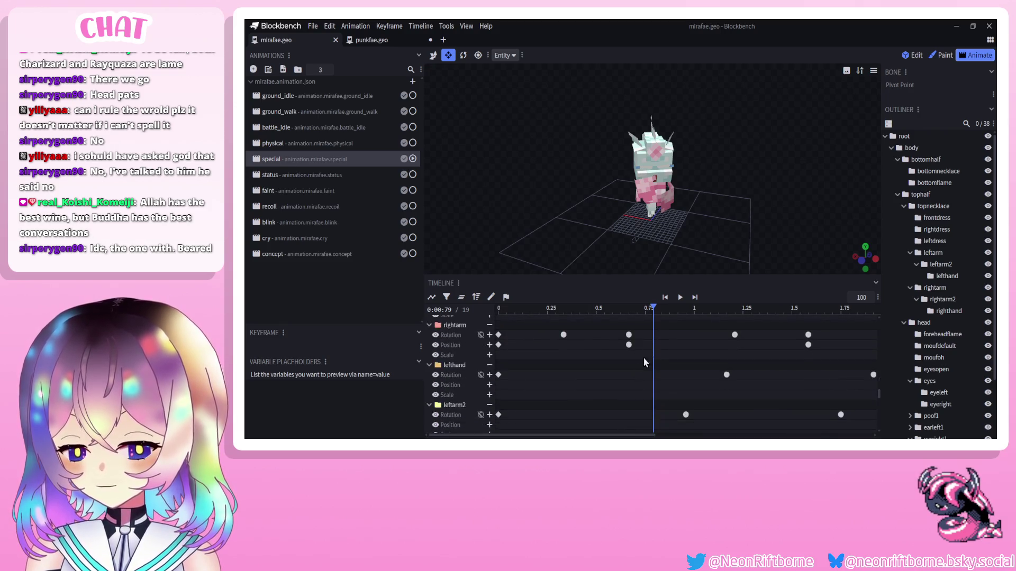
click(649, 329)
scroll(655, 382, down, 5)
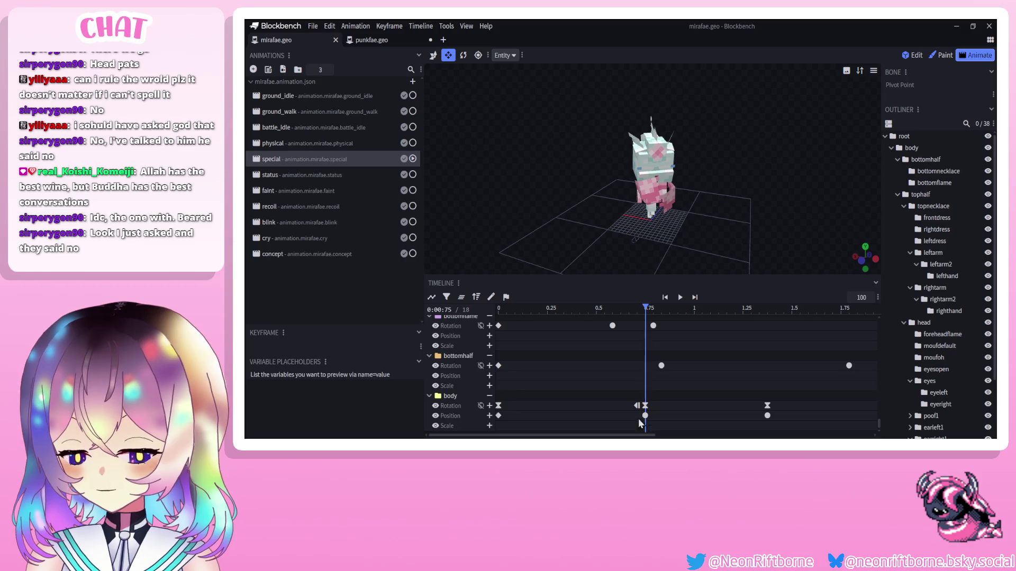
Bring special's early bottomname, bottomhalf and body keyframes into cry, with the playhead at 0.79 s.
drag(638, 417, 492, 307)
key(ctrl+z)
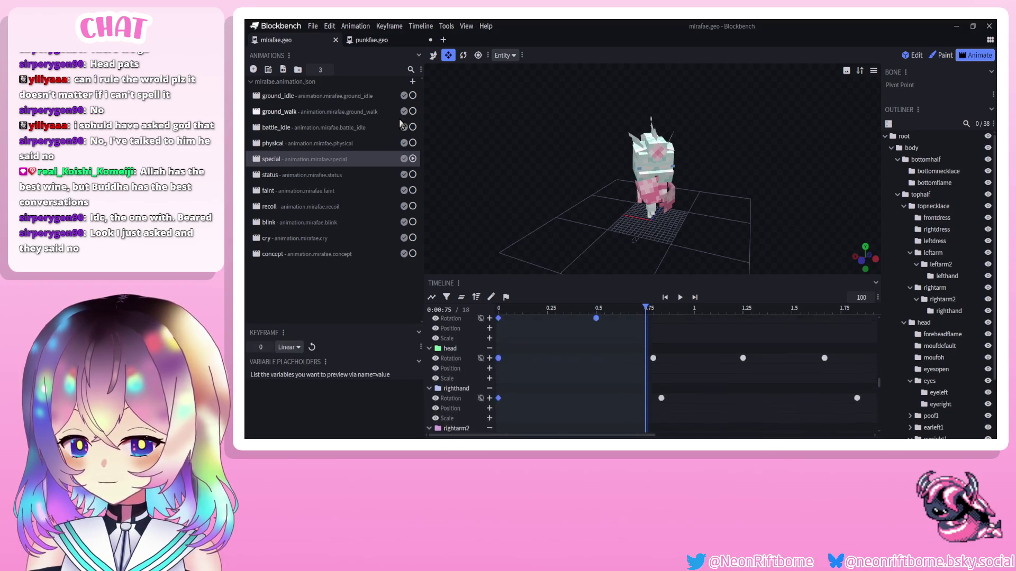
key(ctrl+z)
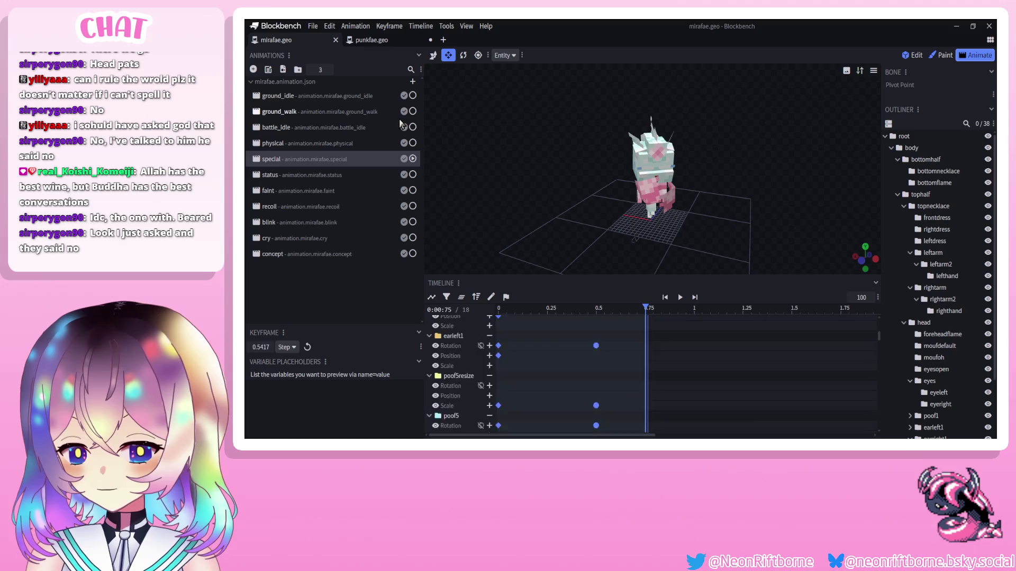
key(ctrl+z)
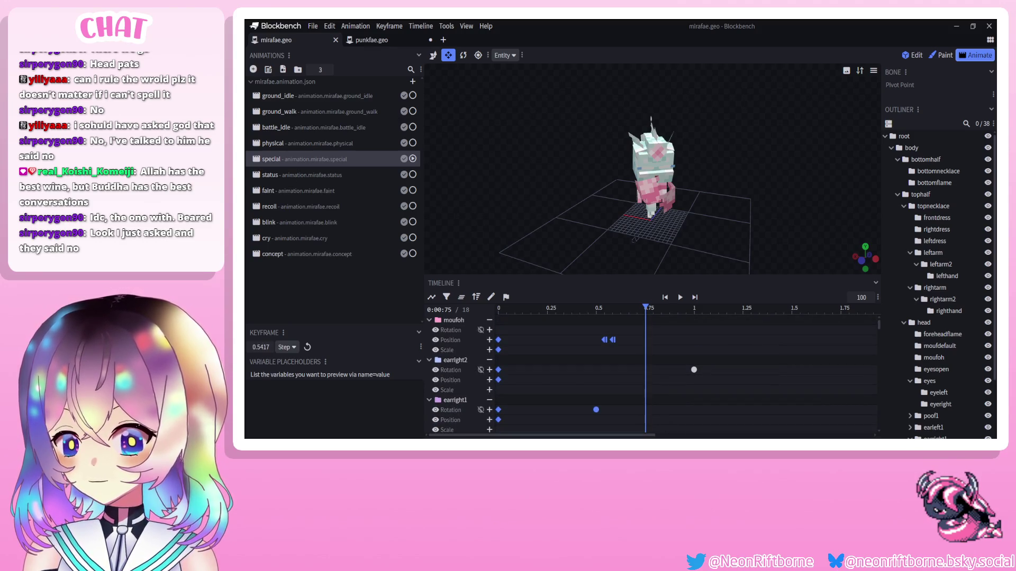
drag(702, 328, 578, 426)
scroll(651, 376, down, 5)
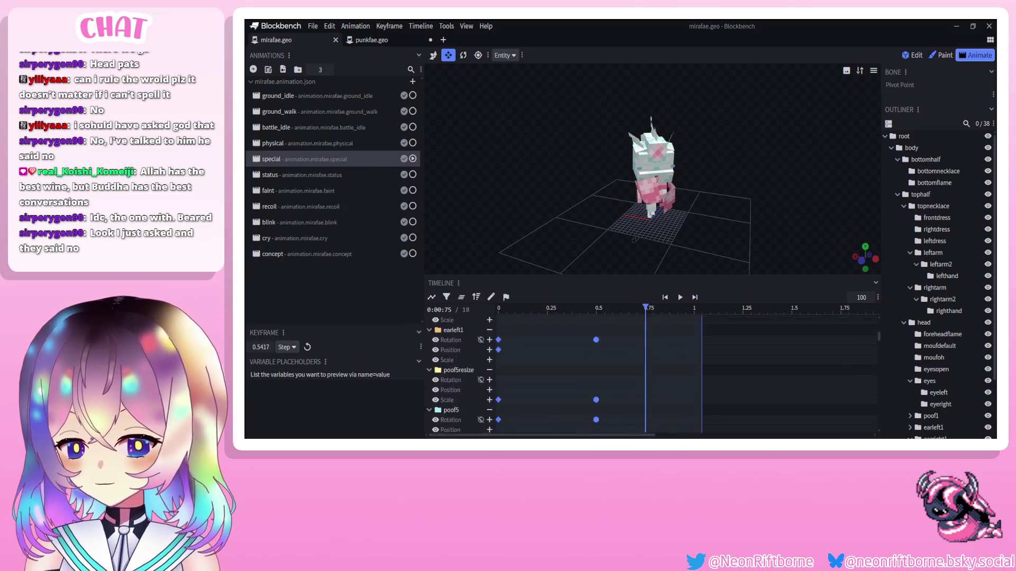
scroll(651, 375, down, 8)
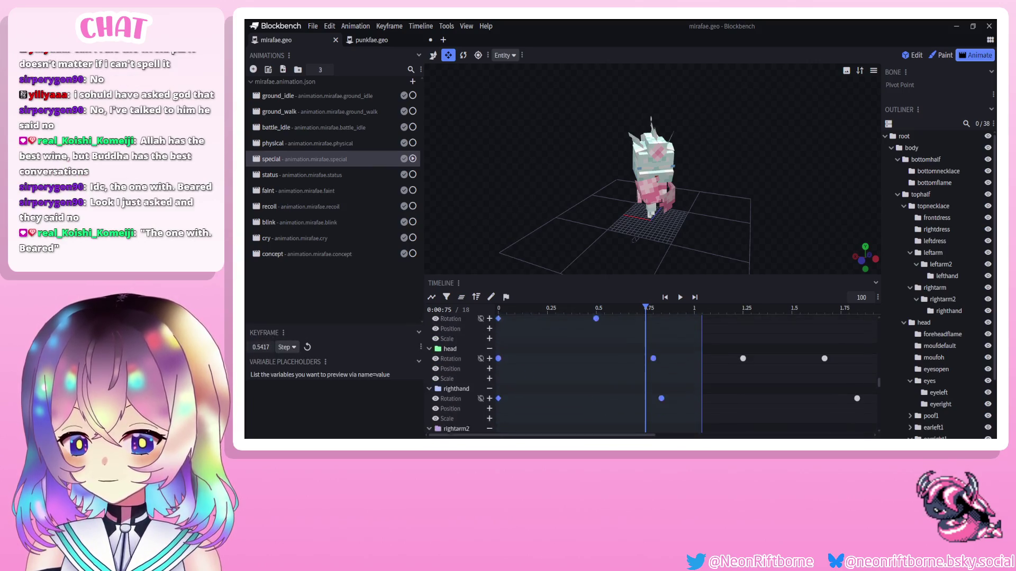
scroll(651, 375, down, 5)
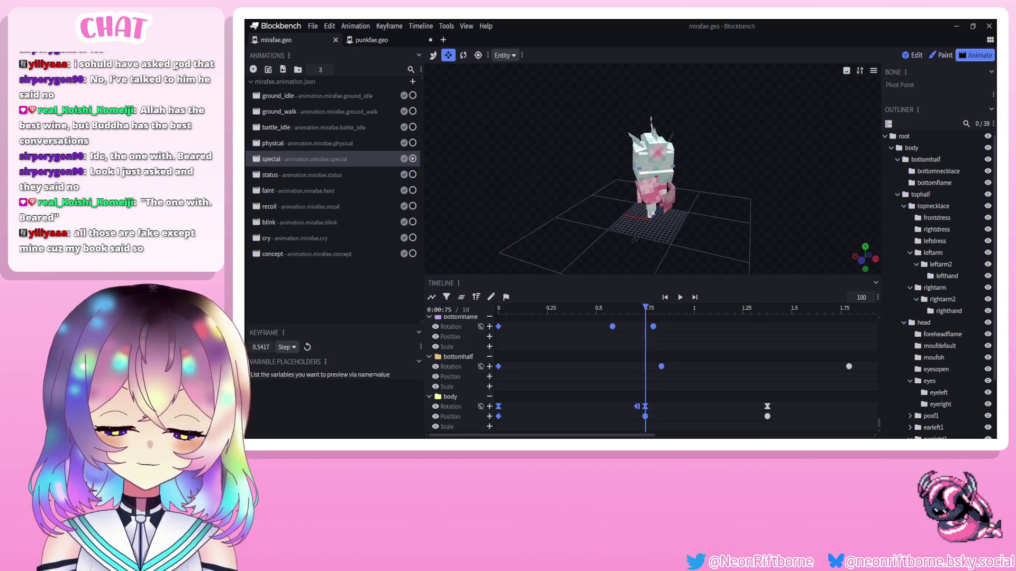
click(301, 238)
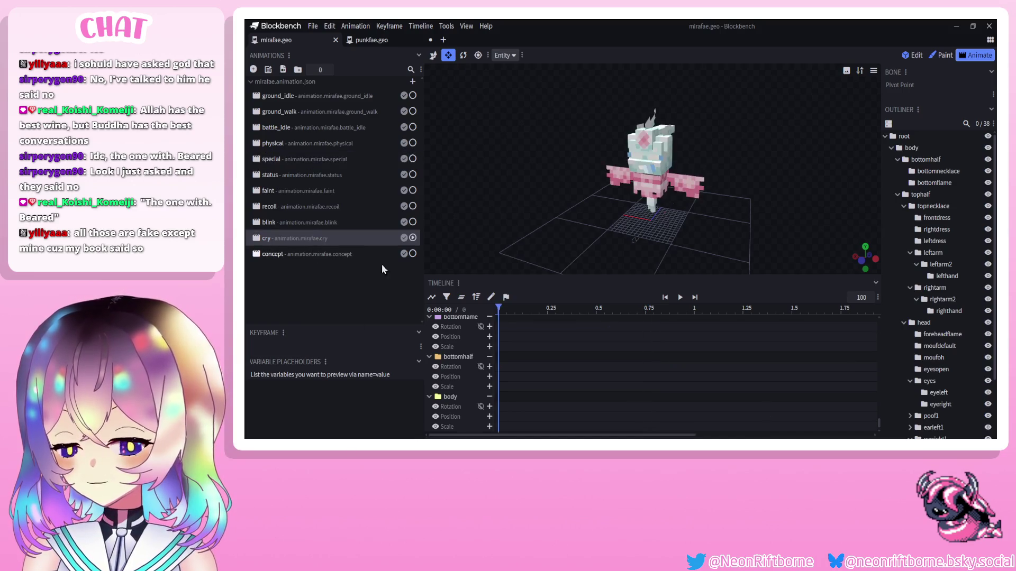
drag(619, 309, 654, 323)
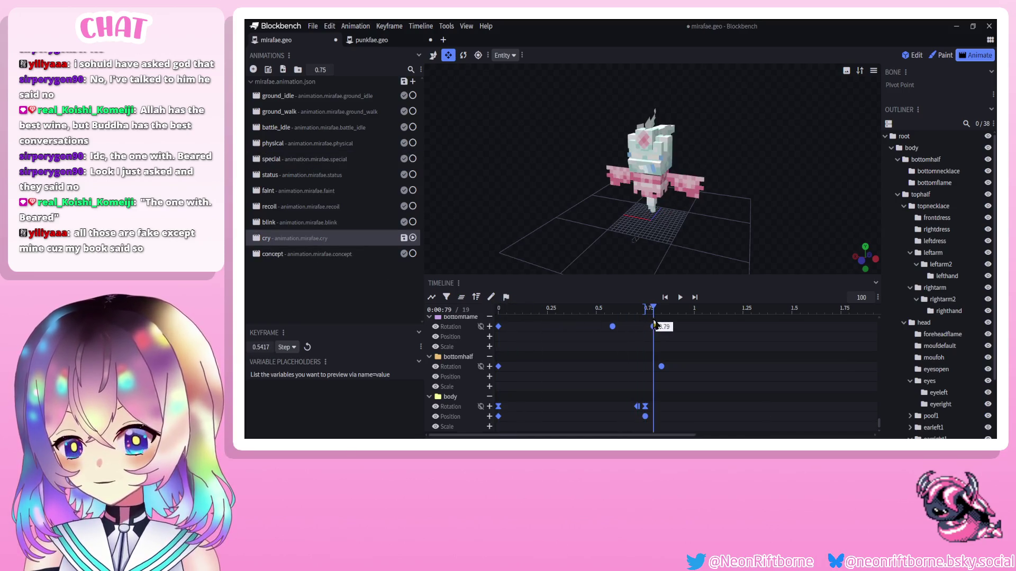
Delete the stray body keyframe and set the 0.75 s body rotation keyframe to Smooth.
key(Delete)
key(ctrl+a)
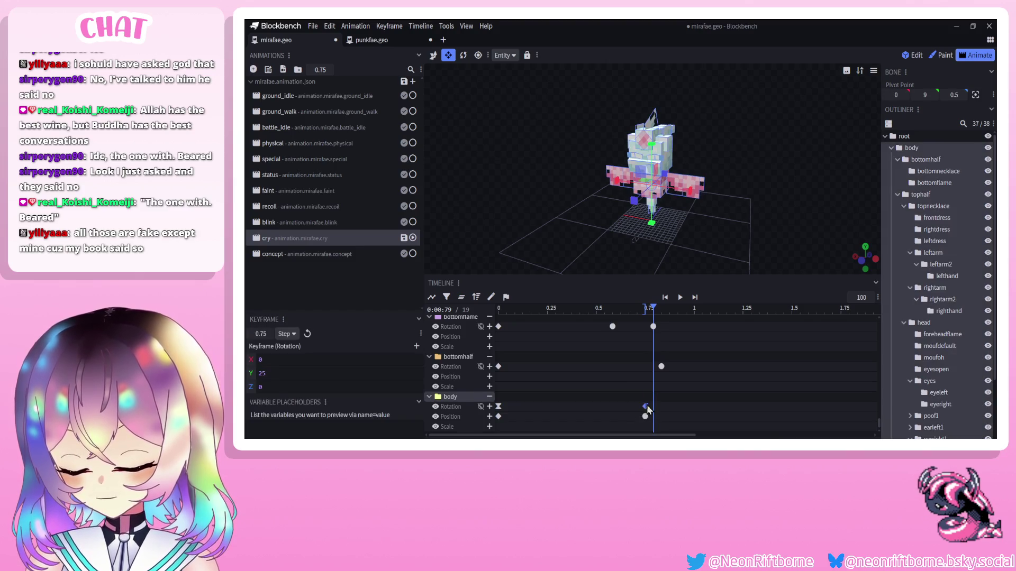
right_click(646, 406)
mouse_move(688, 321)
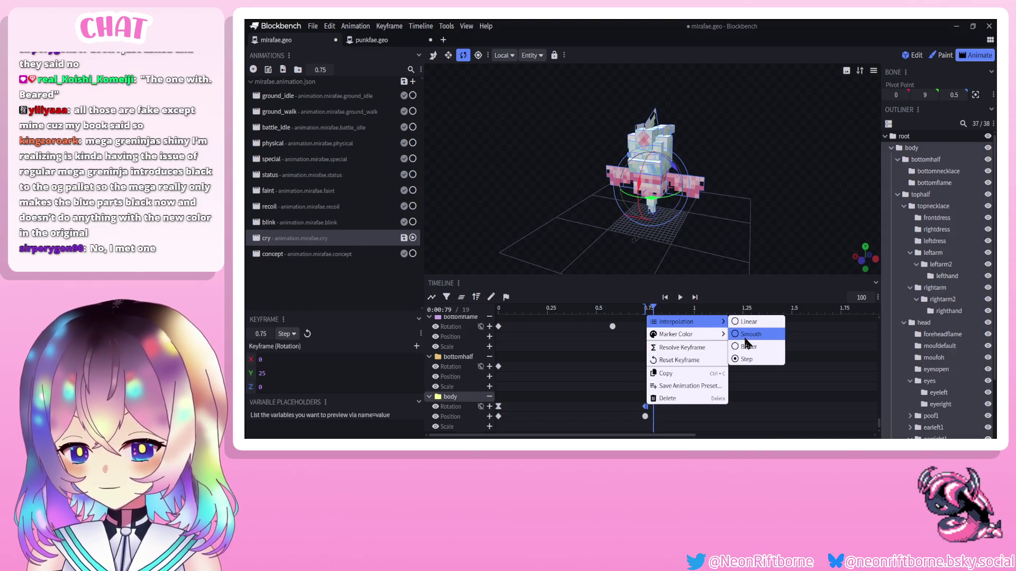
click(746, 339)
click(681, 298)
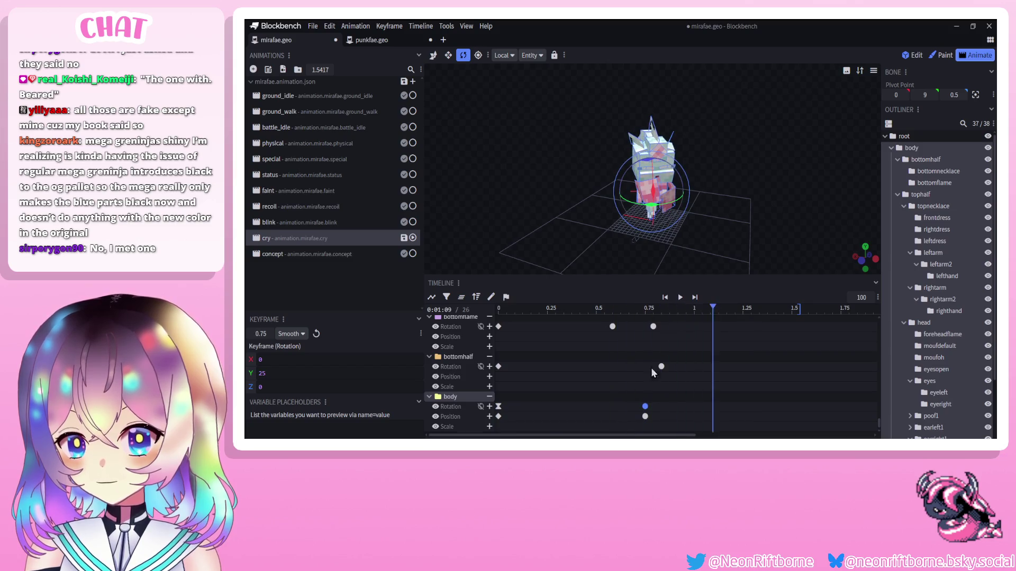
Copy both body keyframes to 1.25 seconds, preview the cry animation, and save.
drag(642, 422, 669, 398)
drag(718, 314, 741, 311)
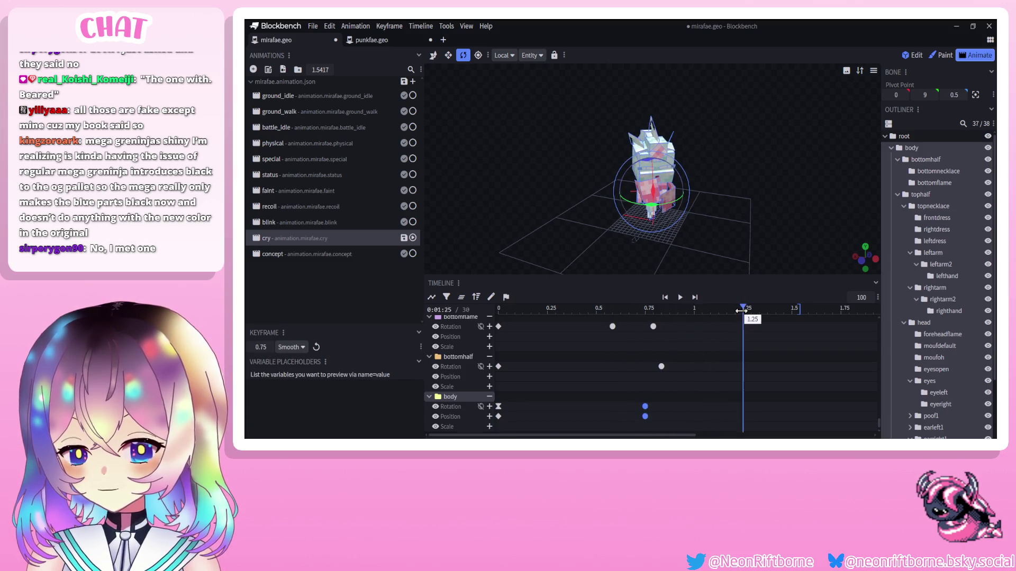
key(ctrl+v)
ctrl+scroll(654, 361, down, 5)
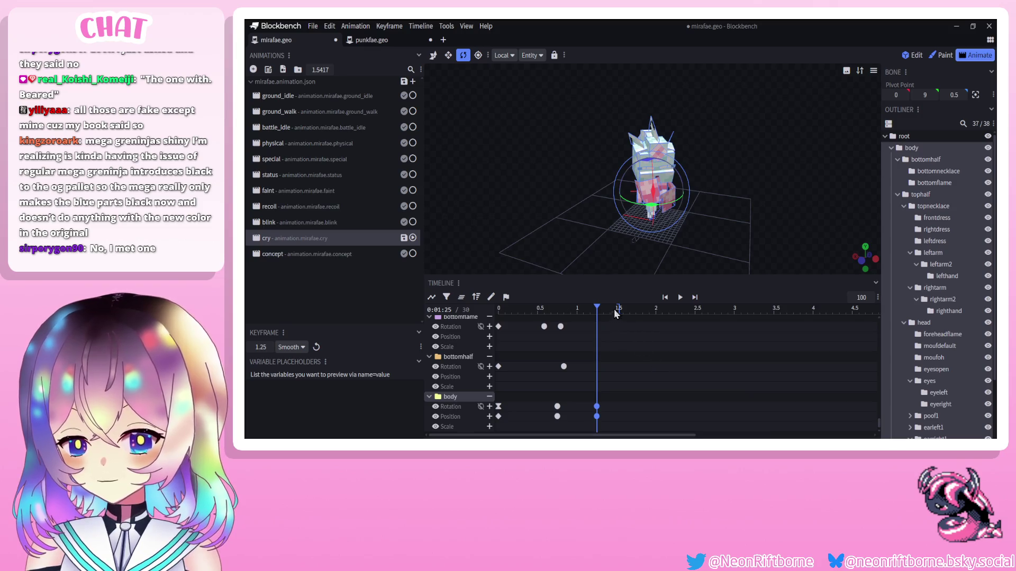
click(680, 297)
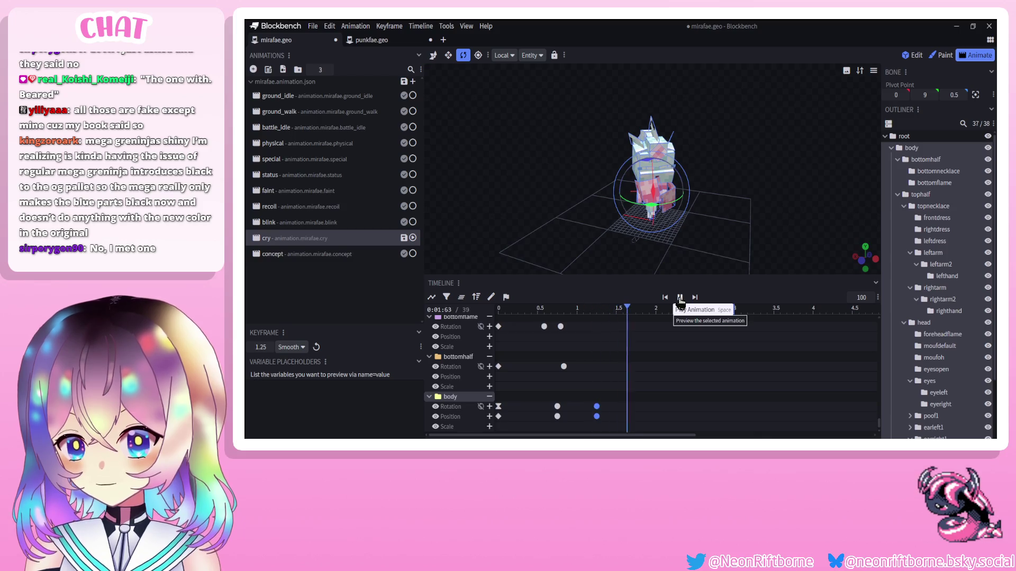
mouse_move(571, 244)
mouse_down()
mouse_move(598, 230)
mouse_move(538, 239)
mouse_move(577, 245)
mouse_up()
scroll(586, 237, up, 5)
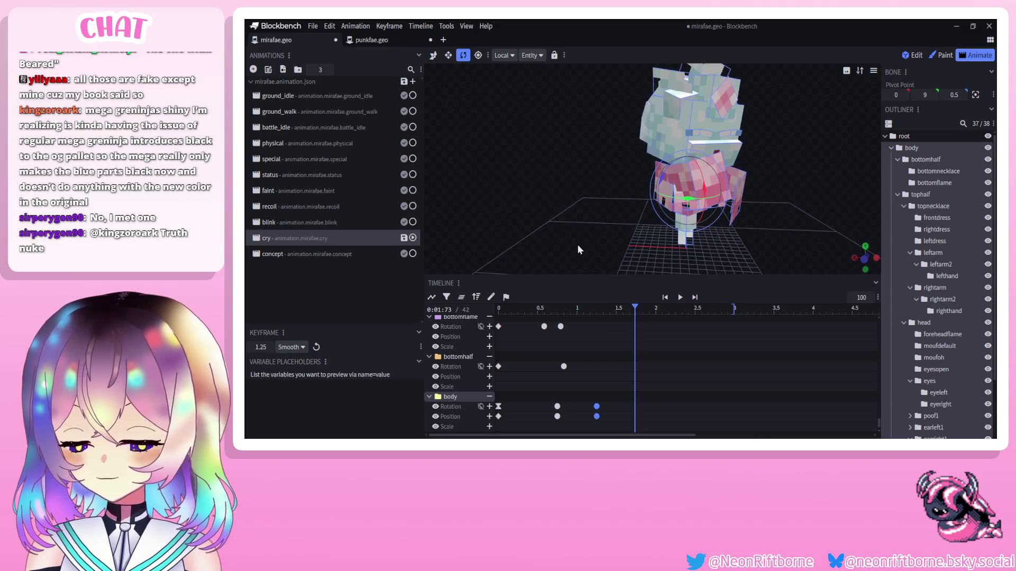
scroll(565, 366, down, 1)
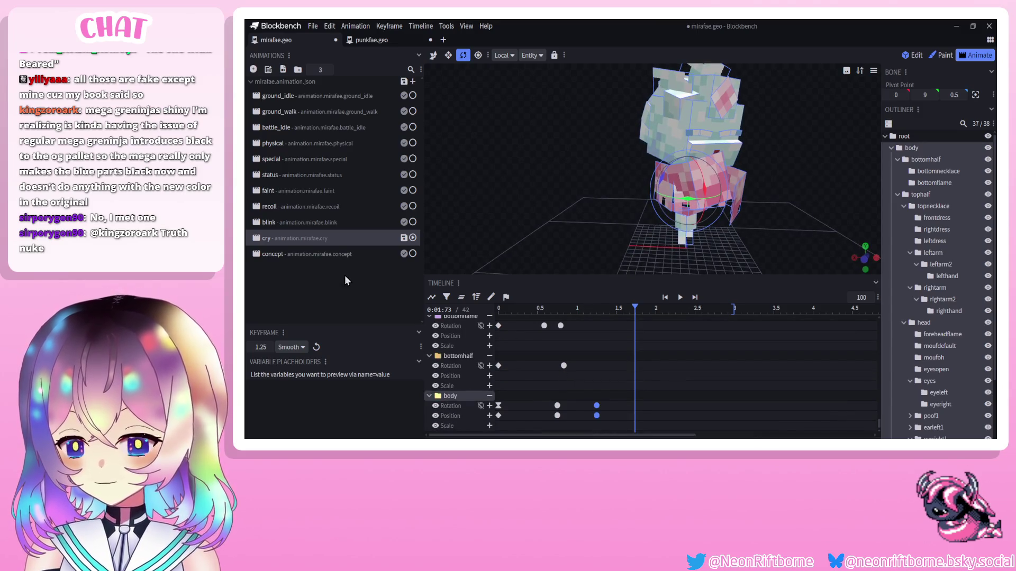
key(ctrl+s)
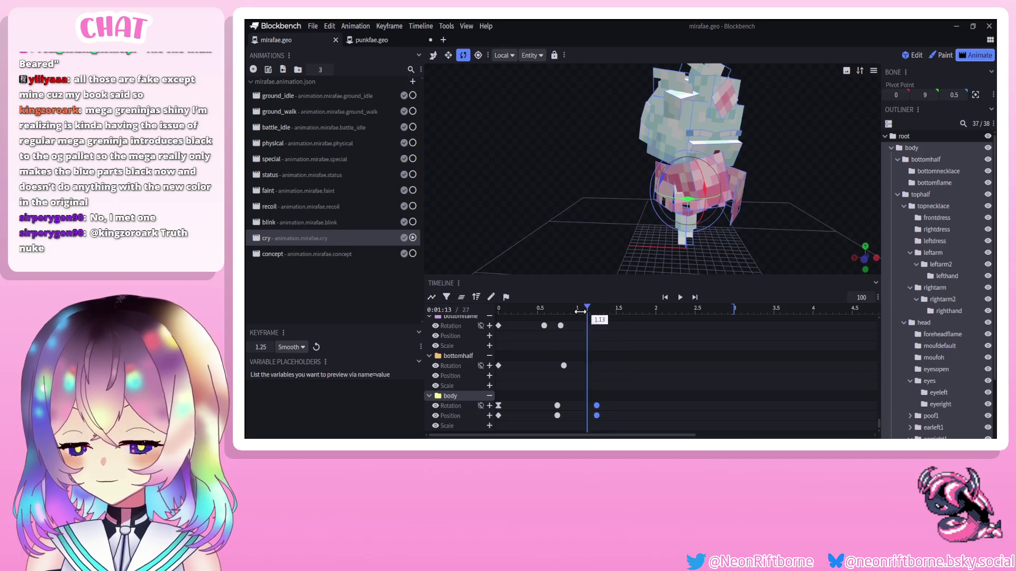
click(558, 309)
click(296, 252)
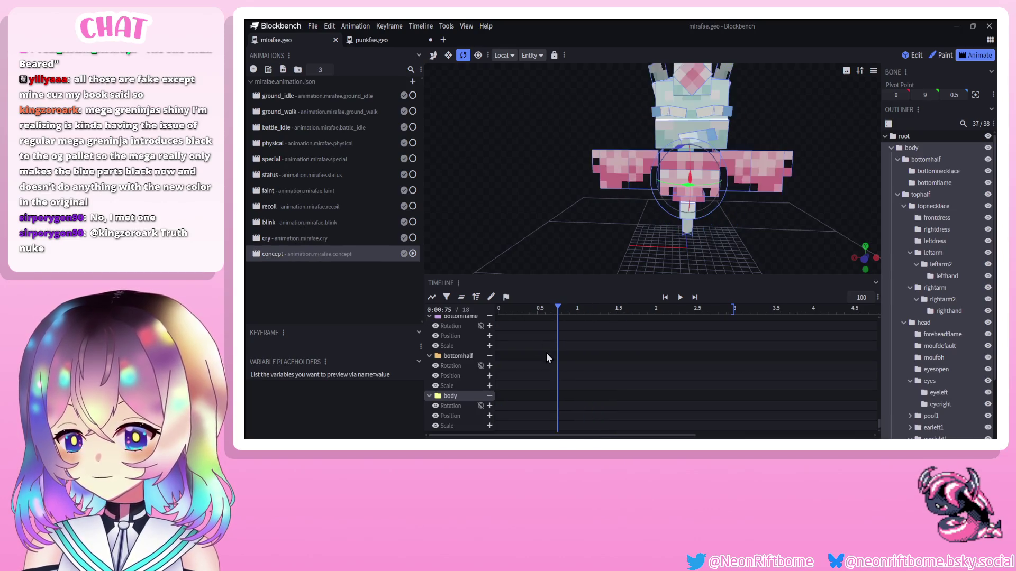
click(458, 356)
click(431, 297)
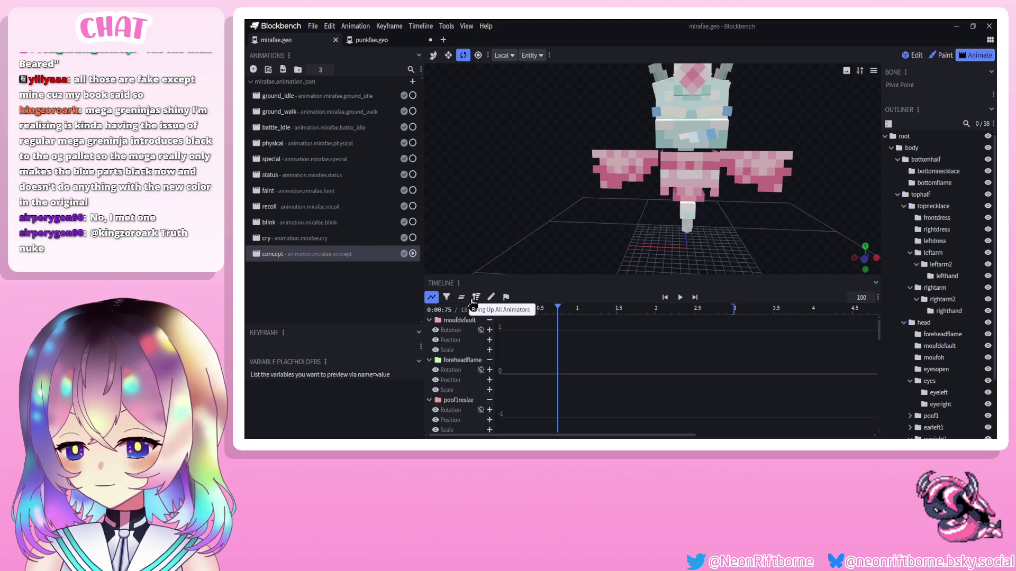
click(431, 297)
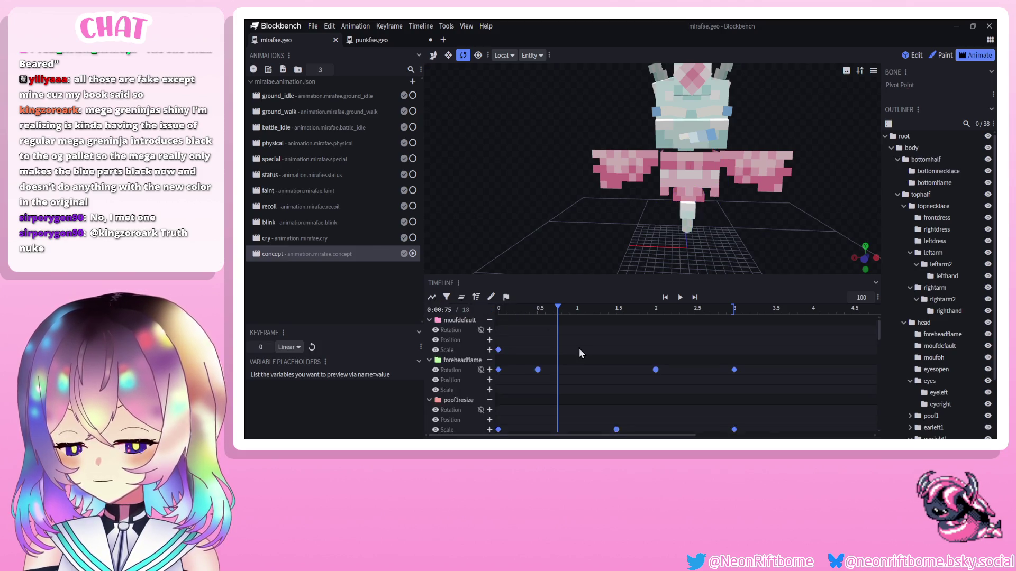
click(275, 240)
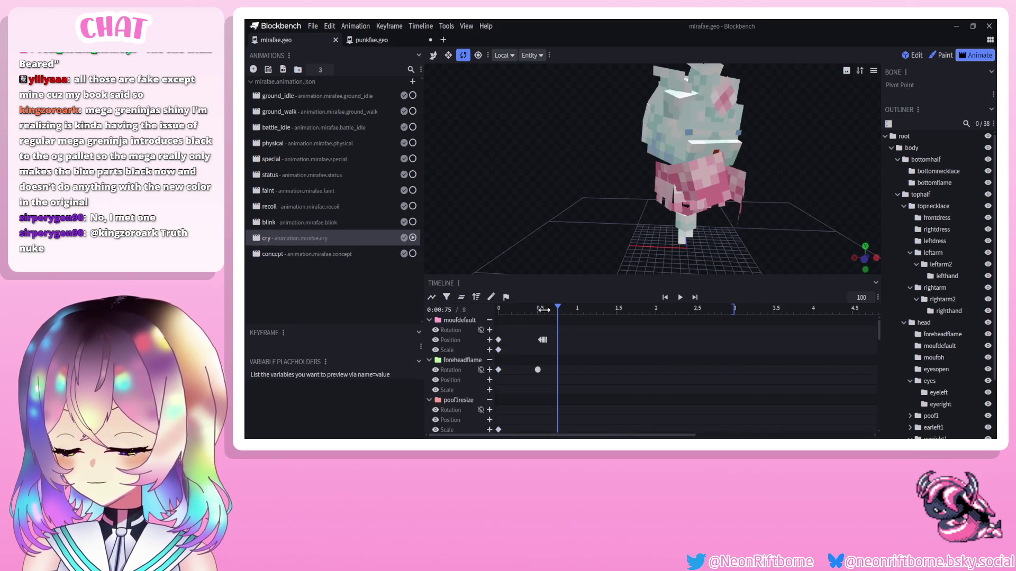
click(680, 298)
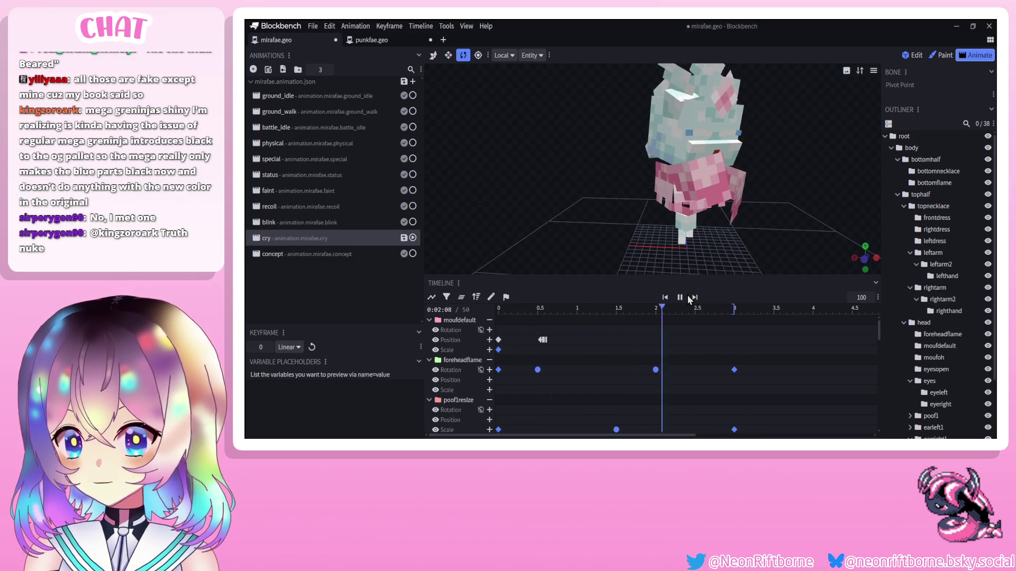
drag(568, 248, 536, 243)
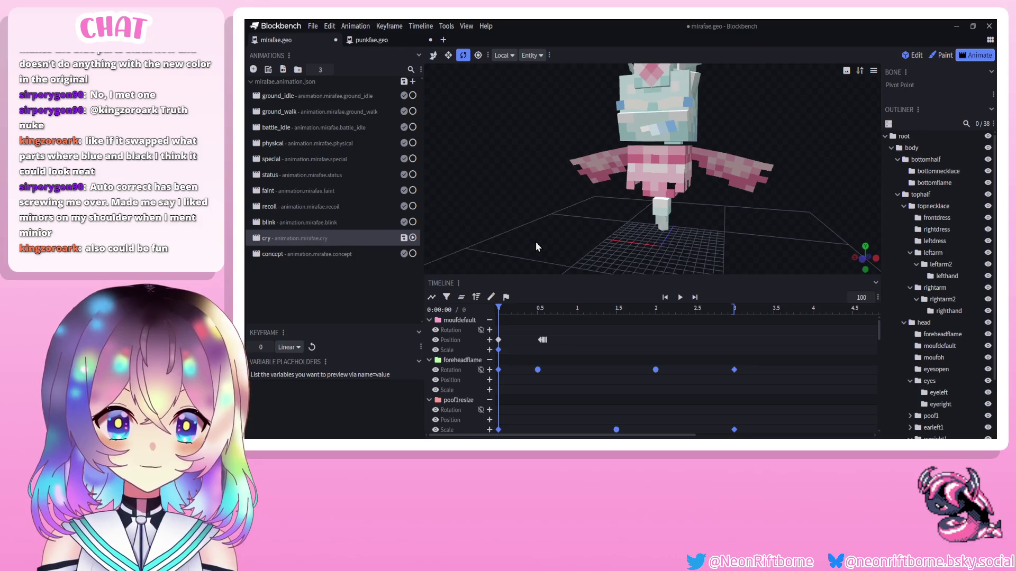
mouse_move(536, 243)
mouse_down()
mouse_move(523, 235)
mouse_move(533, 240)
mouse_move(528, 220)
mouse_move(553, 244)
mouse_up()
click(525, 309)
mouse_move(525, 310)
mouse_down()
mouse_move(683, 312)
mouse_move(613, 312)
mouse_up()
scroll(630, 347, down, 5)
scroll(597, 382, up, 3)
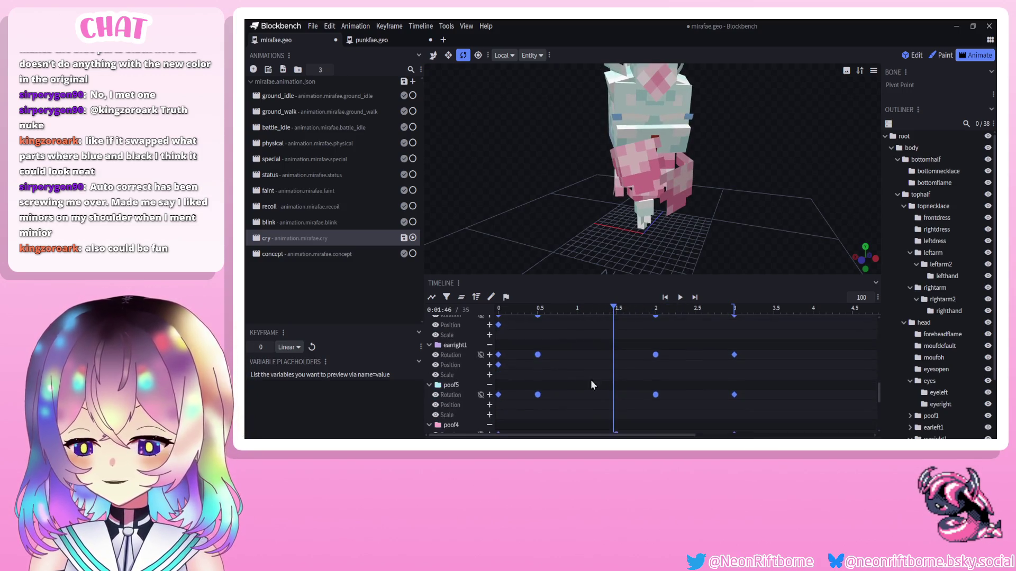
click(590, 379)
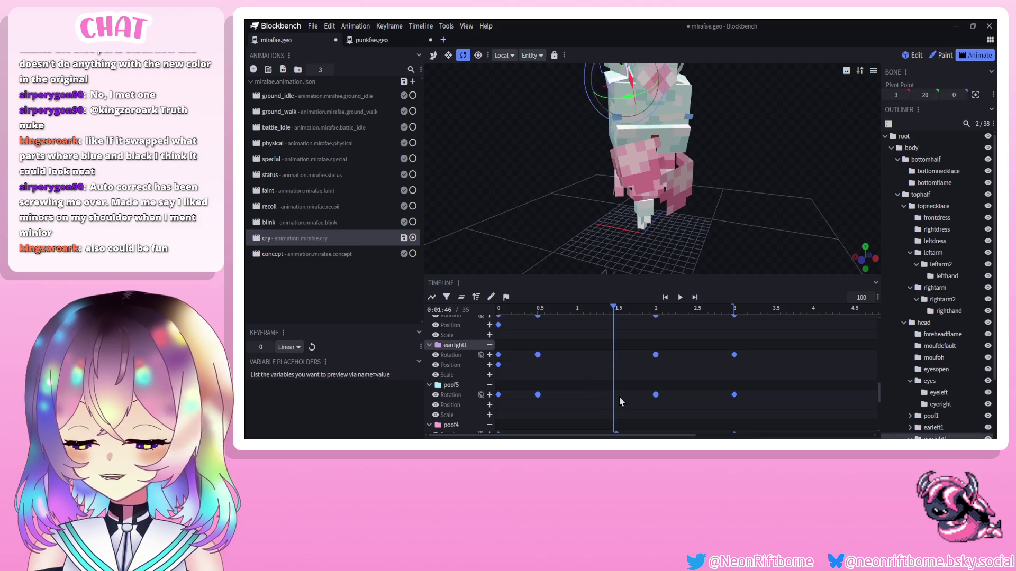
click(476, 296)
scroll(585, 364, down, 5)
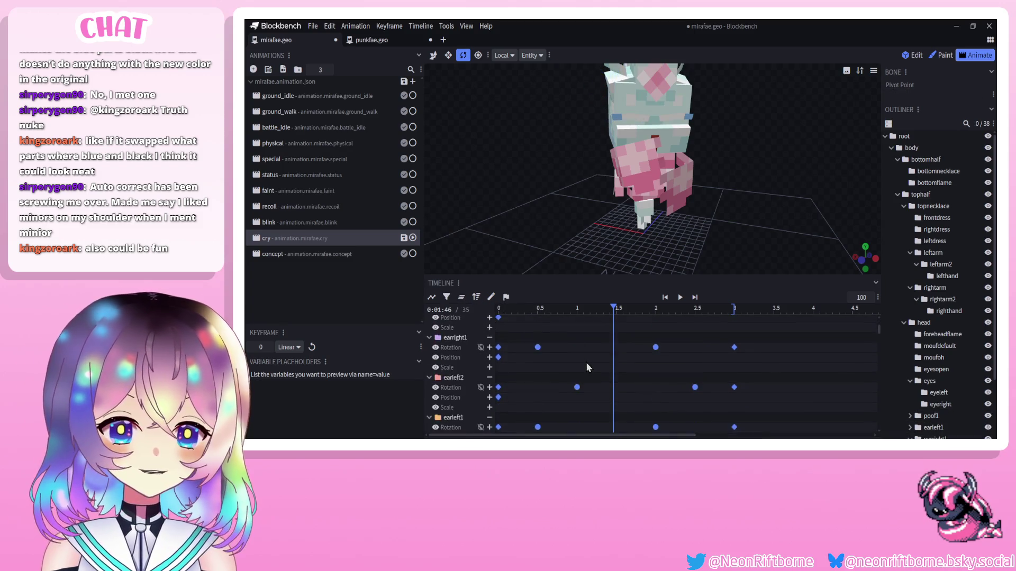
scroll(585, 362, down, 5)
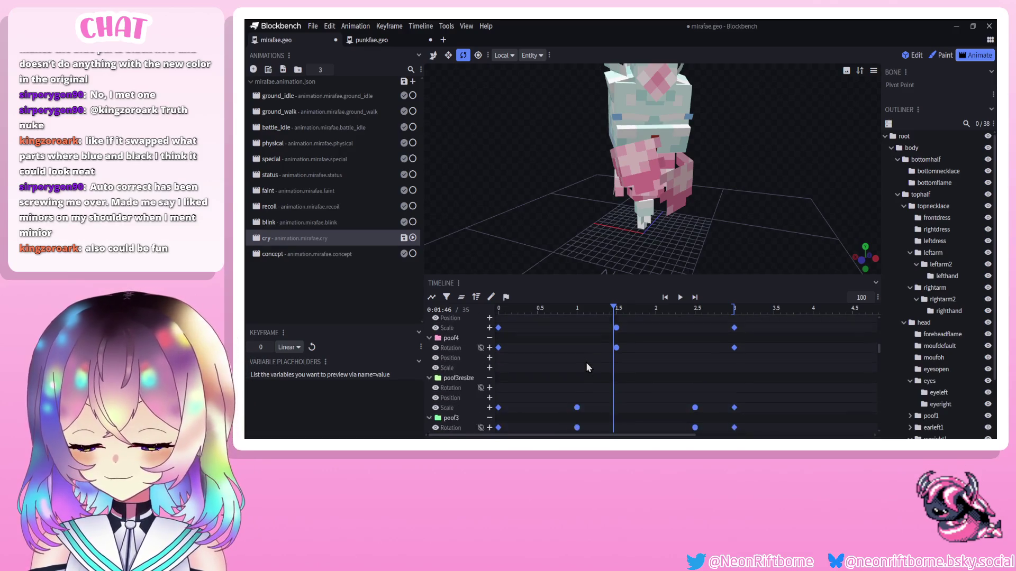
scroll(580, 365, down, 1)
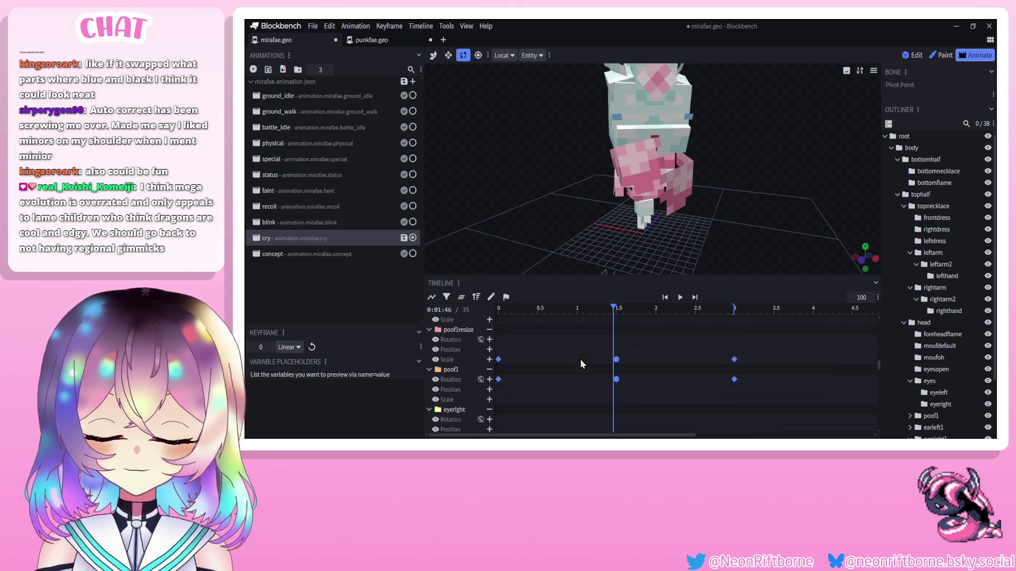
scroll(580, 358, down, 3)
mouse_move(613, 310)
mouse_down()
mouse_move(504, 312)
mouse_move(571, 314)
mouse_up()
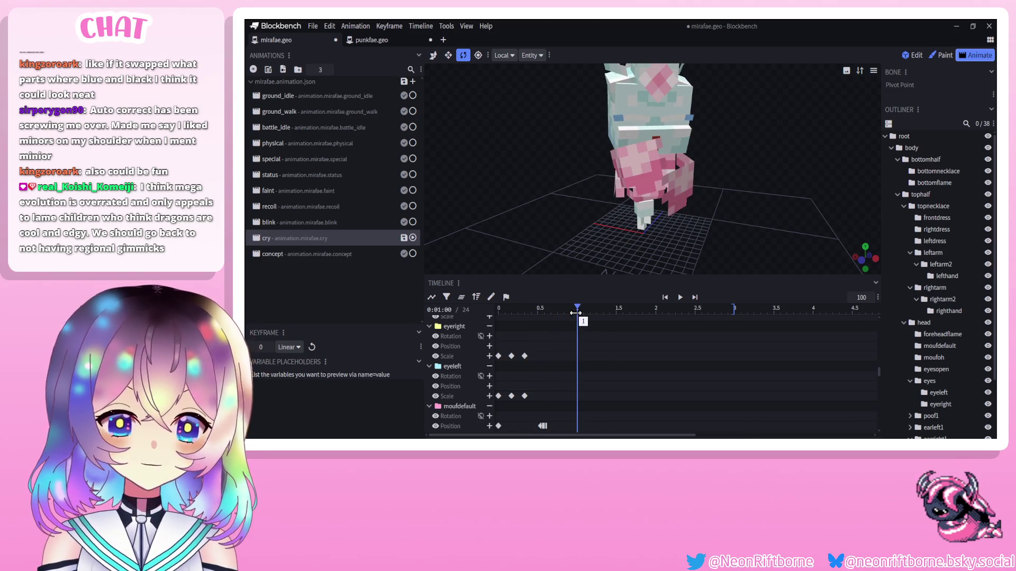
drag(575, 313, 599, 312)
drag(529, 206, 546, 192)
scroll(544, 188, down, 2)
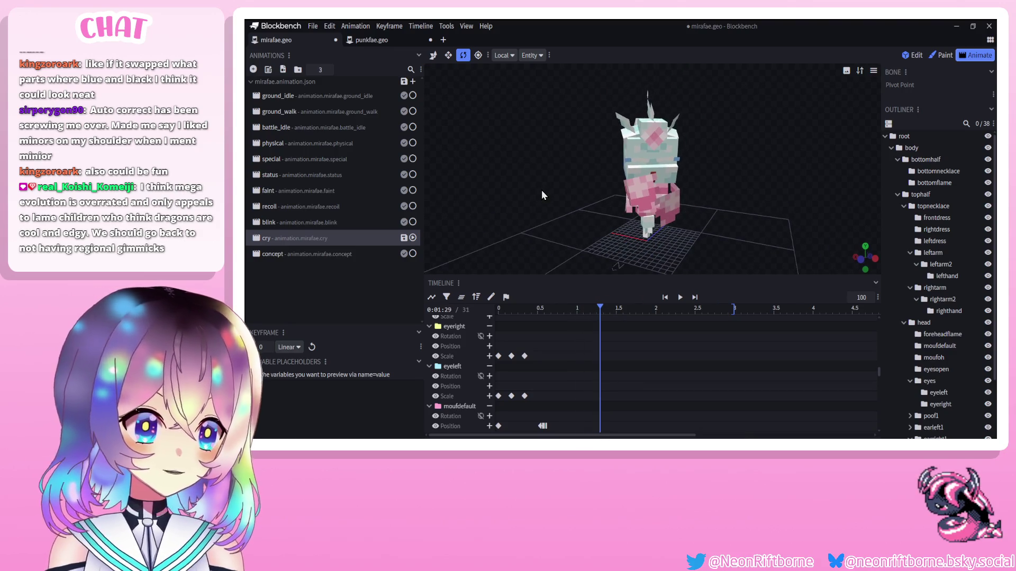
scroll(541, 191, up, 2)
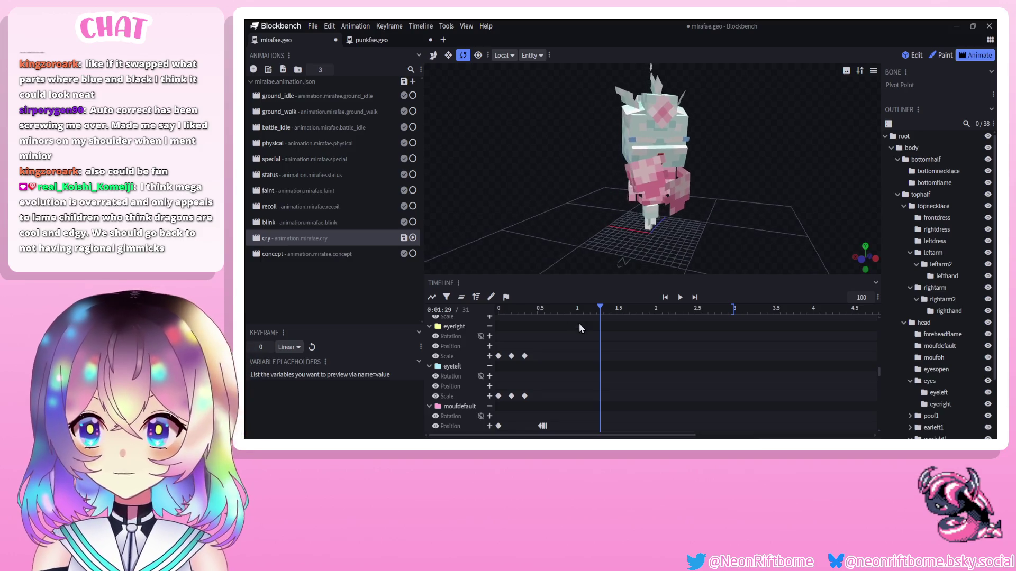
mouse_move(579, 313)
mouse_down()
mouse_move(571, 314)
mouse_move(594, 314)
mouse_move(508, 313)
mouse_up()
scroll(554, 373, down, 1)
scroll(554, 371, down, 4)
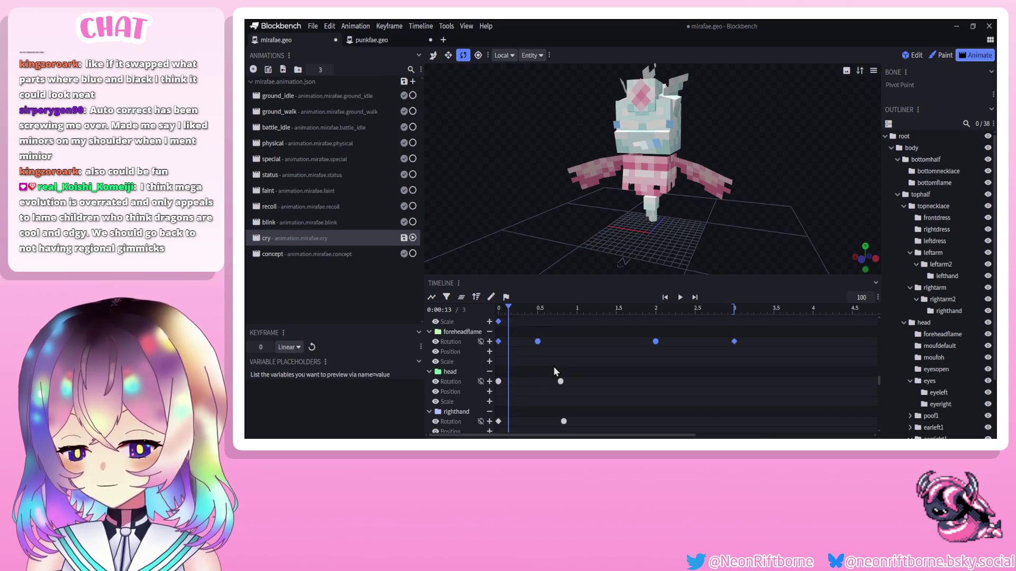
Remove the leftdress, frontdress and tophalf tracks from the cry timeline.
drag(520, 308, 596, 312)
mouse_move(576, 348)
mouse_down()
mouse_move(551, 377)
mouse_move(551, 424)
mouse_move(535, 437)
mouse_move(542, 388)
mouse_up()
scroll(542, 388, up, 3)
scroll(539, 397, up, 4)
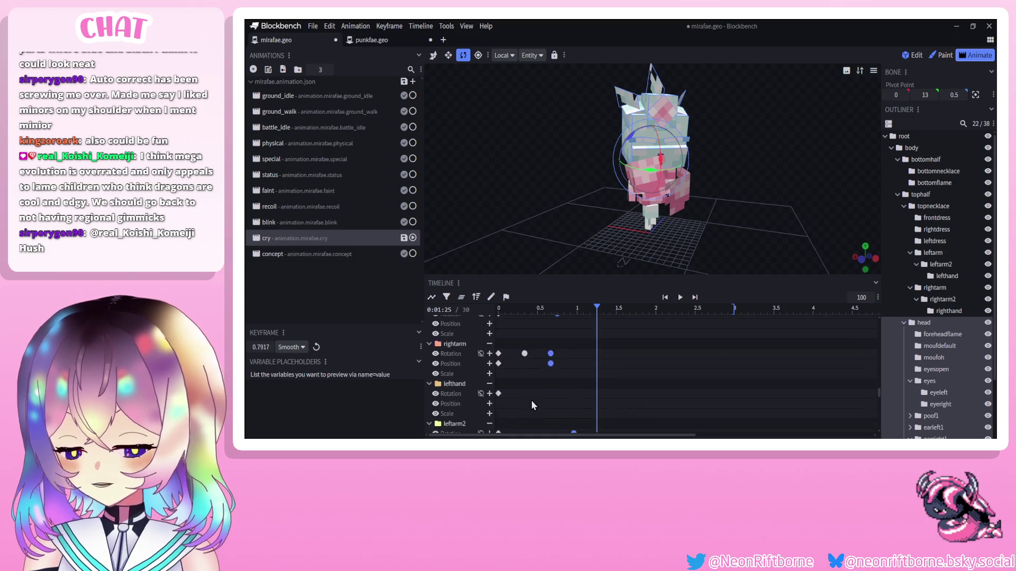
scroll(553, 375, down, 4)
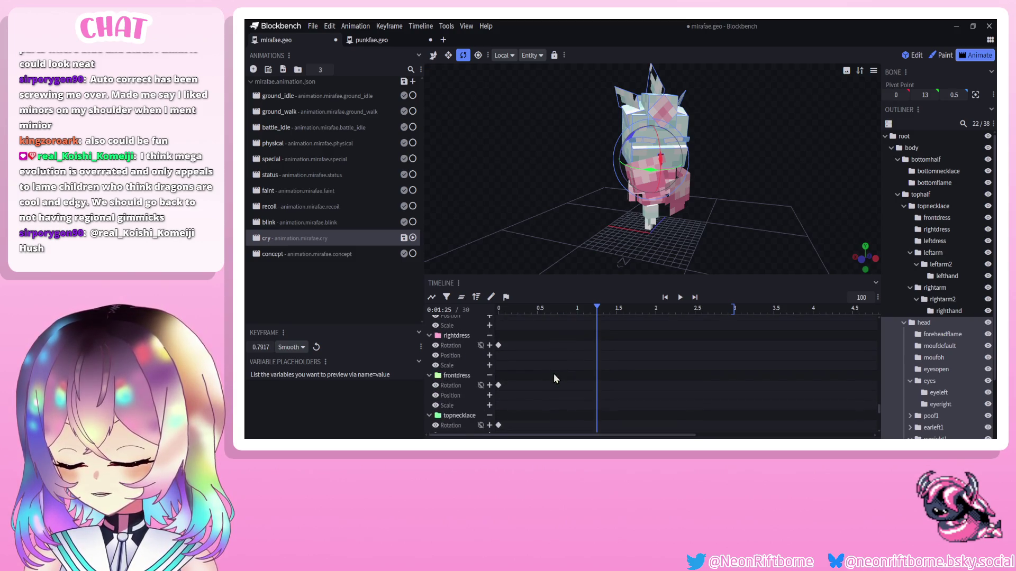
click(490, 359)
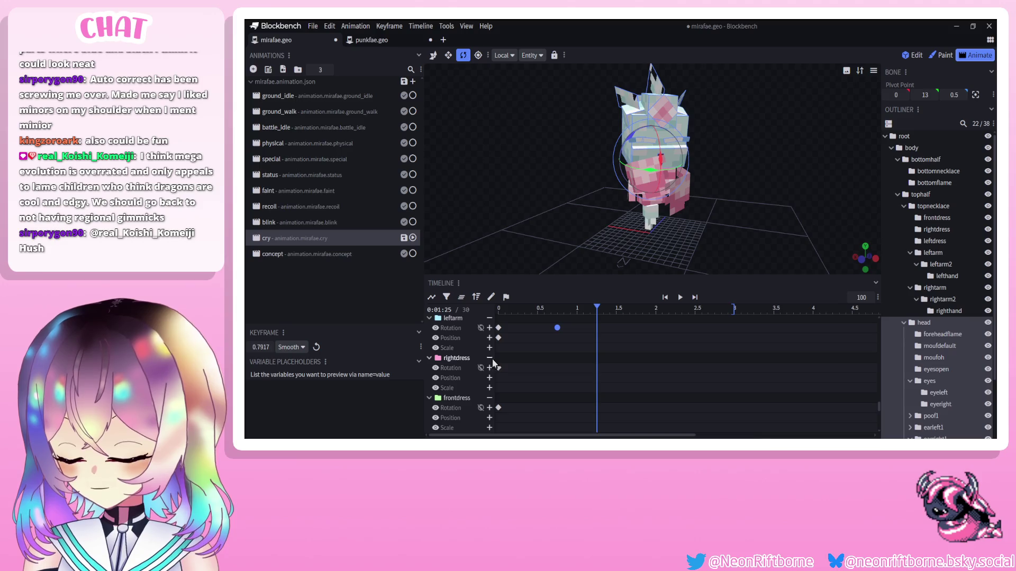
click(490, 358)
click(490, 358)
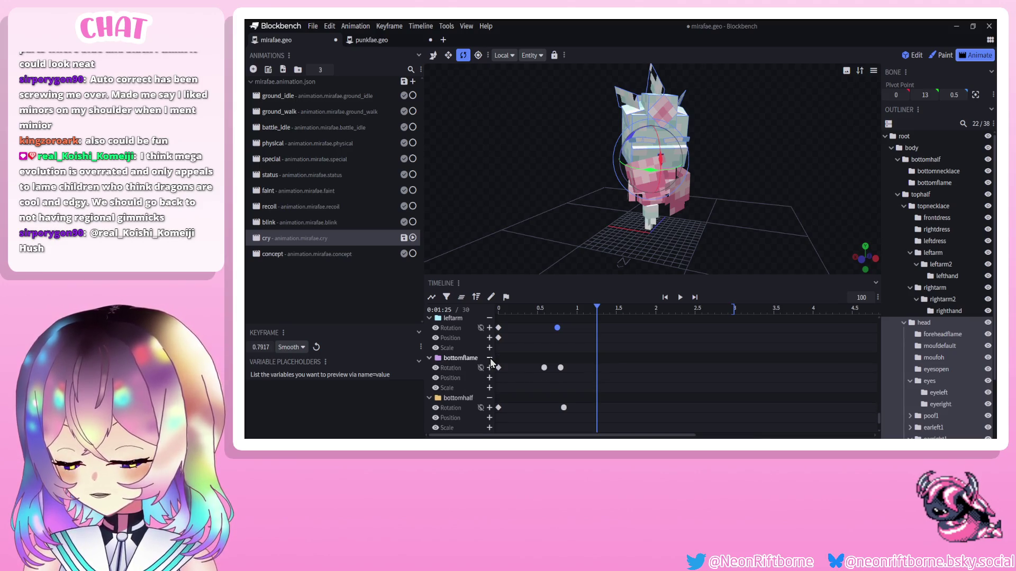
scroll(497, 363, down, 2)
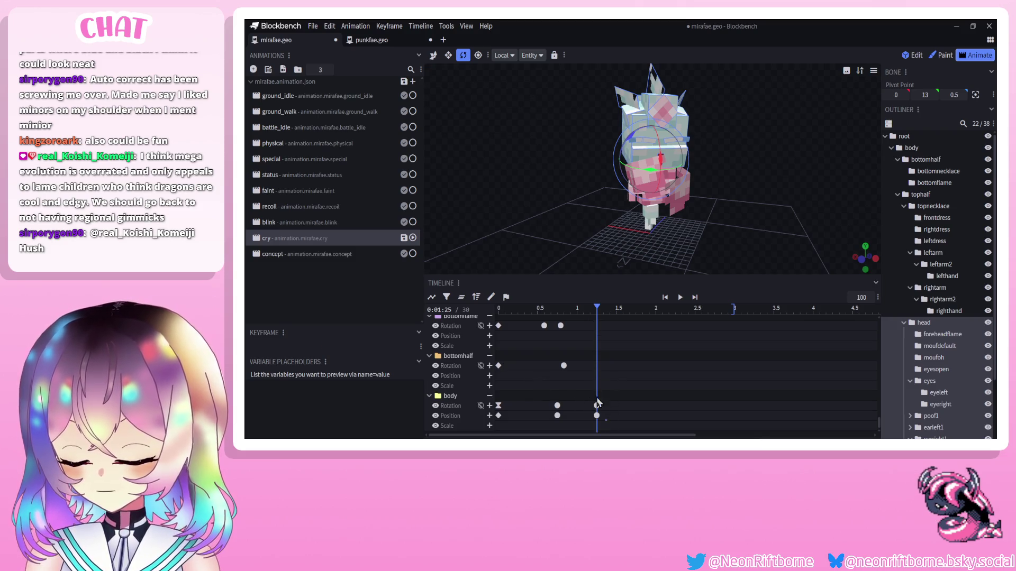
scroll(593, 373, up, 4)
scroll(594, 360, up, 1)
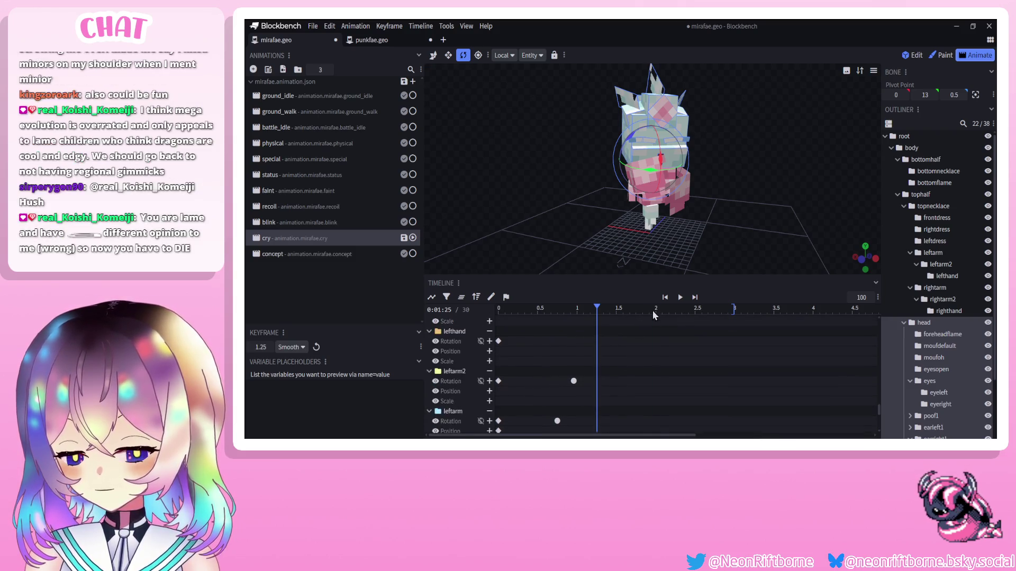
Pull the late body keyframes near 2.25 s earlier and preview the result.
drag(652, 310, 710, 310)
scroll(578, 347, down, 3)
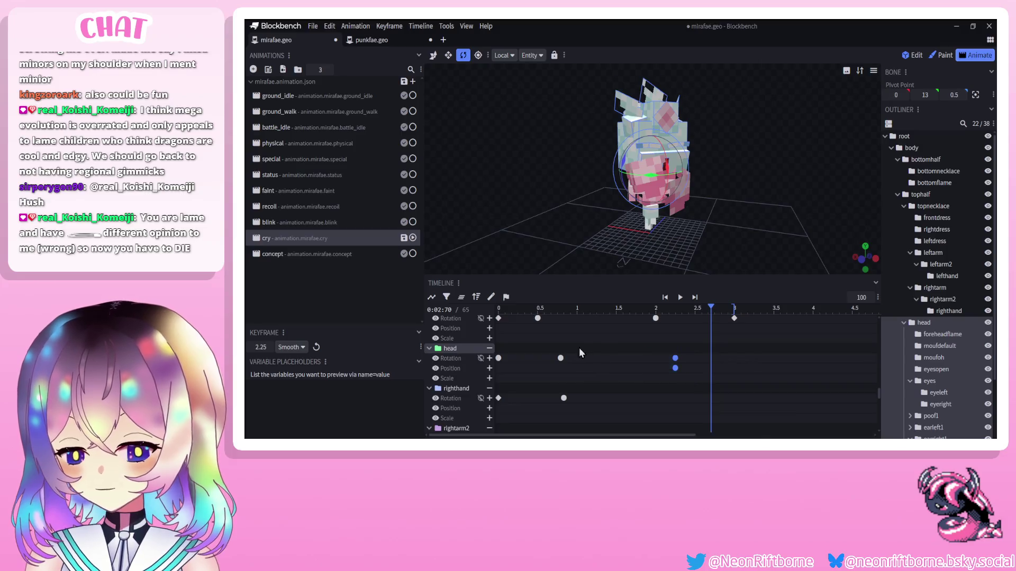
click(560, 358)
scroll(659, 361, down, 1)
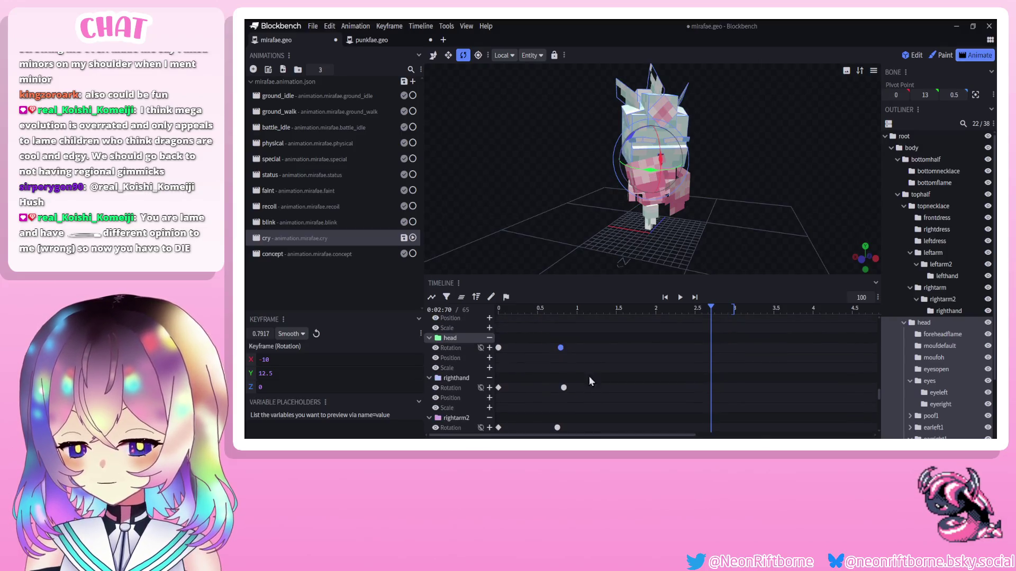
drag(585, 348, 555, 437)
drag(617, 400, 603, 423)
drag(627, 313, 677, 321)
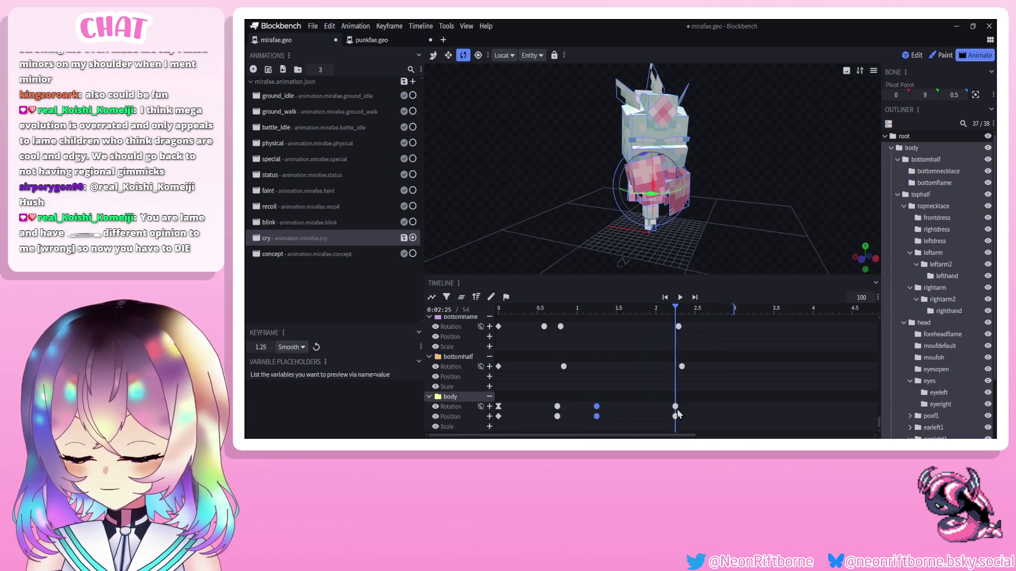
drag(668, 401, 683, 422)
click(681, 297)
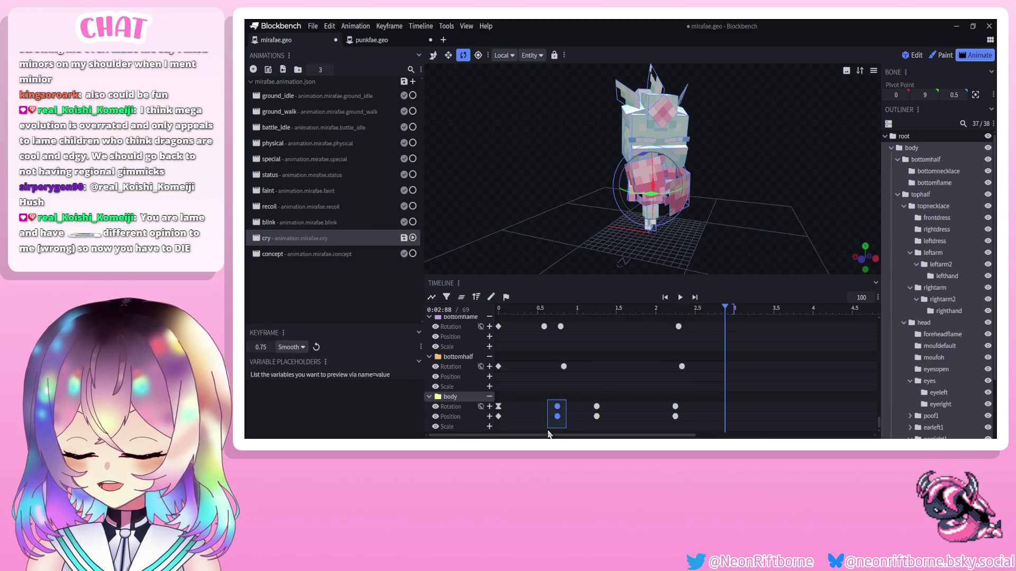
Shift the leftarm2 rotation keyframe from 2.4583 to 2.3333 and set the playhead to 3 s.
scroll(658, 413, up, 3)
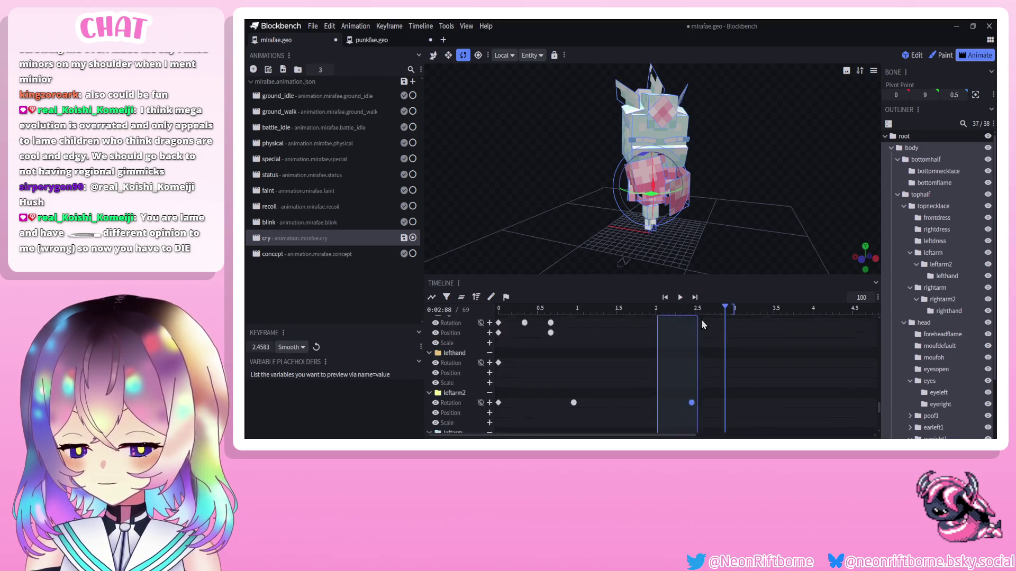
click(691, 409)
drag(691, 410, 684, 408)
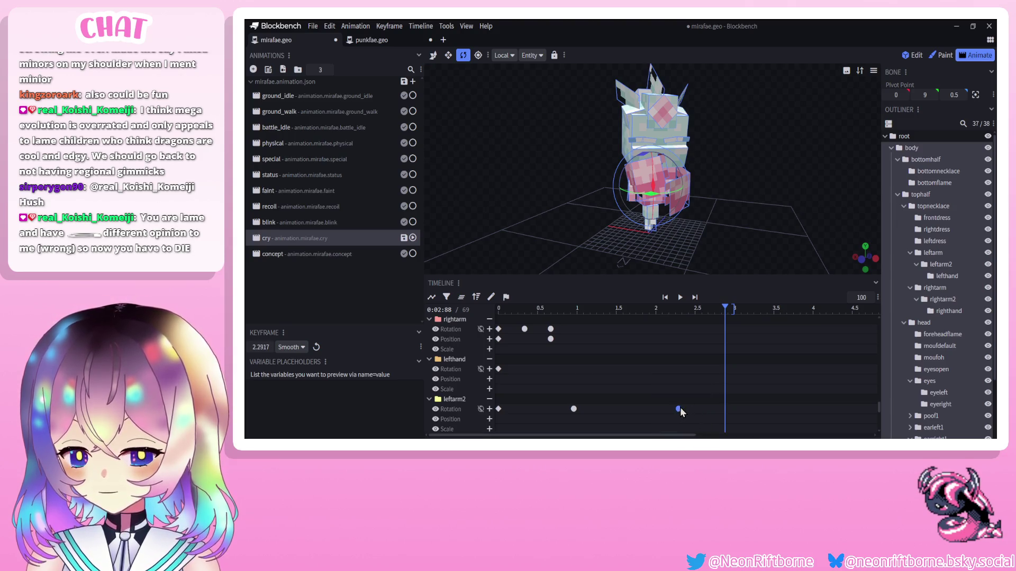
scroll(679, 330, down, 3)
drag(700, 315, 702, 313)
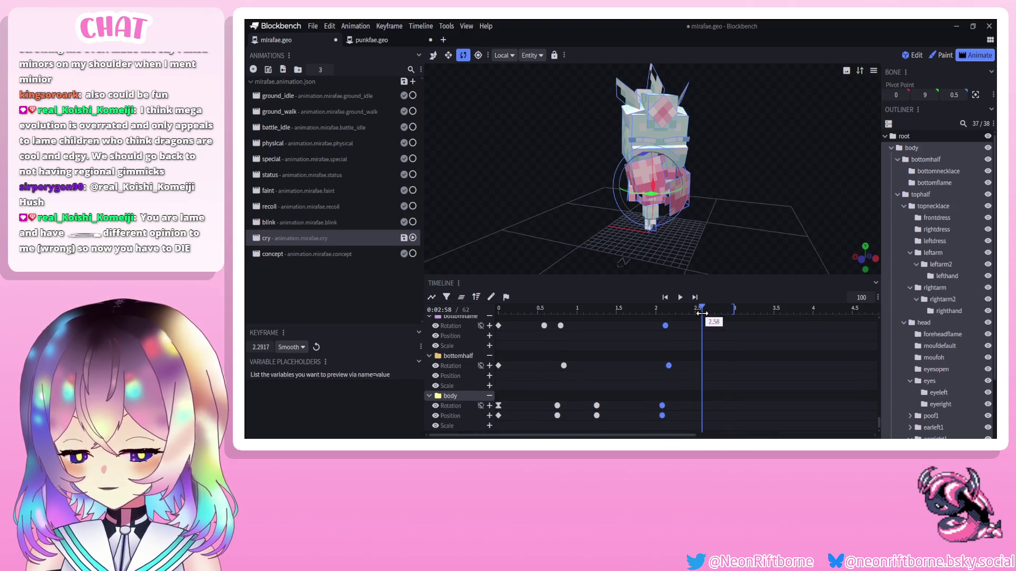
click(735, 308)
Paste body keyframes at 3 seconds and preview the cry animation.
key(ctrl+v)
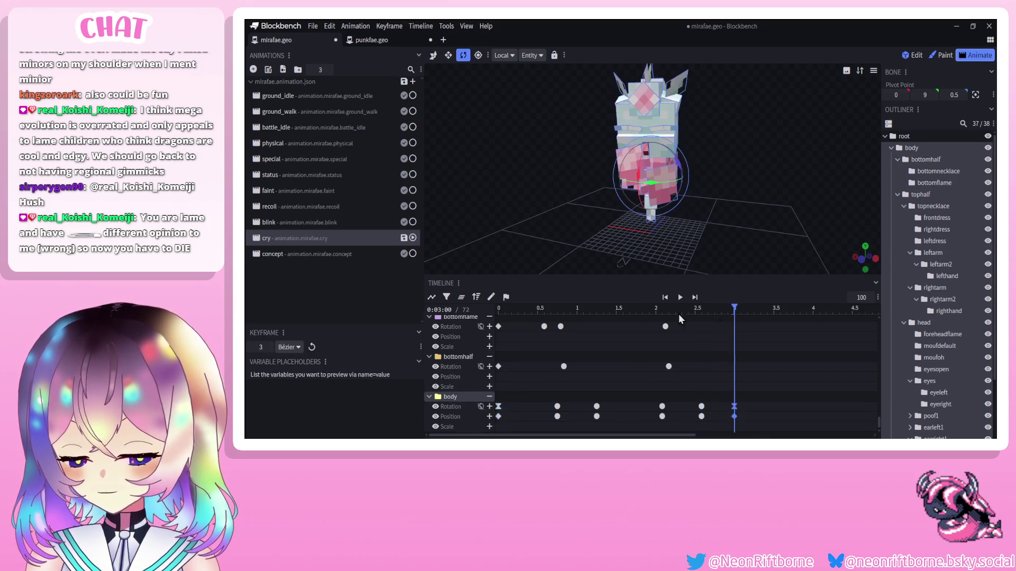
click(668, 298)
click(681, 299)
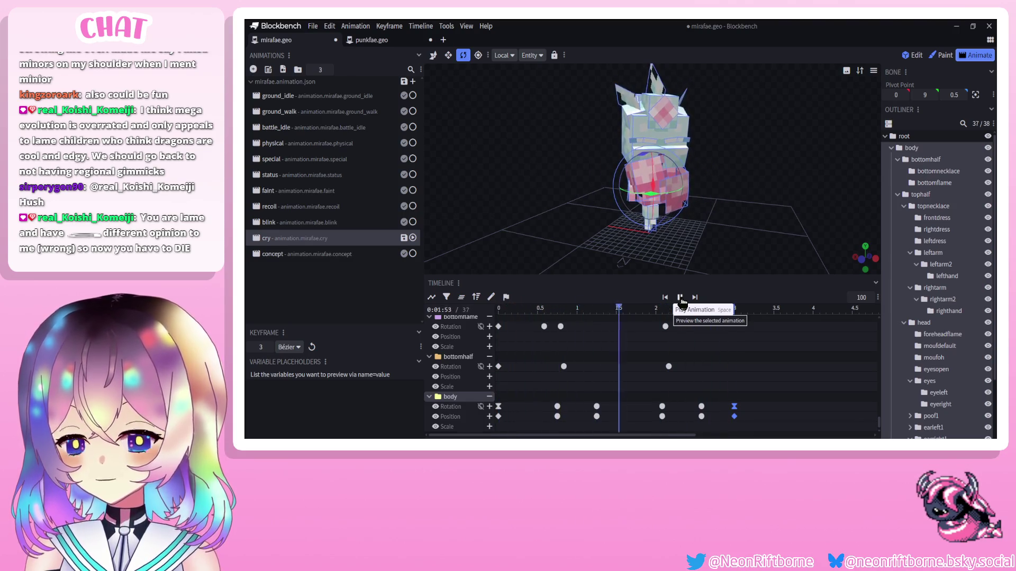
click(680, 298)
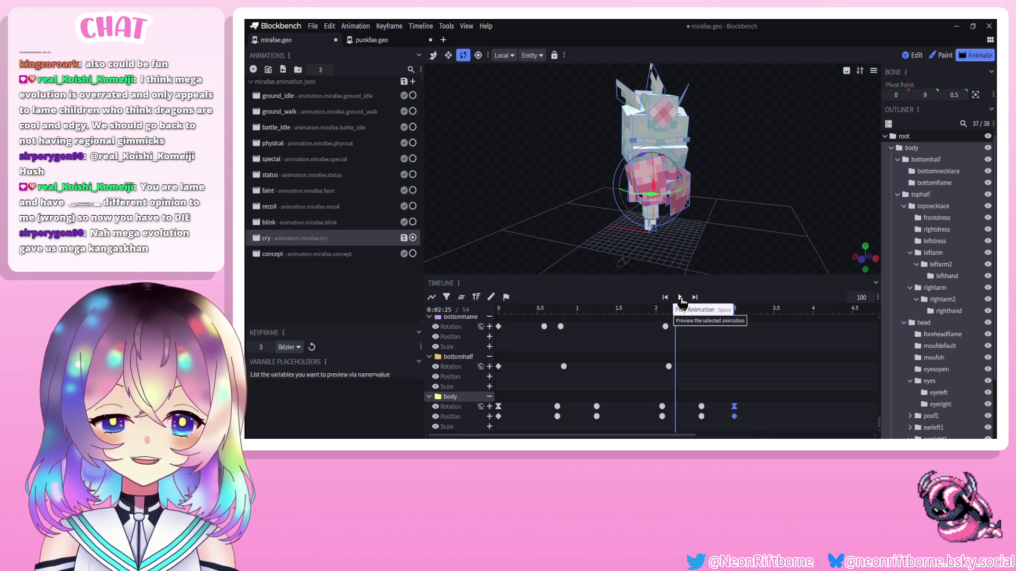
click(680, 299)
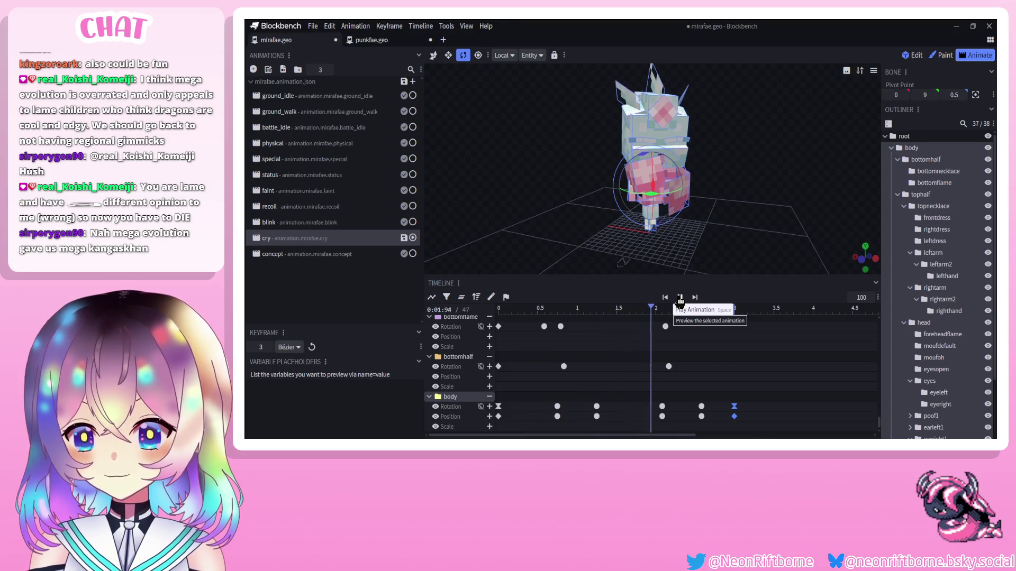
click(640, 311)
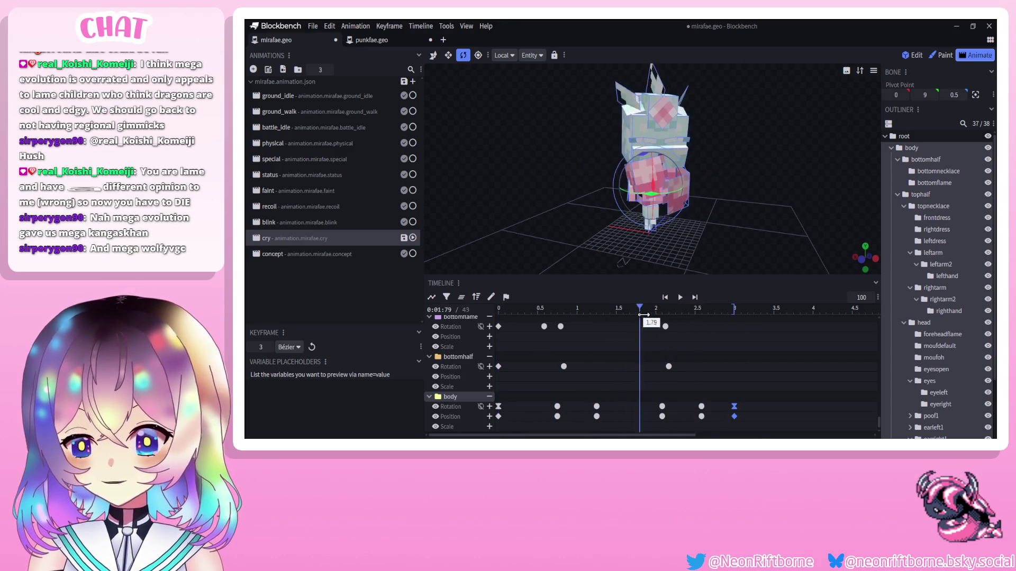
drag(675, 322, 763, 433)
Add bottomhalf and bottomflame rotation keys at 3 s matching their 0,0,0 start keys.
click(498, 366)
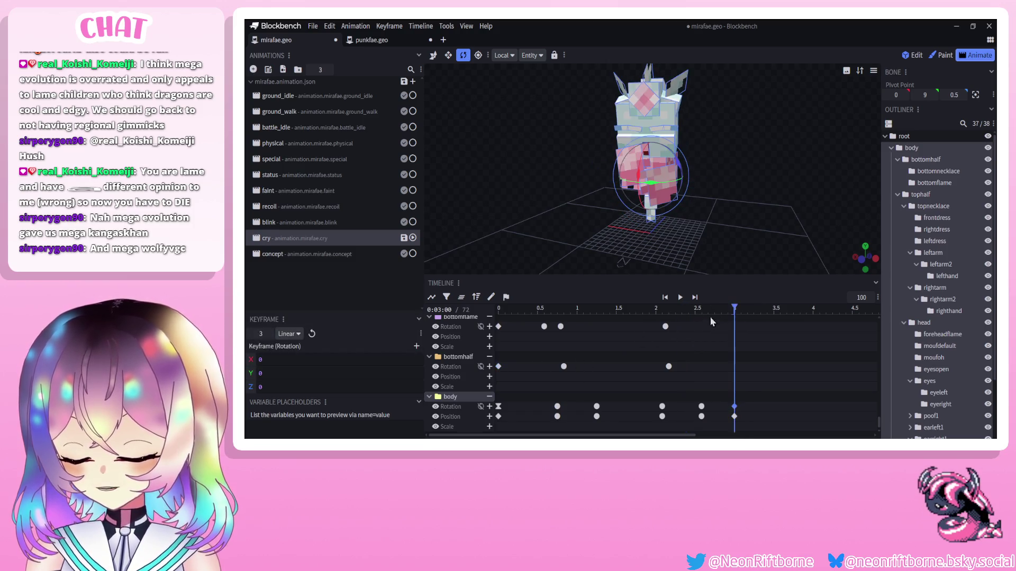
double_click(735, 367)
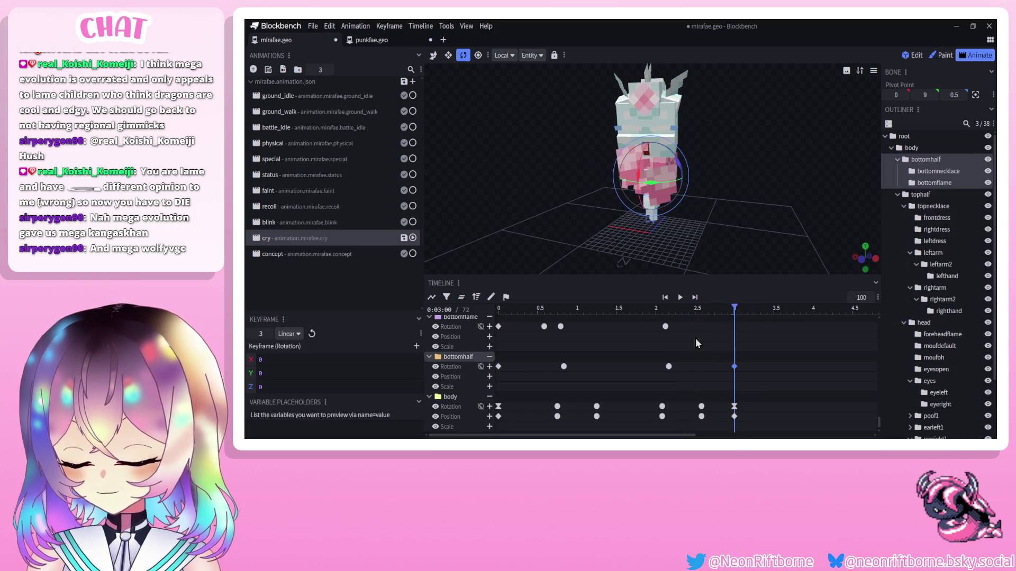
click(499, 327)
double_click(734, 329)
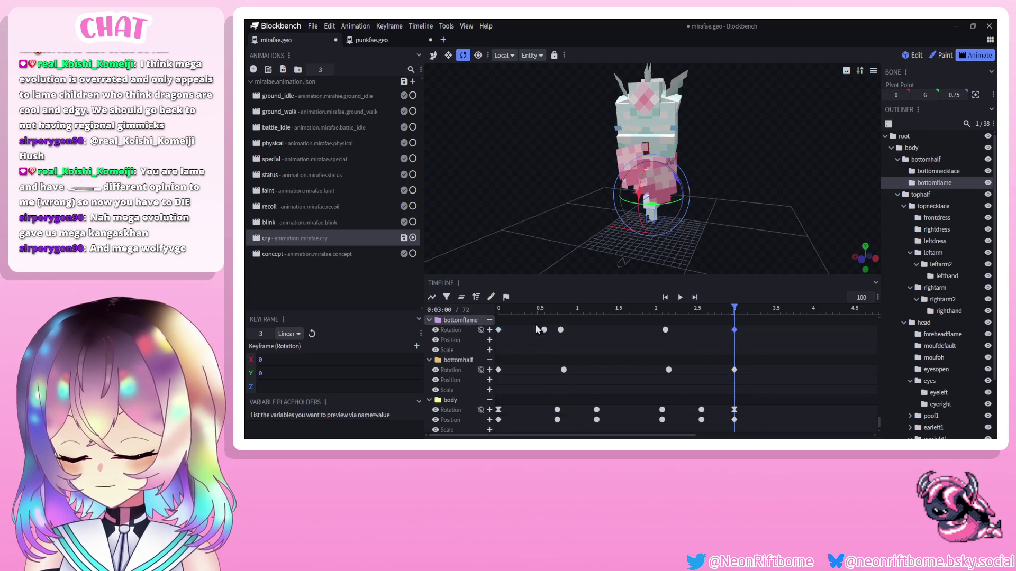
Remove a stray pasted bottomflame keyframe and replay the animation.
click(691, 310)
key(ctrl+v)
key(space)
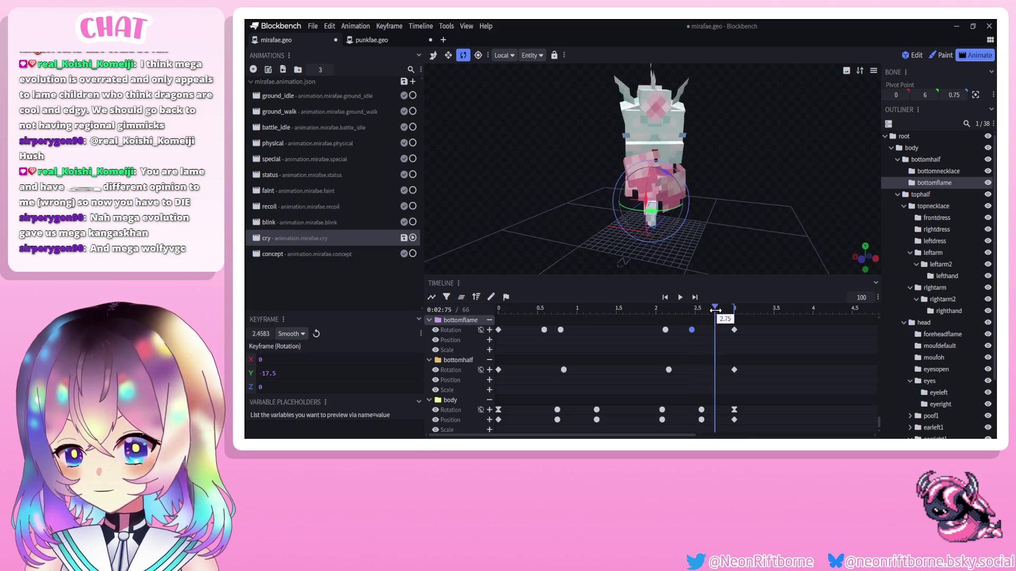
click(681, 298)
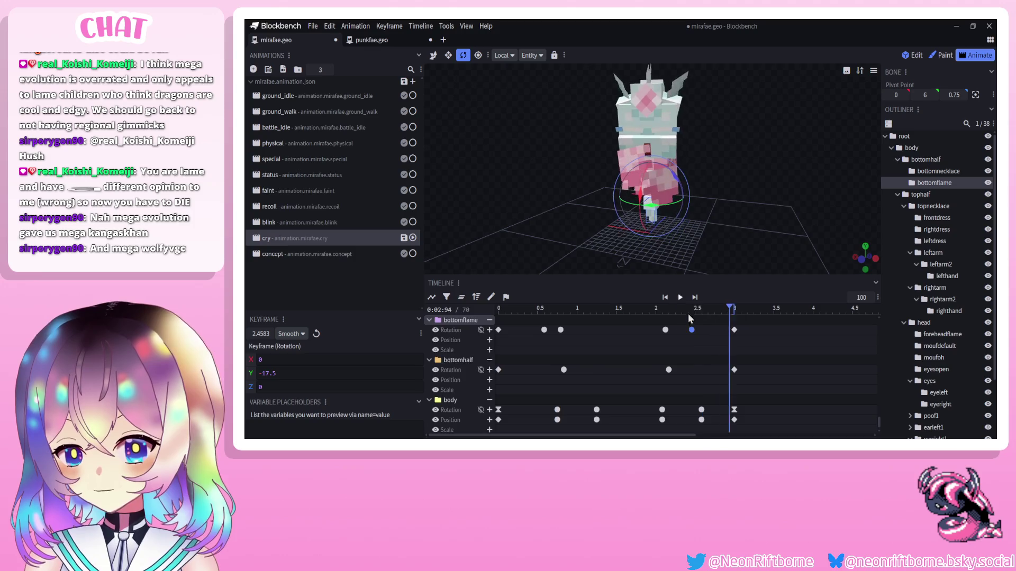
key(Delete)
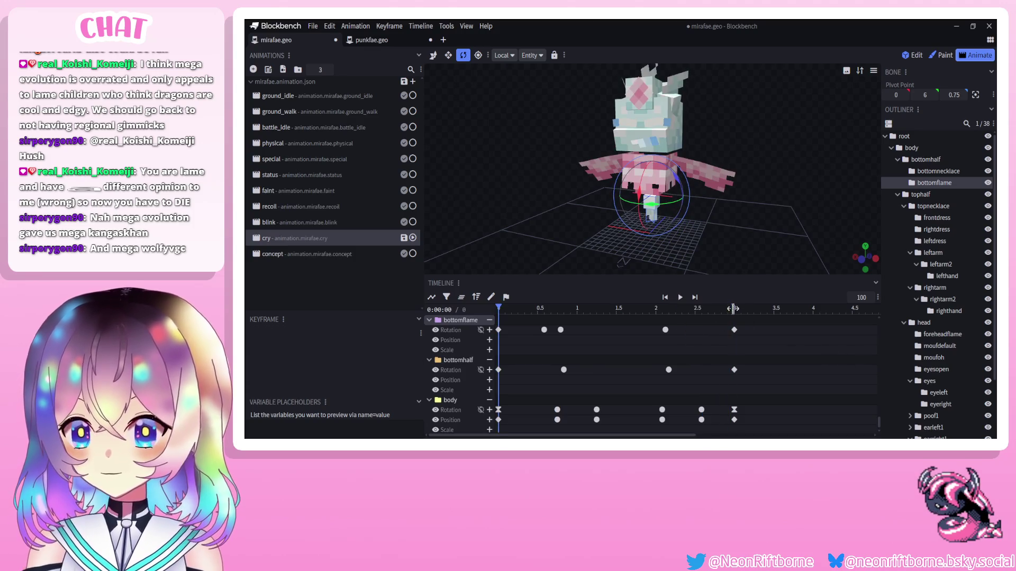
click(680, 302)
scroll(897, 297, down, 3)
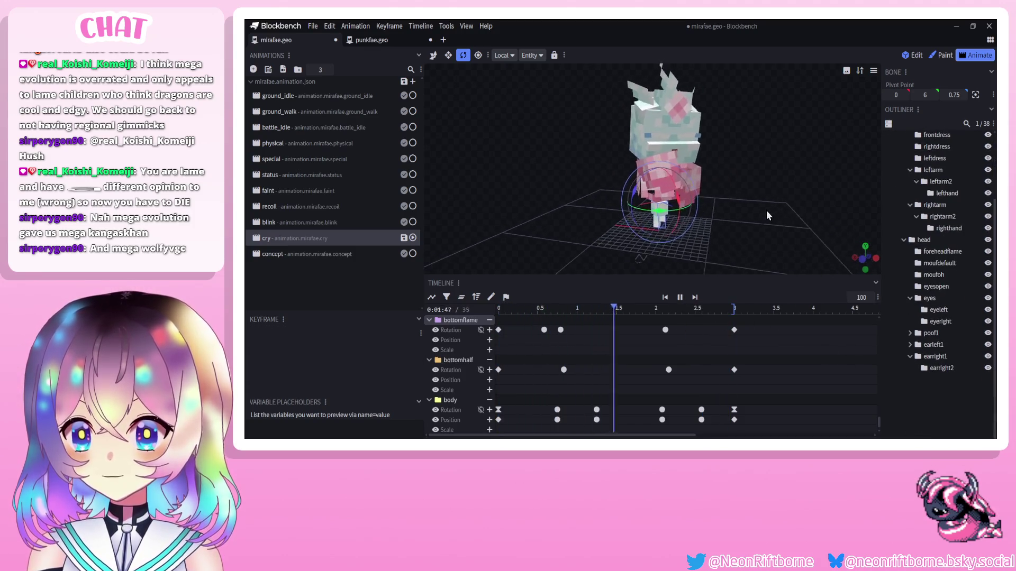
Shift the mid bottomflame, bottomhalf and body keyframes earlier to start around 2.125 s.
click(680, 298)
mouse_move(531, 426)
mouse_down()
mouse_move(627, 269)
mouse_move(623, 305)
mouse_up()
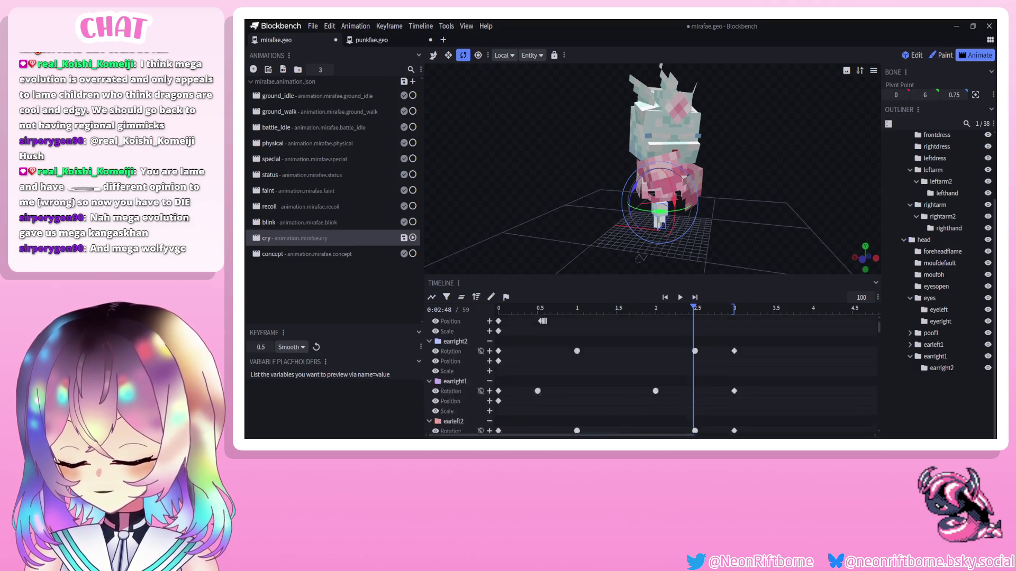
mouse_move(530, 426)
mouse_down()
mouse_move(627, 390)
mouse_move(630, 431)
mouse_move(633, 339)
mouse_up()
drag(563, 354, 552, 352)
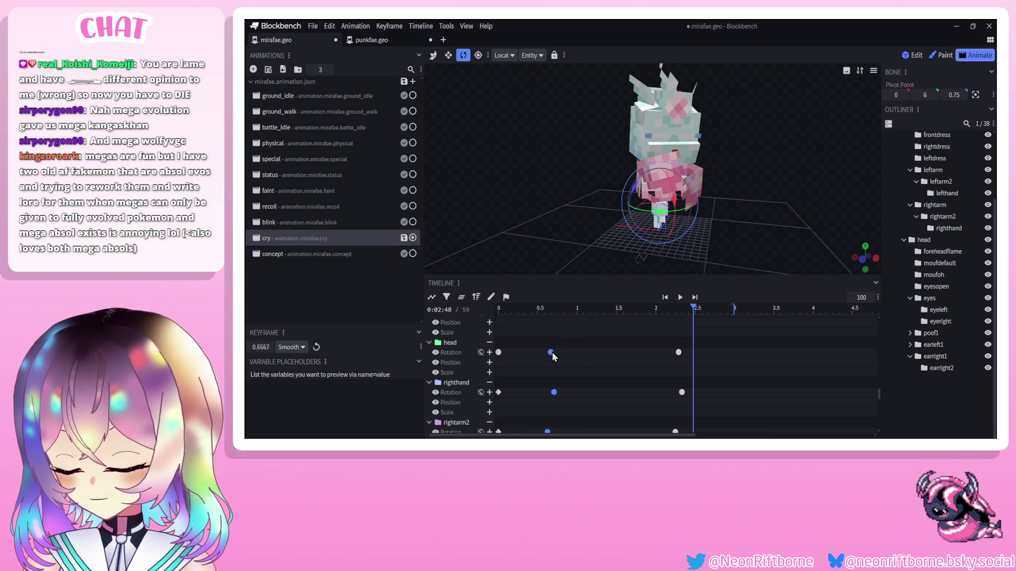
click(680, 298)
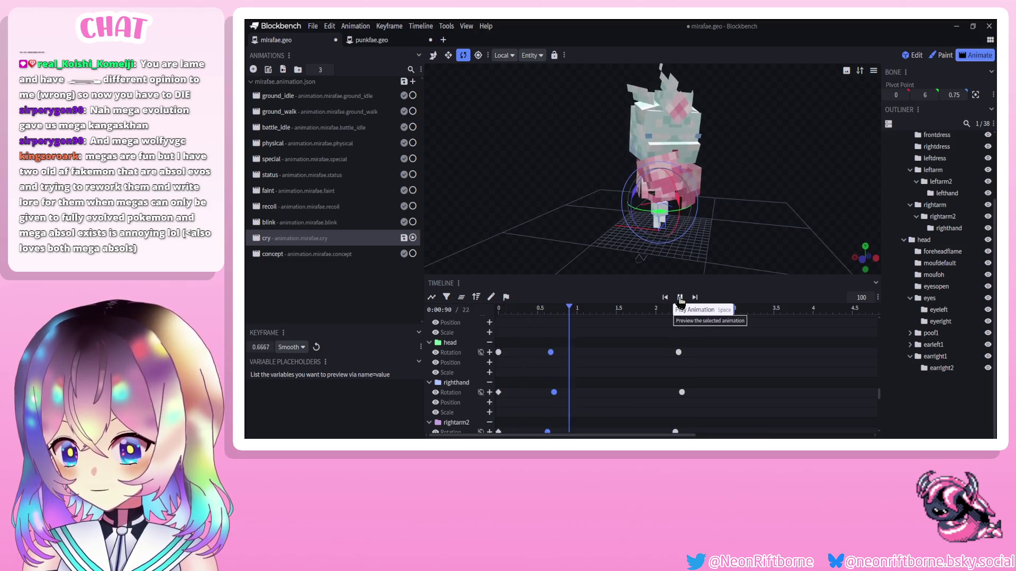
Nudge the rightarm rotation keyframe earlier to 0.2917 and replay from the start.
scroll(577, 353, down, 3)
scroll(578, 351, down, 3)
click(524, 330)
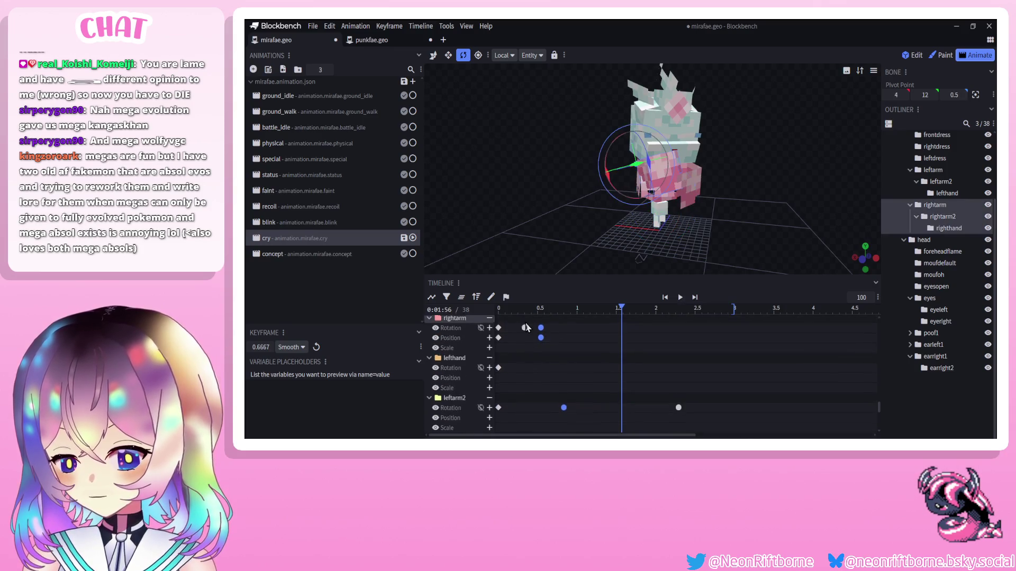
drag(524, 330, 522, 330)
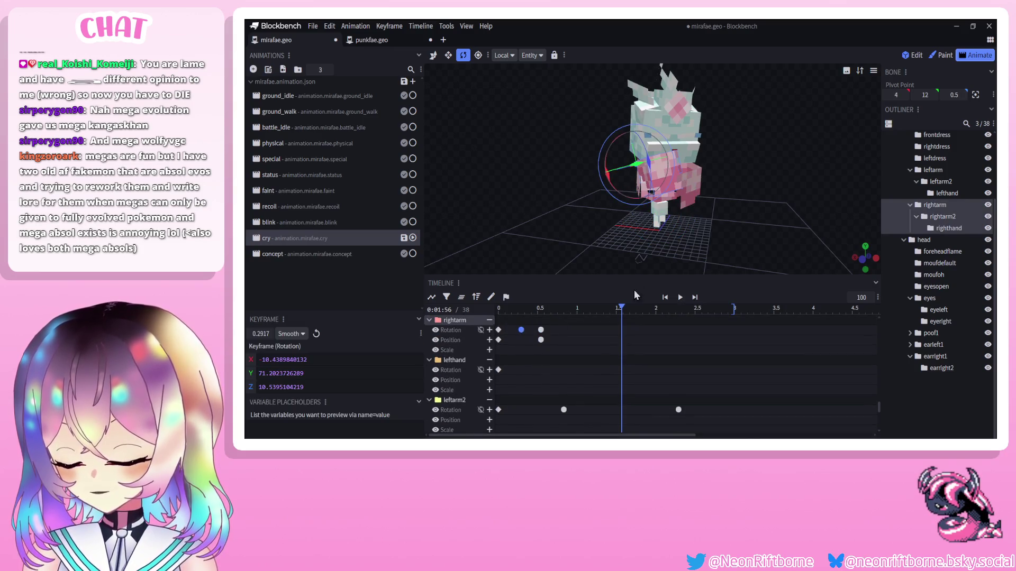
click(665, 297)
click(679, 297)
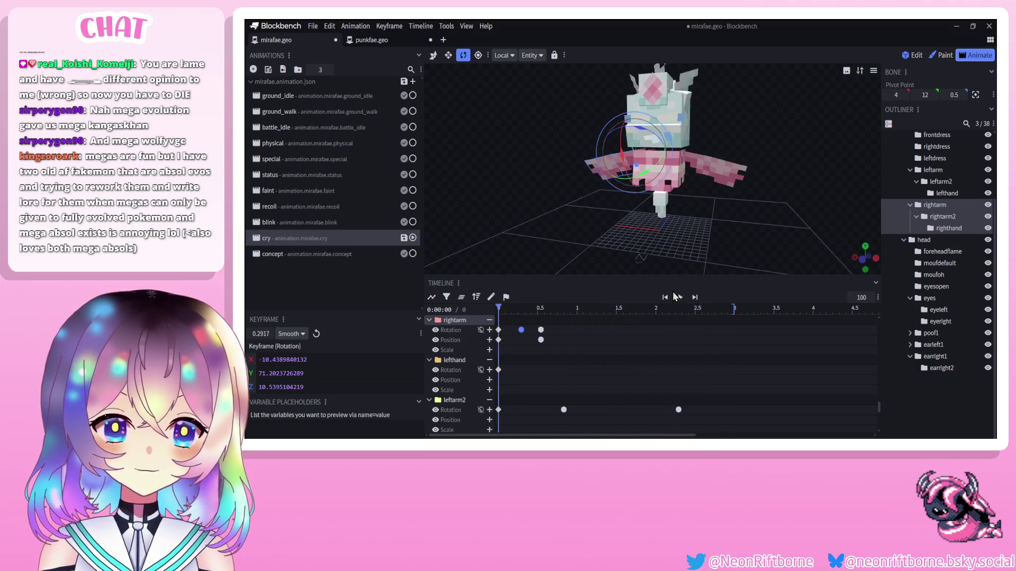
Preview the cry animation and select the keyframes around 2.3 seconds.
click(678, 297)
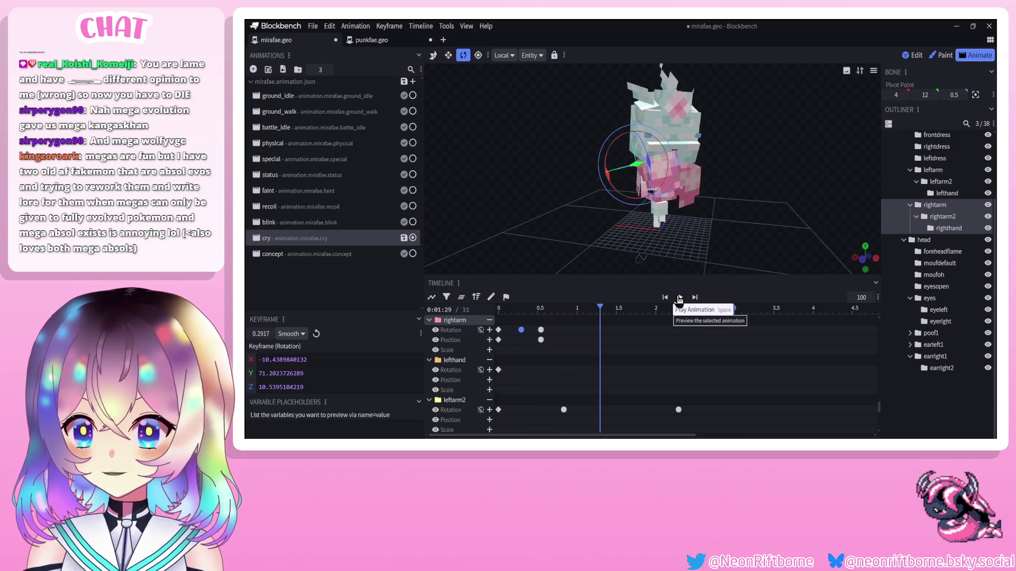
click(678, 297)
scroll(668, 342, down, 3)
mouse_move(699, 344)
mouse_down()
mouse_move(655, 436)
mouse_move(648, 430)
mouse_up()
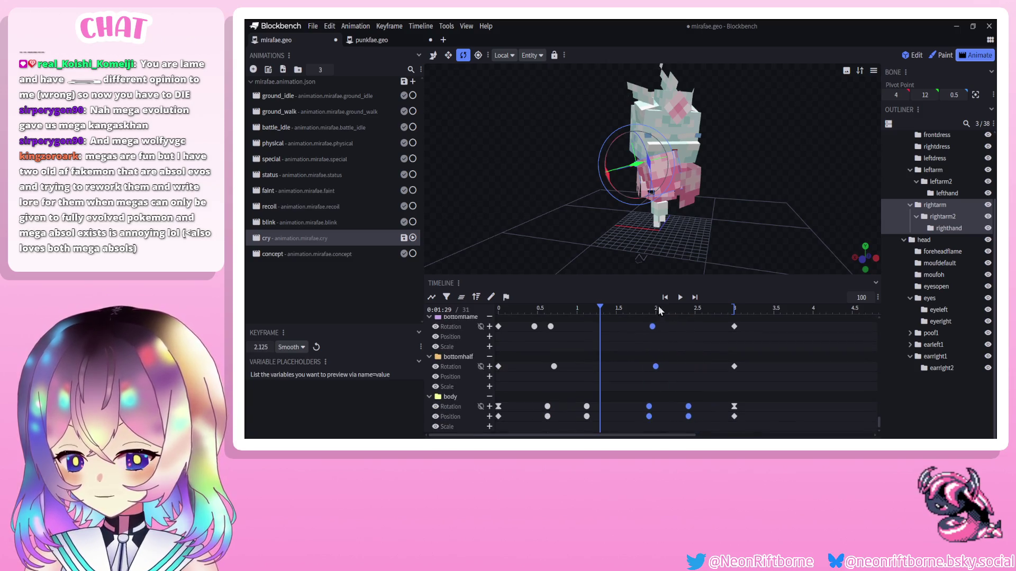
Preview the animation and select the keyframes near 2.0 seconds.
click(680, 297)
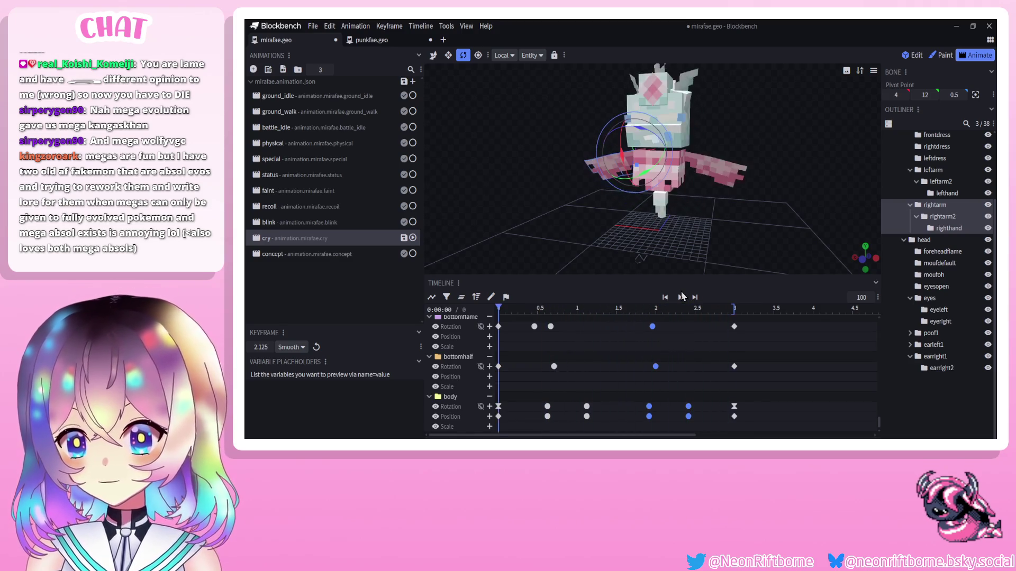
click(681, 297)
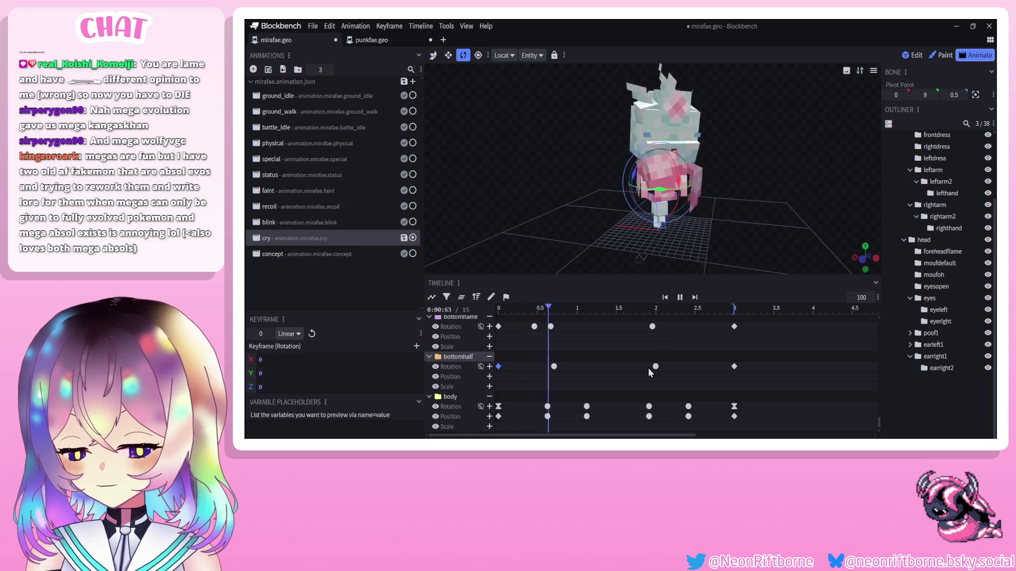
click(680, 297)
drag(667, 325, 666, 324)
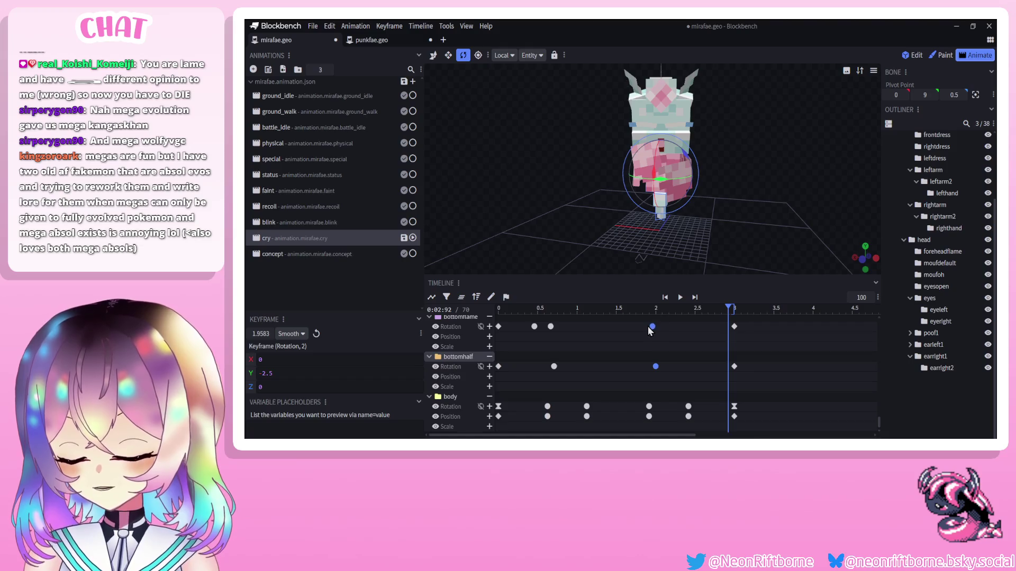
click(650, 331)
scroll(651, 371, down, 5)
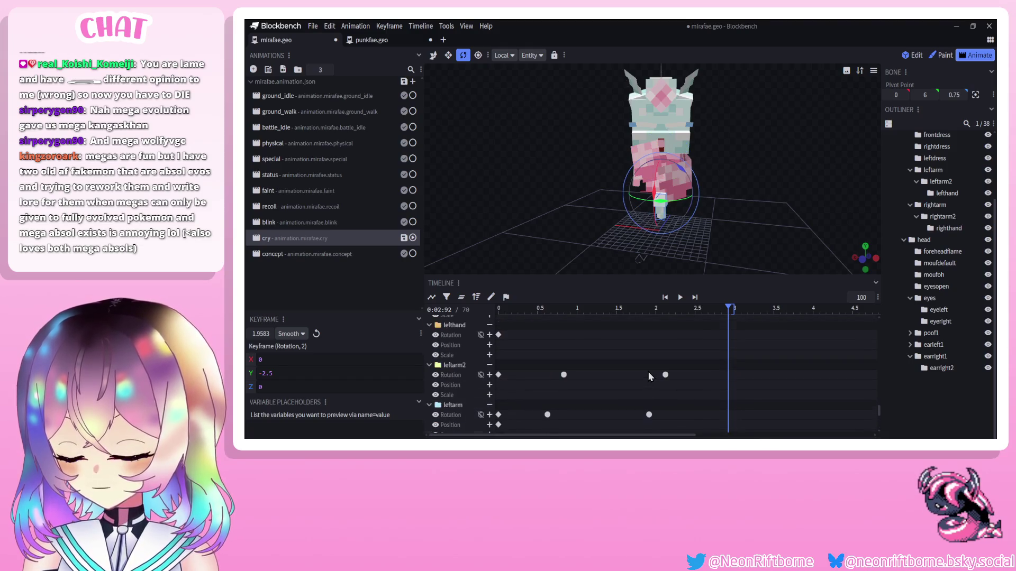
scroll(647, 381, down, 5)
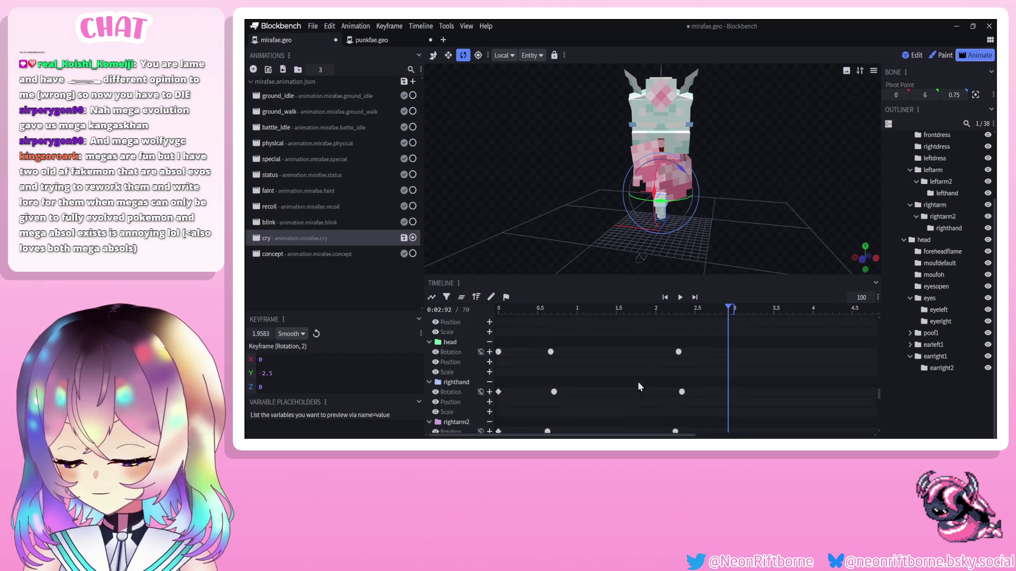
scroll(661, 382, up, 1)
Tilt the head further at its 2.29 s rotation keyframe and replay.
click(678, 363)
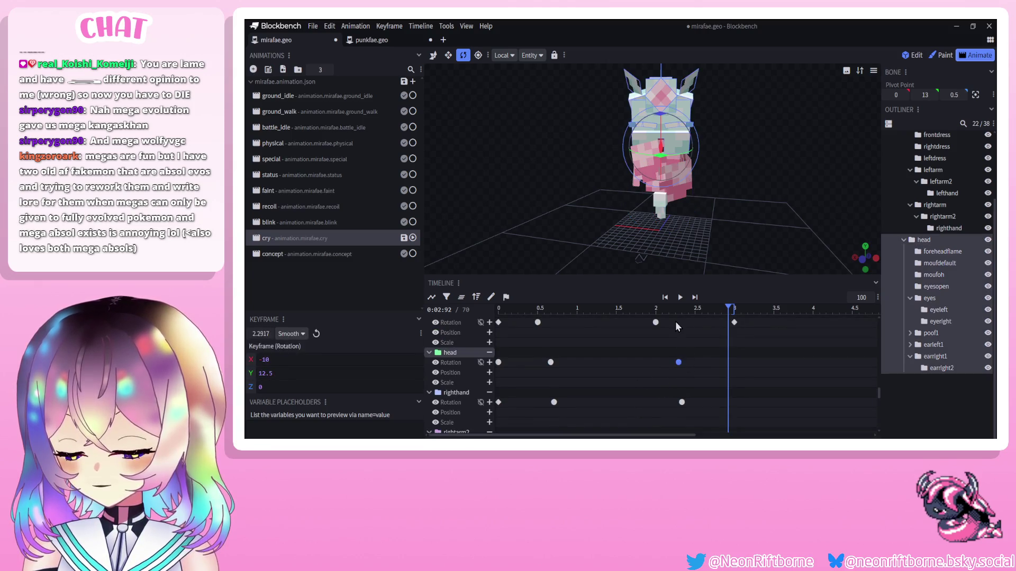
click(678, 308)
drag(658, 168, 664, 168)
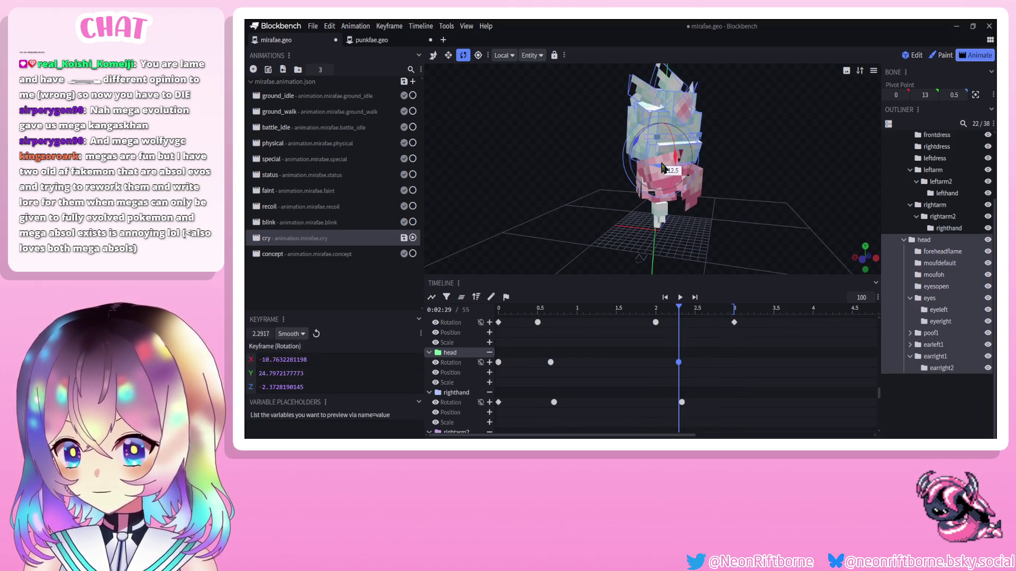
click(664, 297)
click(680, 298)
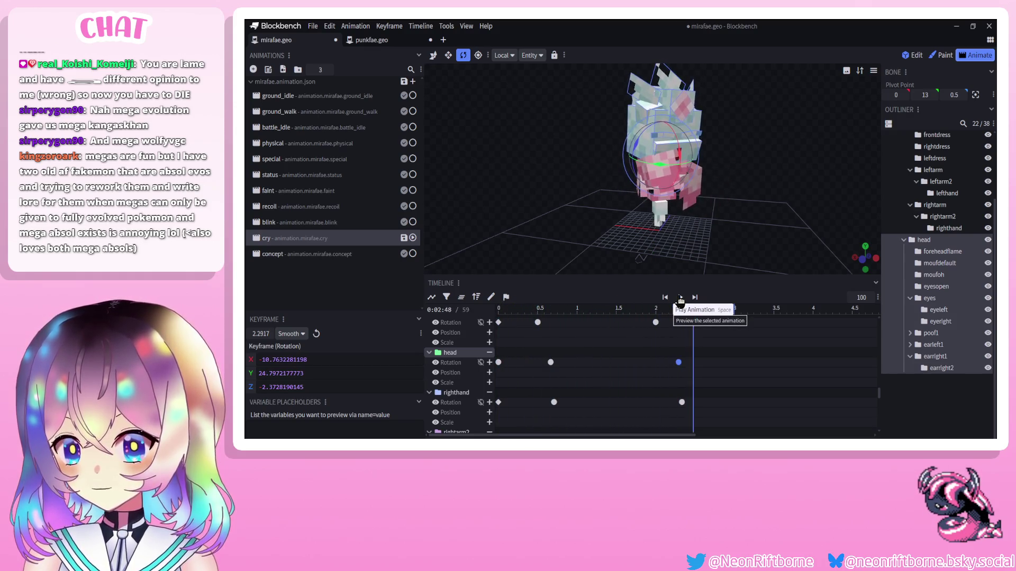
Pull the bottomflame, bottomhalf and body keyframes earlier to about 1.79 s.
click(681, 402)
scroll(682, 418, down, 1)
mouse_move(690, 331)
mouse_down()
mouse_move(648, 431)
mouse_move(621, 431)
mouse_move(630, 431)
mouse_up()
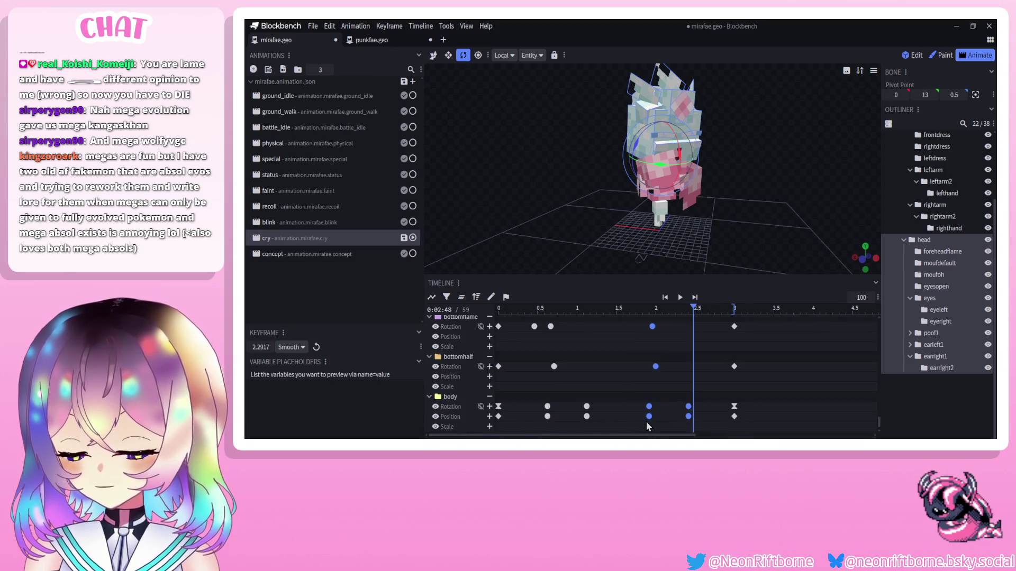
click(679, 298)
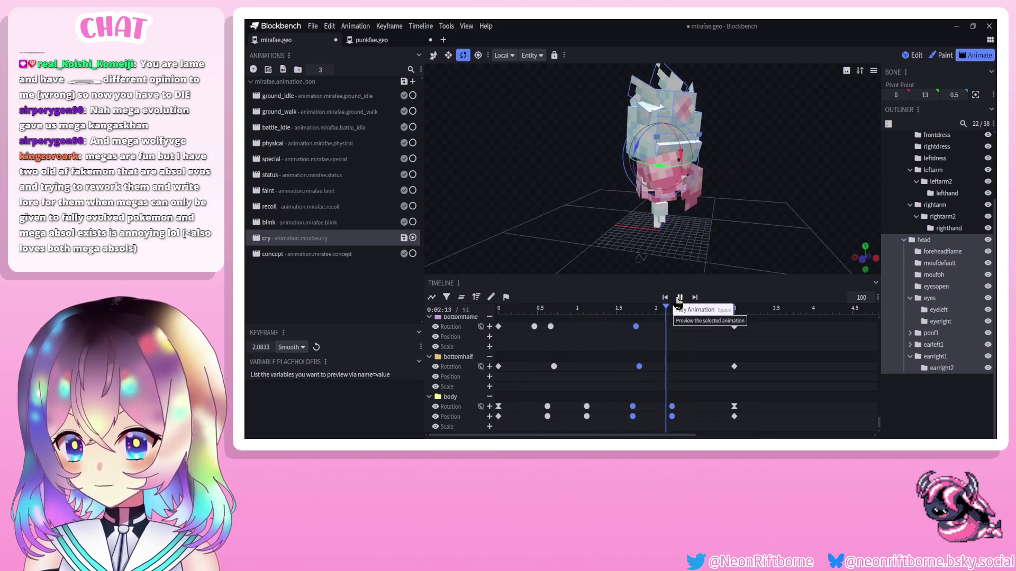
click(679, 298)
drag(649, 382, 627, 433)
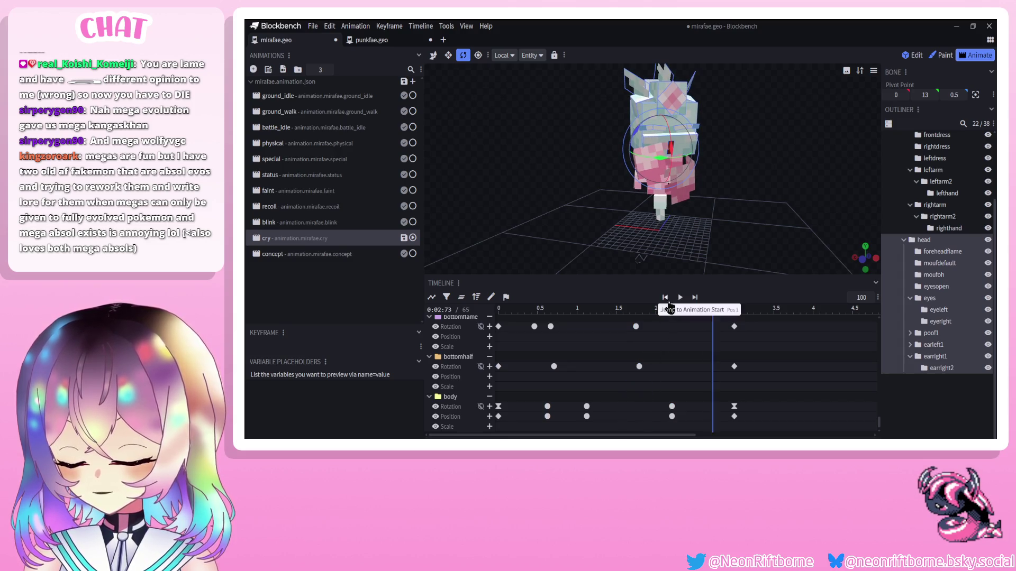
click(666, 300)
click(679, 298)
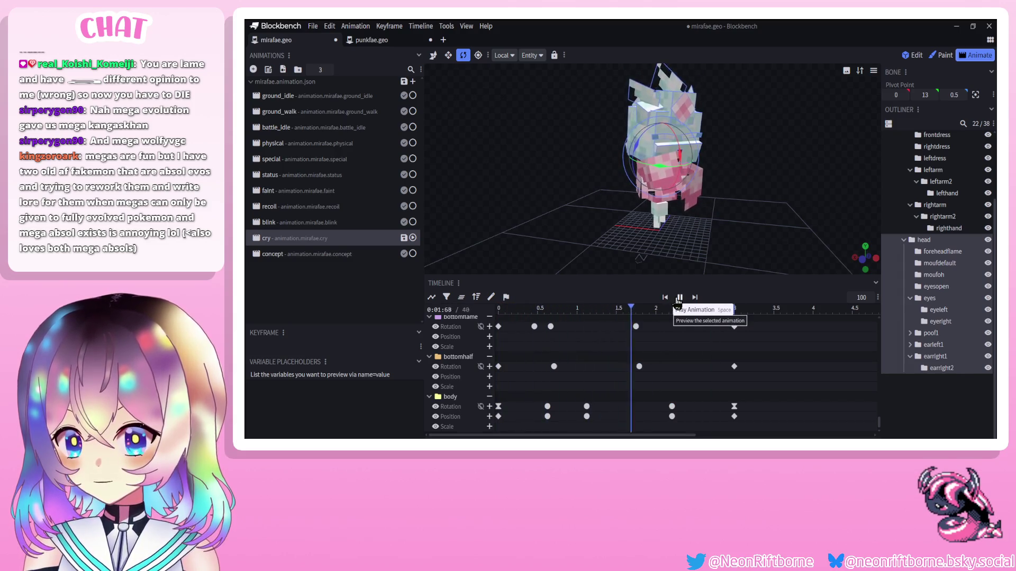
click(672, 417)
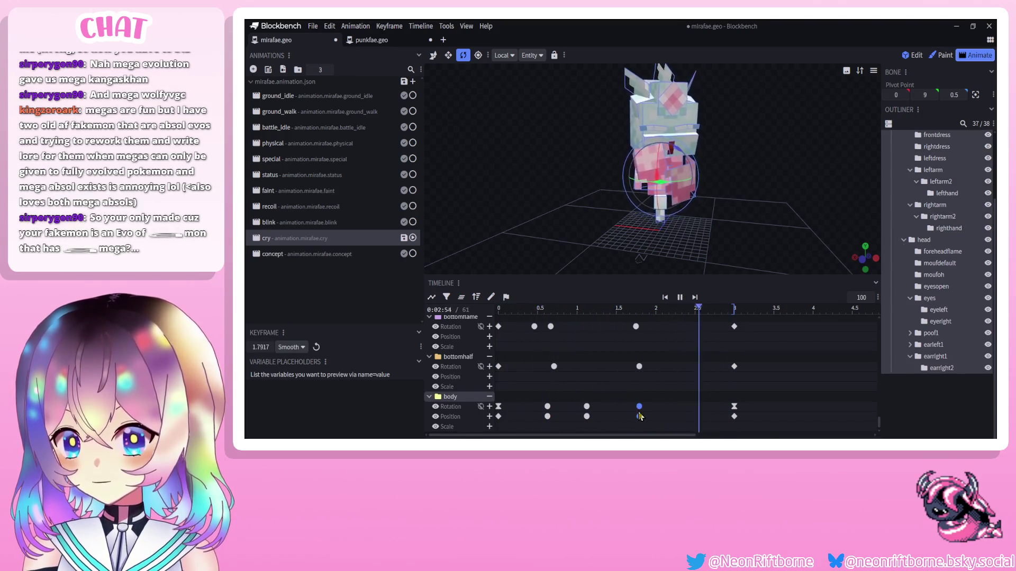
Remove the body keyframes near 1.9 s and make the final body keyframe at 3 s Linear.
click(680, 297)
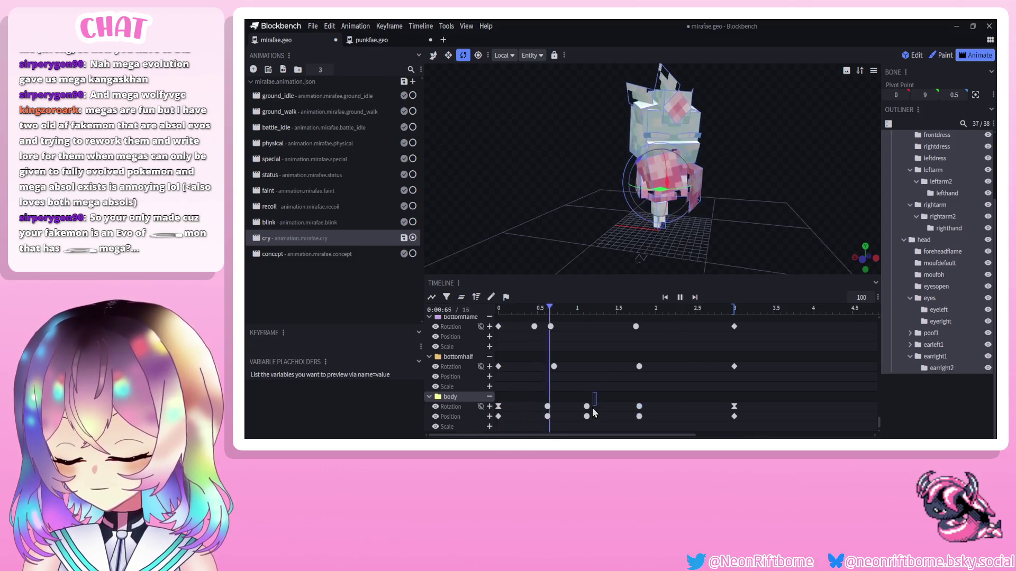
click(680, 298)
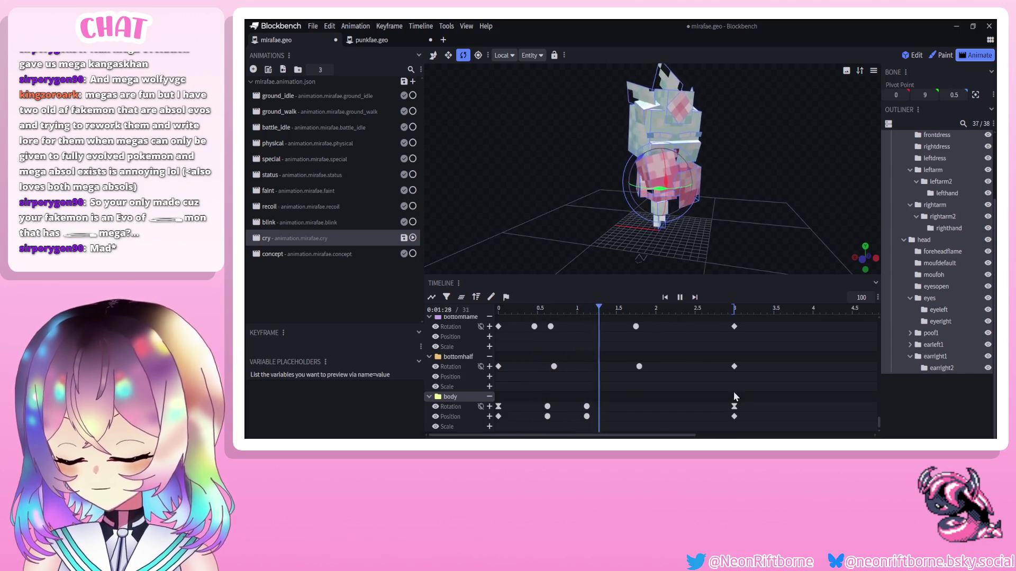
drag(724, 394, 728, 427)
drag(725, 310, 728, 313)
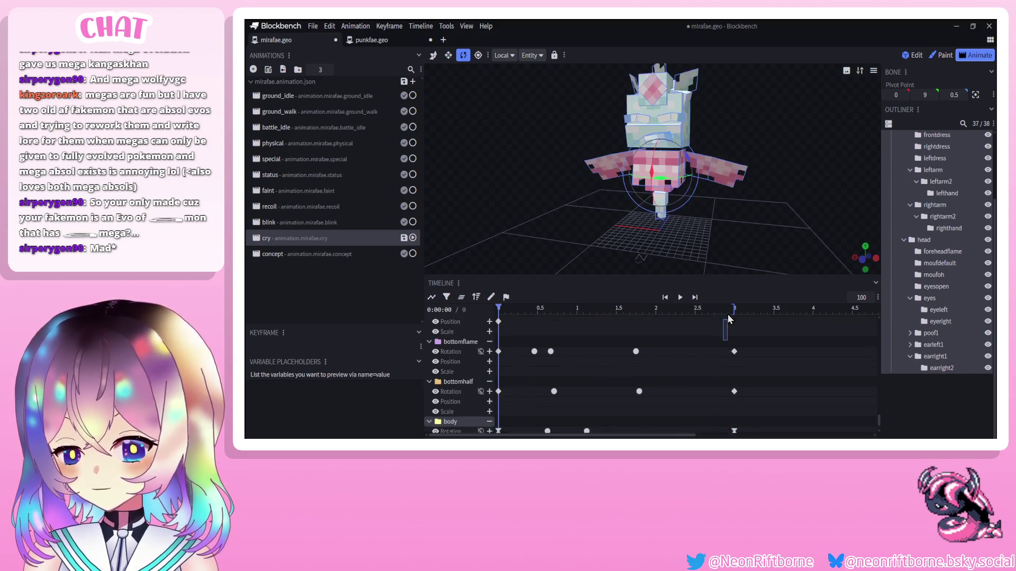
right_click(735, 406)
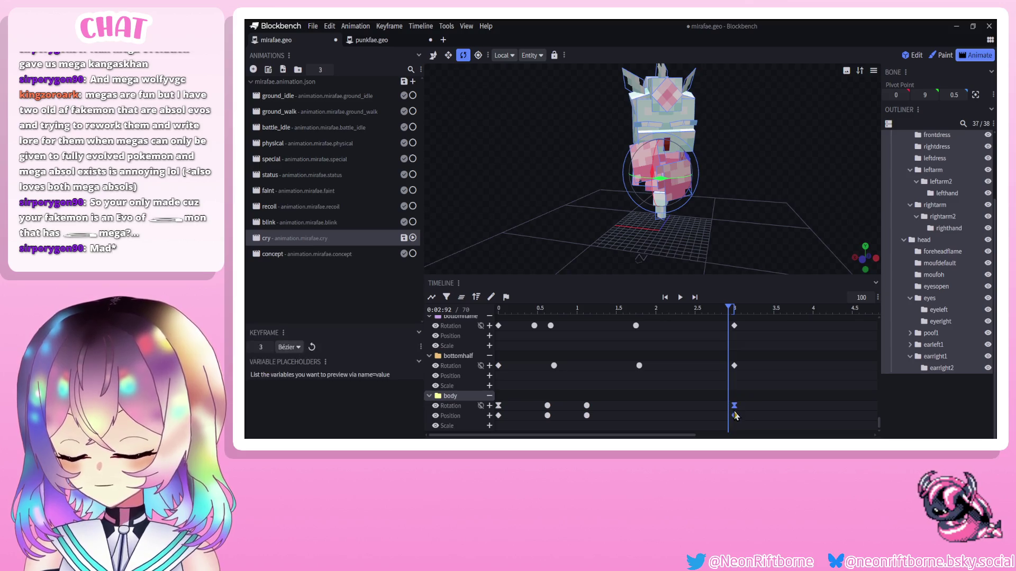
mouse_move(771, 324)
click(828, 323)
Move the Smooth body keyframes from 1.125 s to 1.3333 s and replay.
click(679, 298)
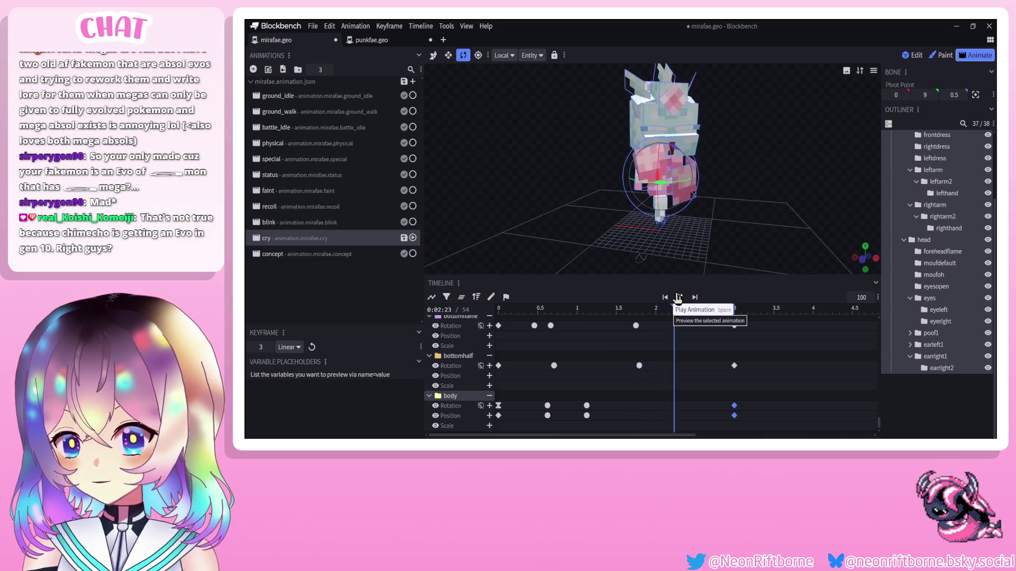
click(679, 297)
drag(587, 416, 603, 416)
click(679, 297)
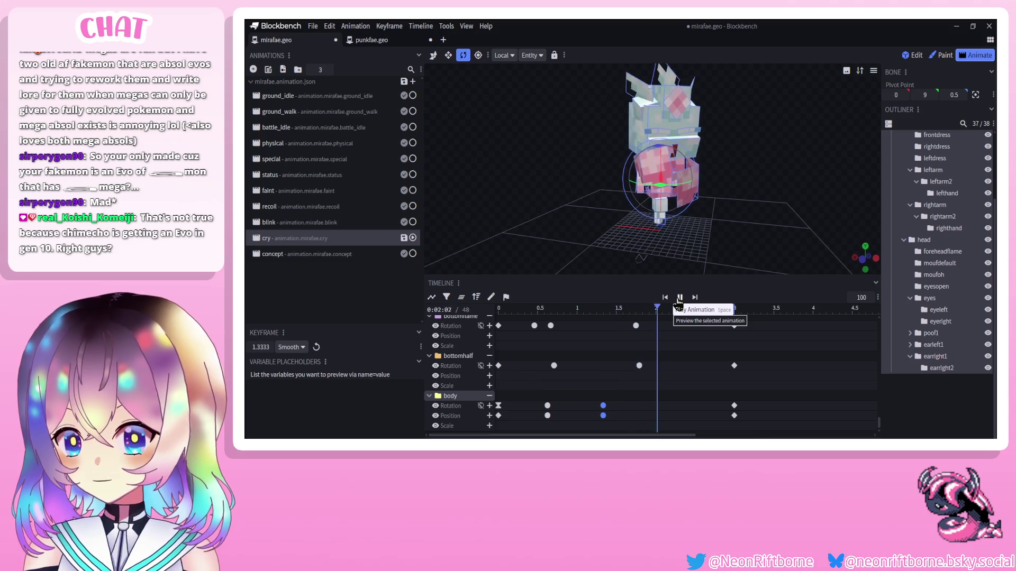
scroll(597, 370, up, 5)
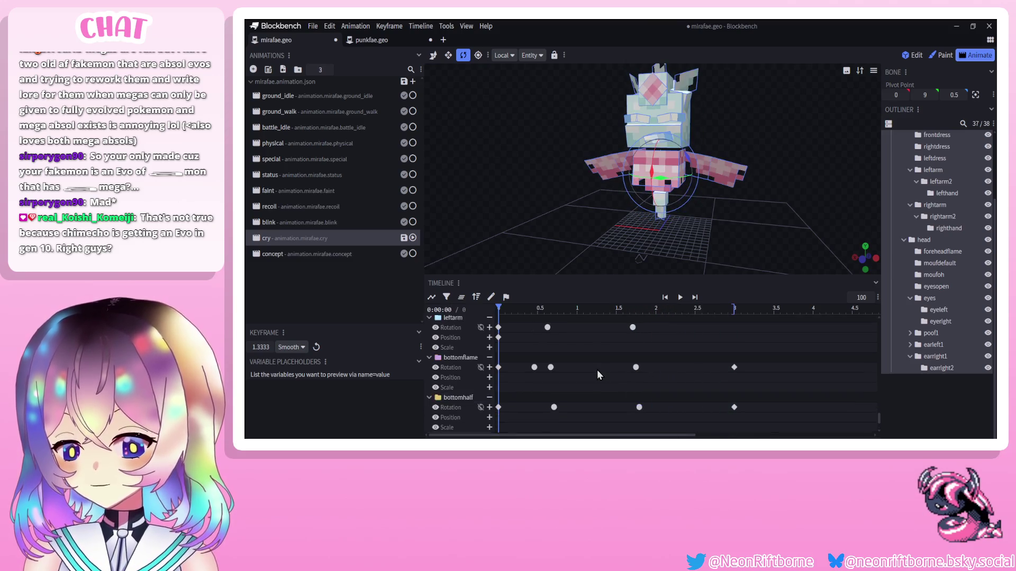
scroll(593, 373, up, 5)
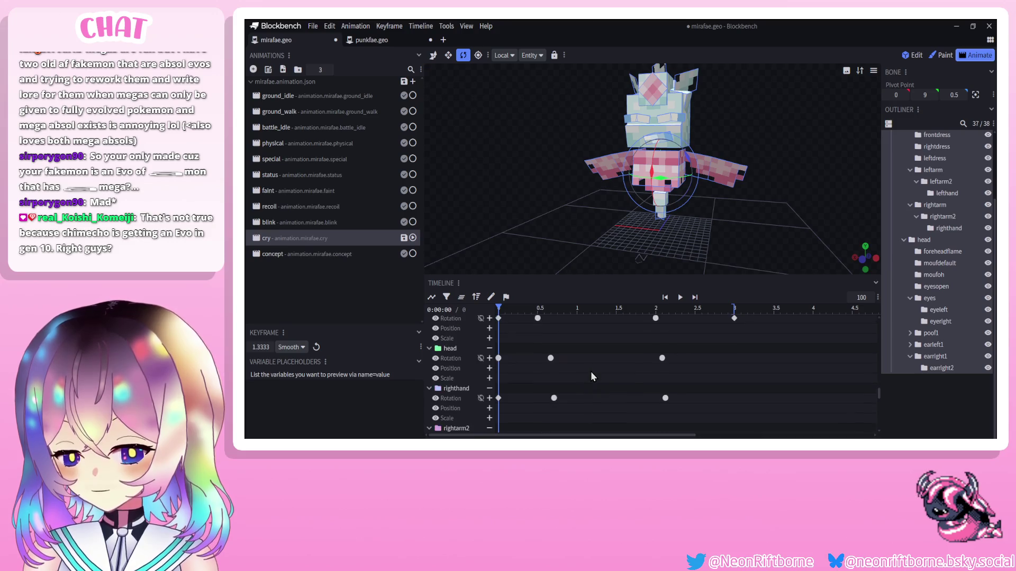
scroll(585, 372, up, 5)
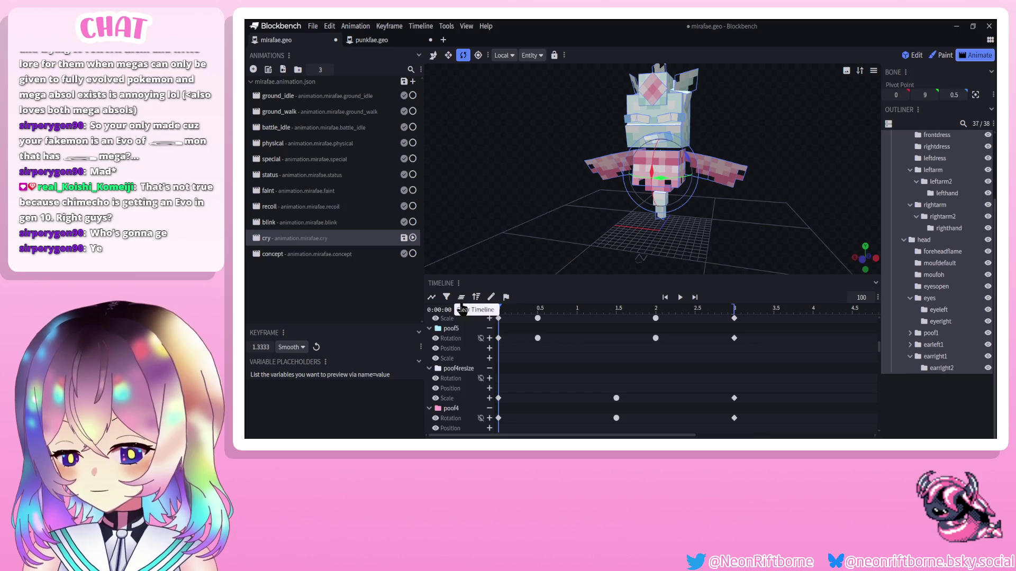
click(582, 249)
click(695, 164)
click(608, 170)
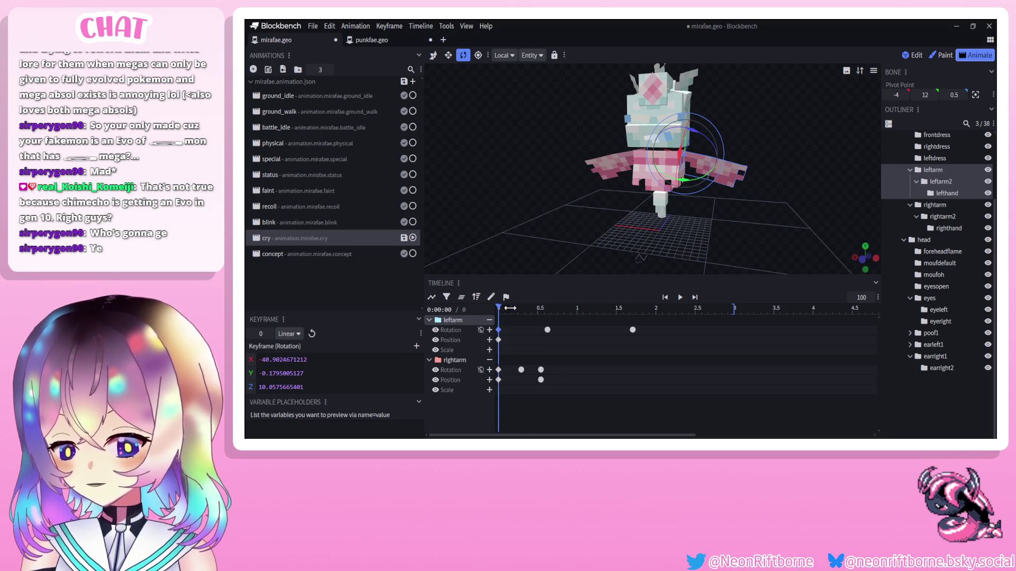
mouse_move(513, 310)
mouse_down()
mouse_move(566, 309)
mouse_move(495, 309)
mouse_up()
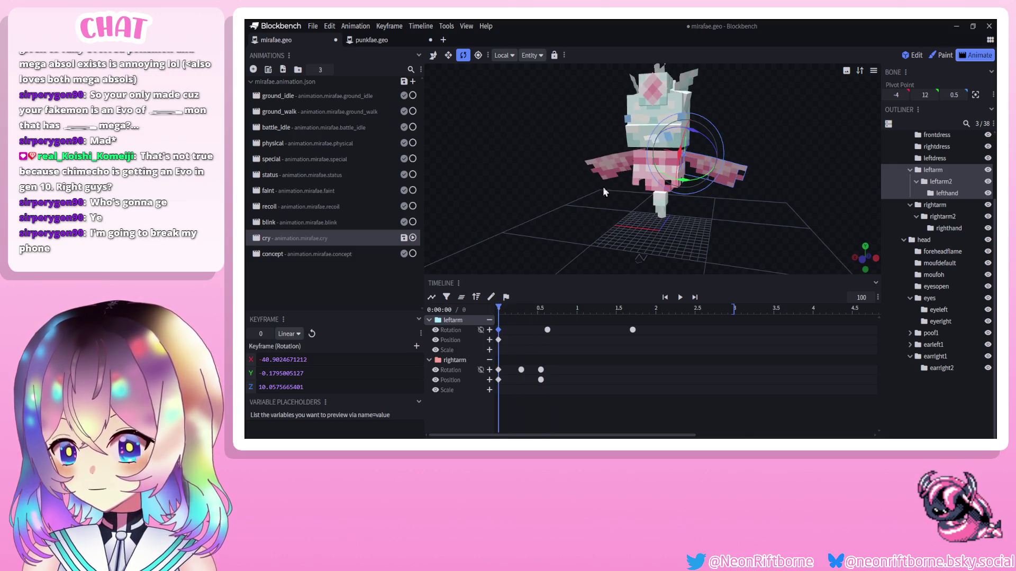
click(614, 166)
click(719, 172)
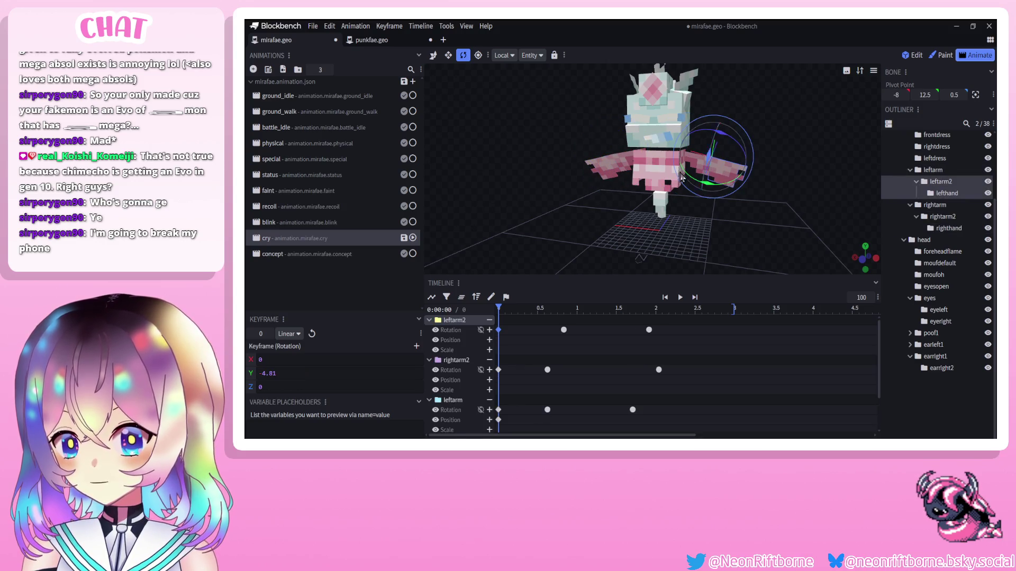
click(595, 167)
click(746, 184)
scroll(688, 222, down, 3)
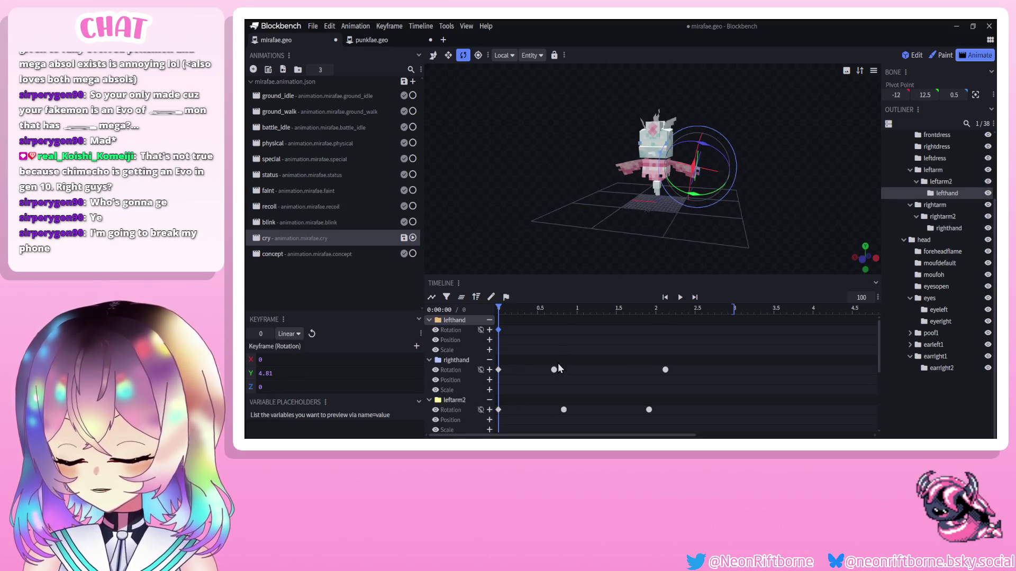
scroll(558, 365, down, 1)
mouse_move(531, 307)
mouse_down()
mouse_move(577, 308)
mouse_move(560, 307)
mouse_up()
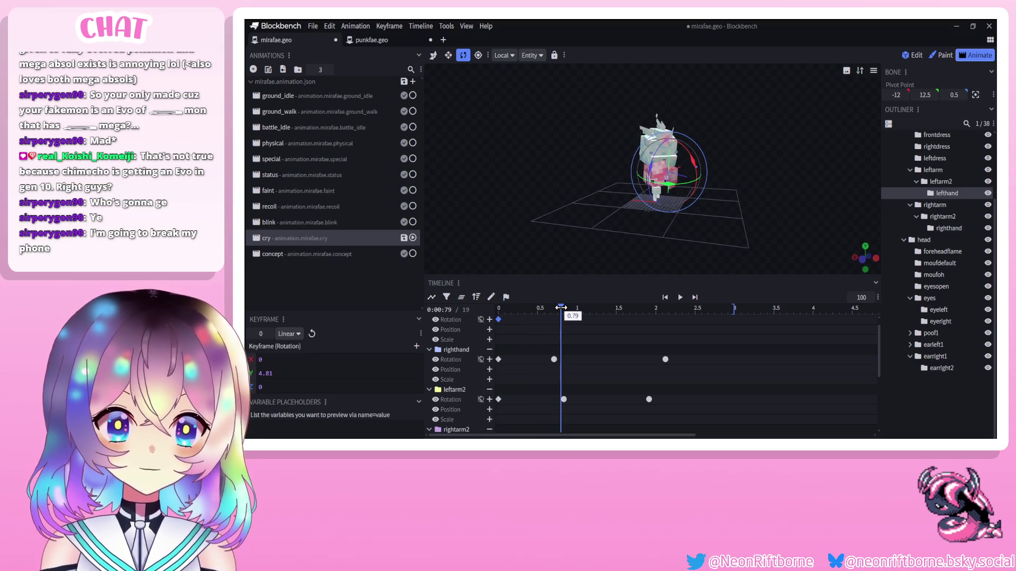
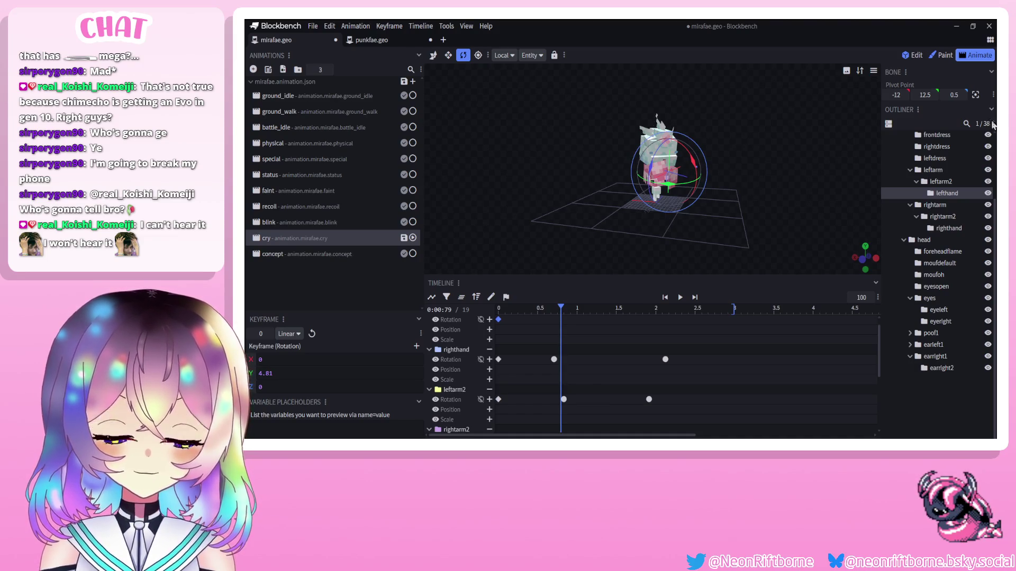
Paste a copied arm rotation keyframe at 3 s and preview the cry animation.
drag(720, 244, 668, 309)
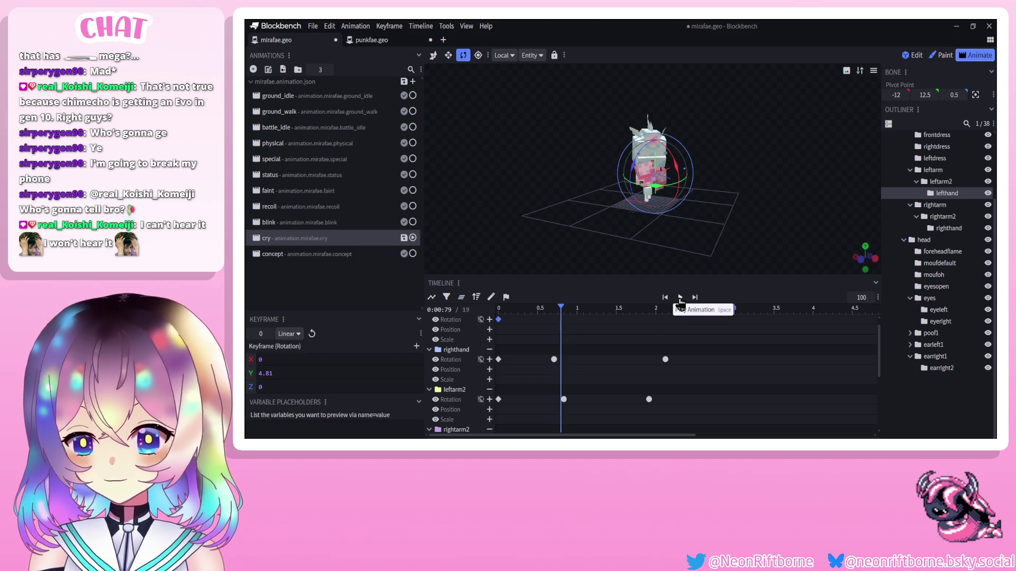
click(680, 297)
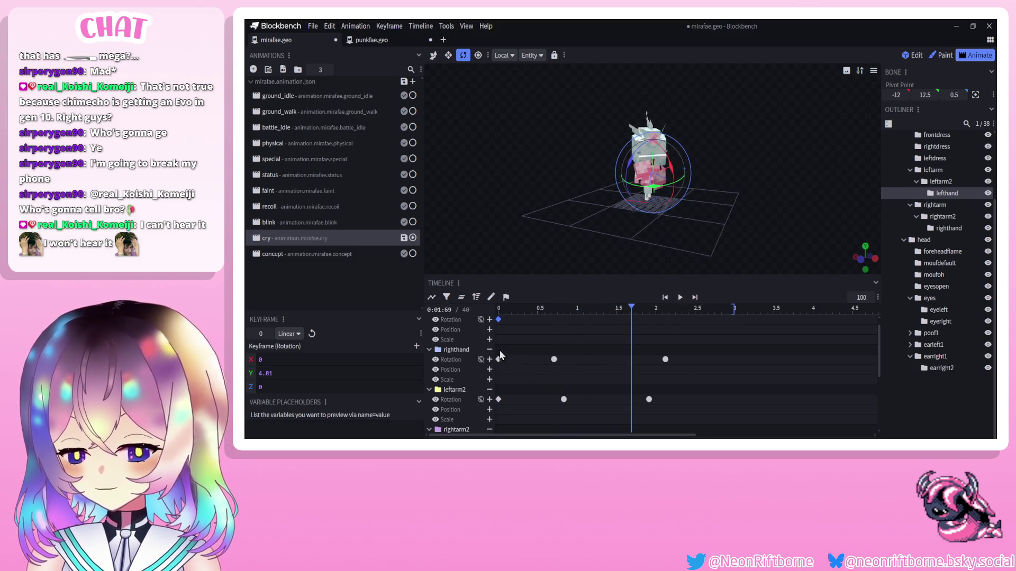
shift+click(497, 399)
scroll(495, 371, down, 3)
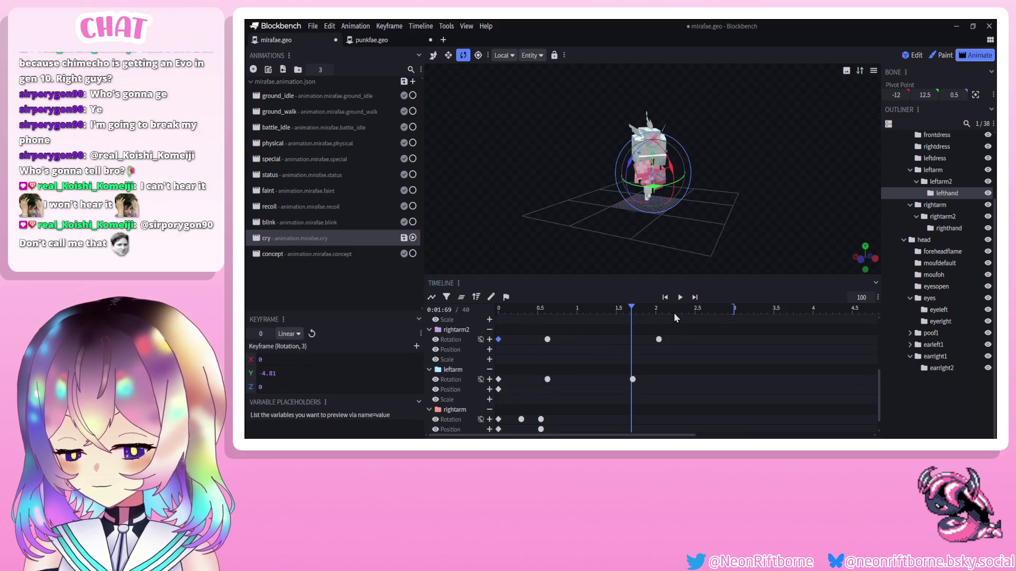
drag(674, 313, 734, 310)
key(ctrl+v)
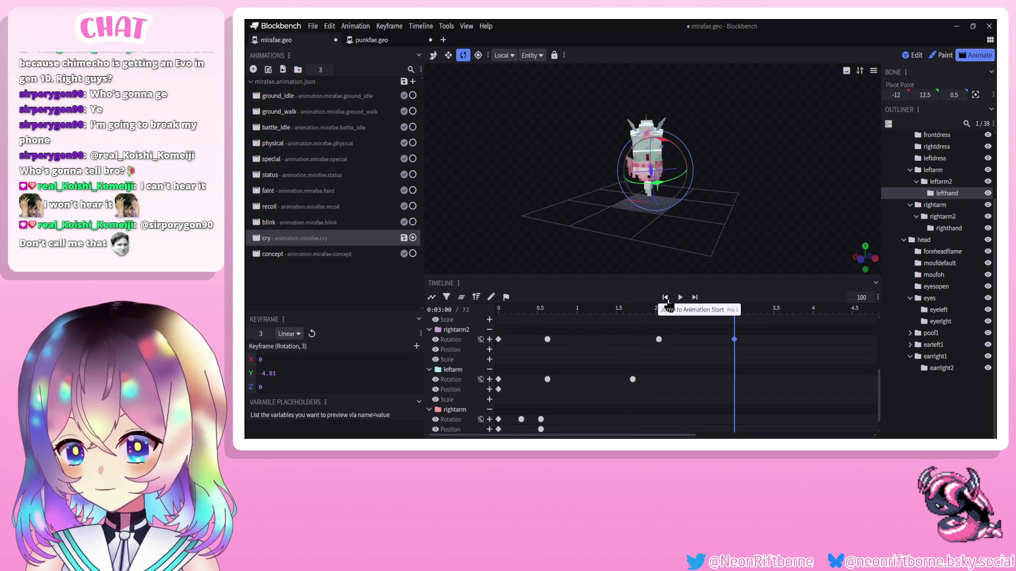
click(681, 298)
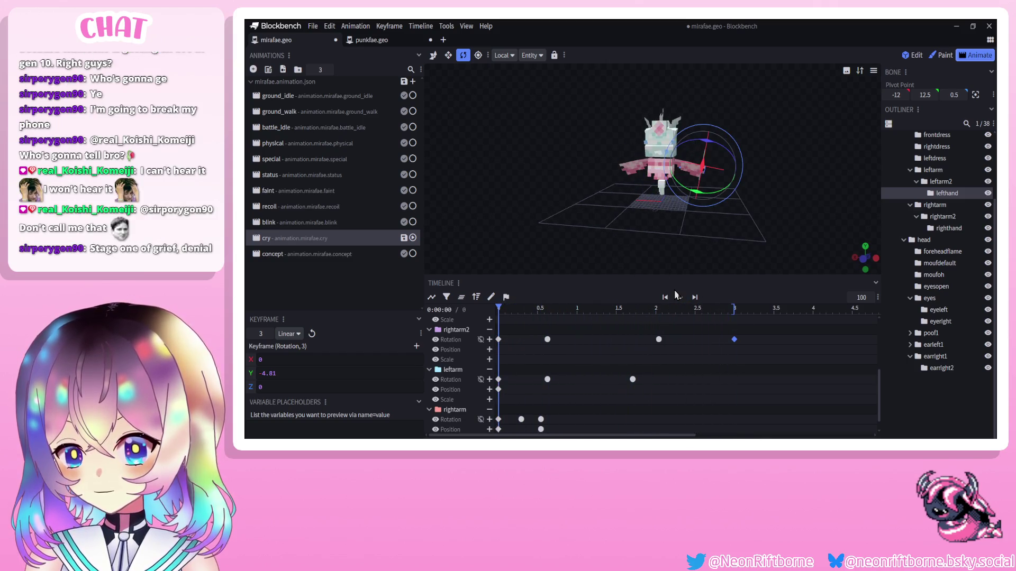
Copy the rightarm keyframes from about 0.5 s and paste them at 1.875 s.
drag(524, 396, 490, 373)
drag(714, 312, 732, 314)
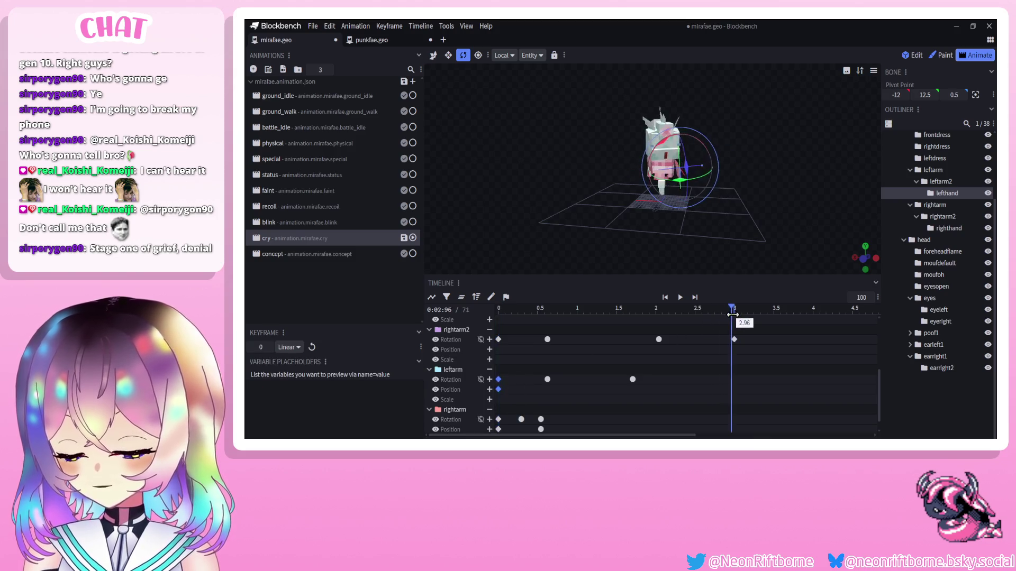
scroll(509, 388, down, 1)
drag(544, 398, 534, 423)
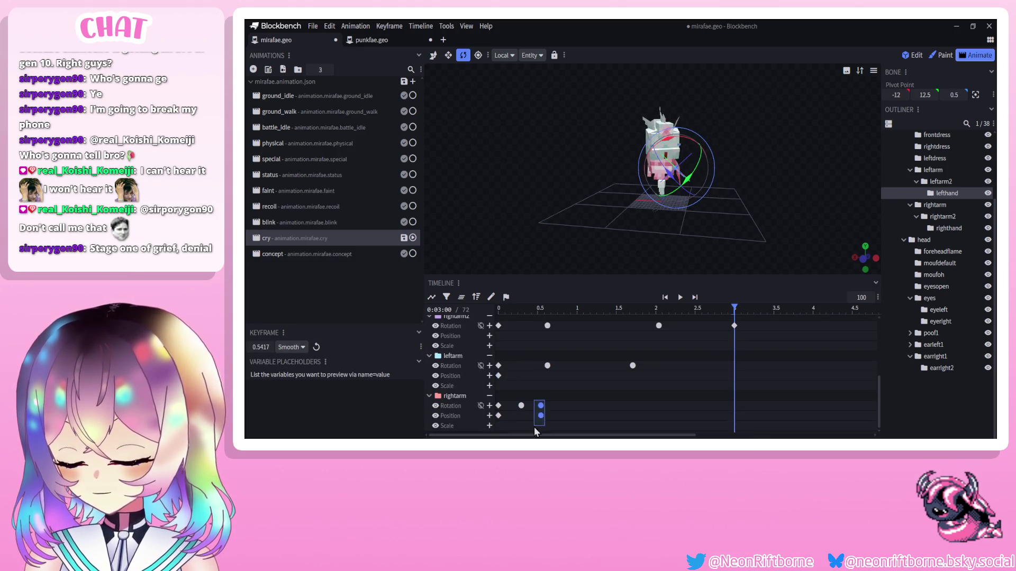
key(ctrl+c)
mouse_move(734, 308)
mouse_down()
mouse_move(646, 308)
mouse_move(693, 311)
mouse_up()
key(ctrl+v)
Copy the rightarm's starting pose, paste it at 3 s, and replay the animation.
click(521, 406)
drag(513, 401, 489, 431)
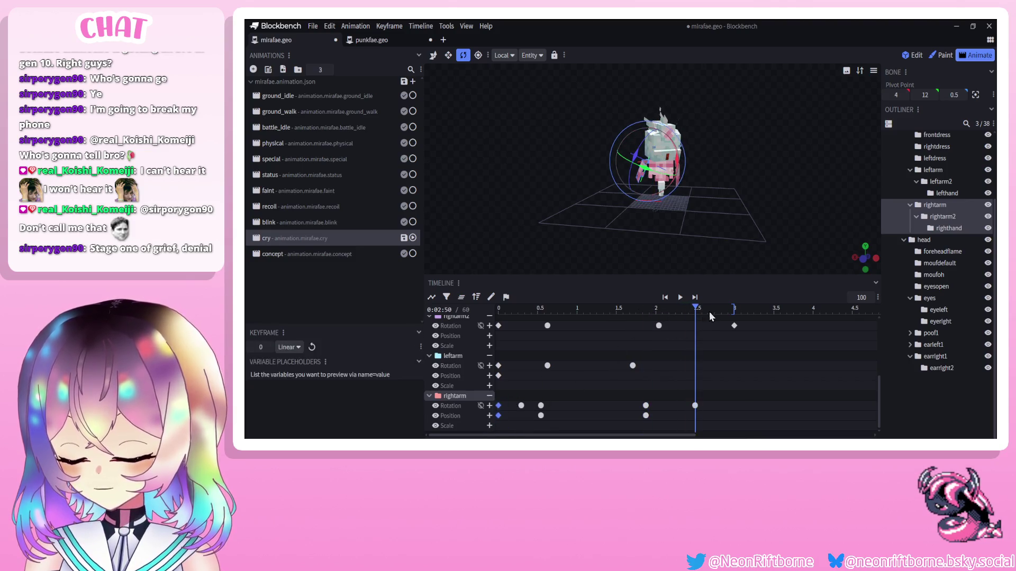
key(ctrl+c)
click(734, 308)
key(ctrl+v)
click(676, 298)
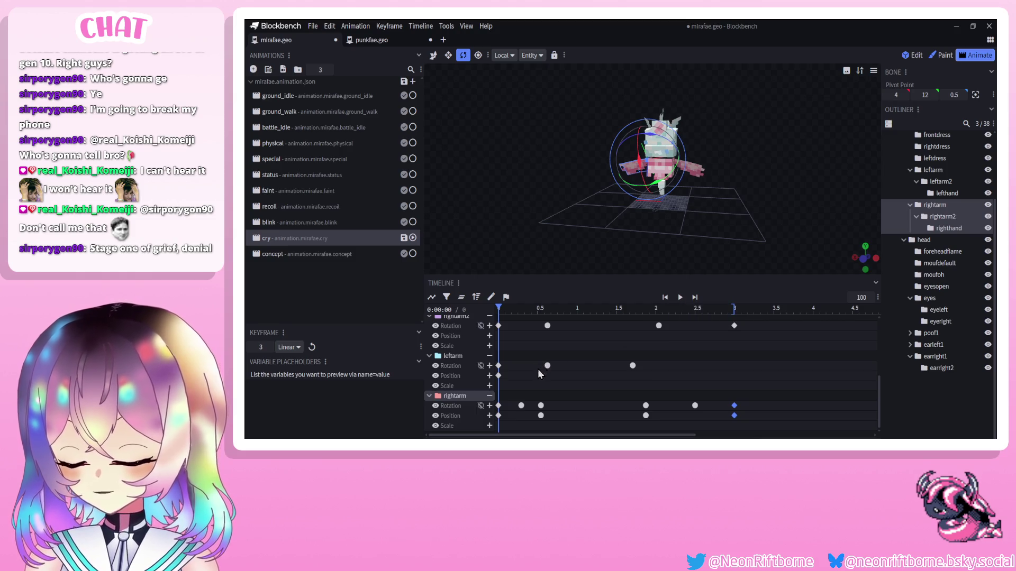
Add the leftarm's starting pose as a keyframe at 3 s and preview.
scroll(537, 369, up, 3)
scroll(525, 379, down, 5)
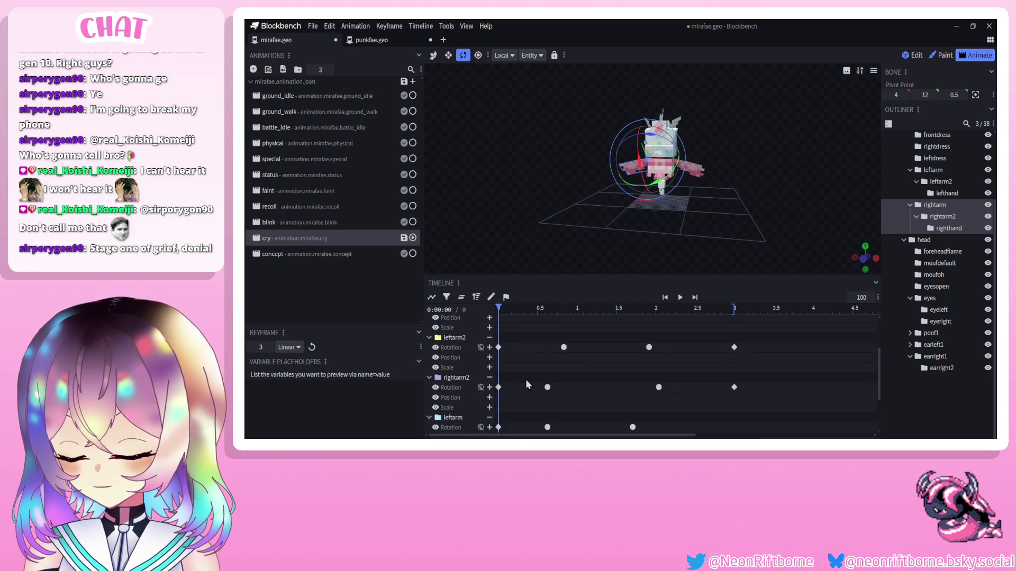
click(558, 373)
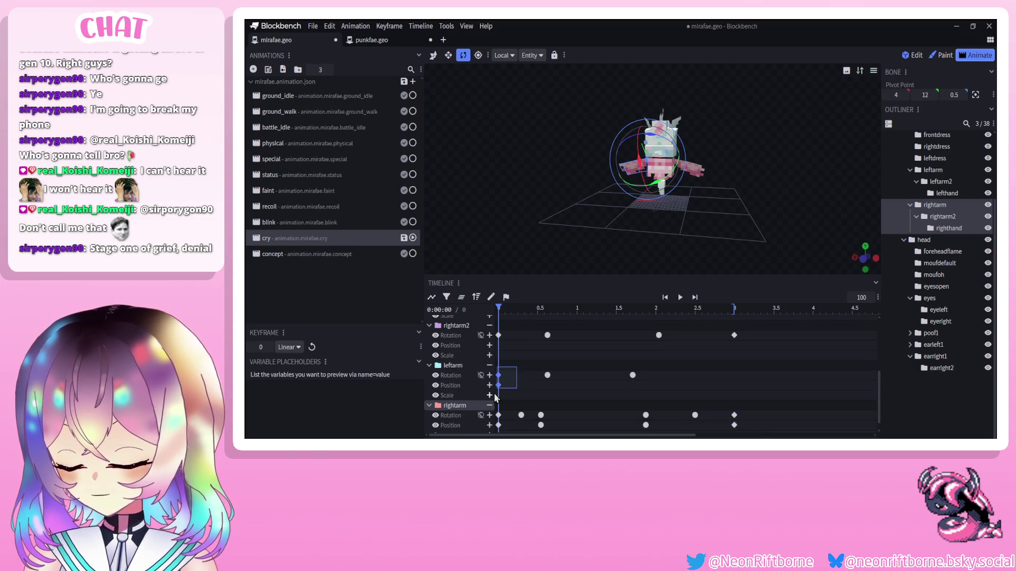
key(ctrl+v)
drag(680, 313, 714, 316)
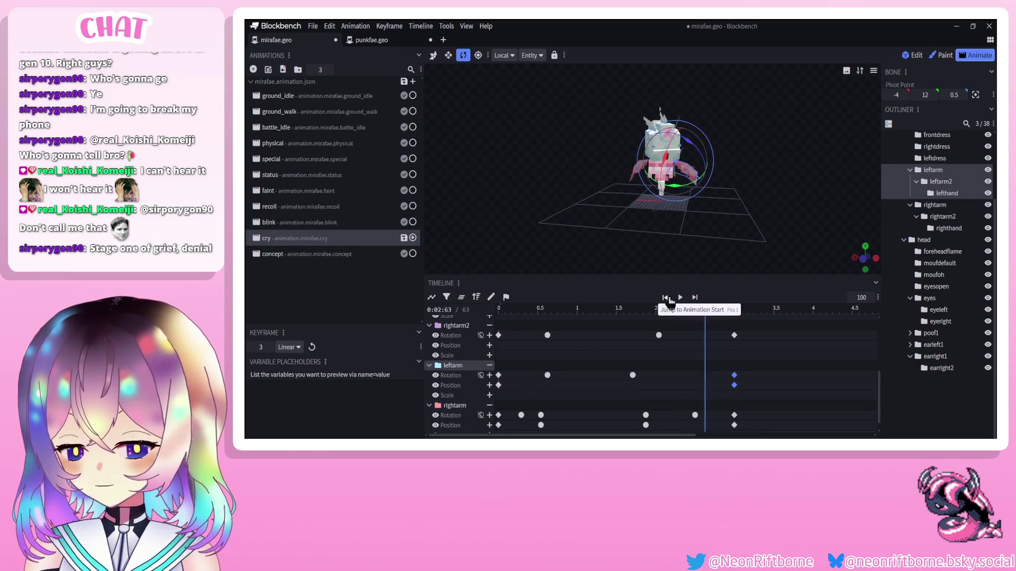
click(679, 298)
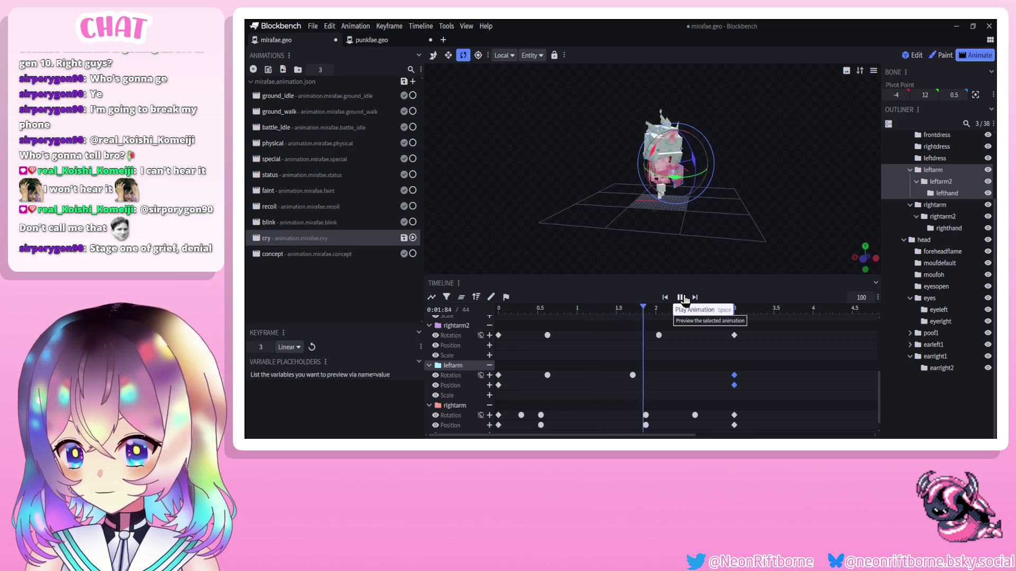
Box-select the 3 s keyframes on every arm track and shift them to 2.75 s.
scroll(731, 386, up, 2)
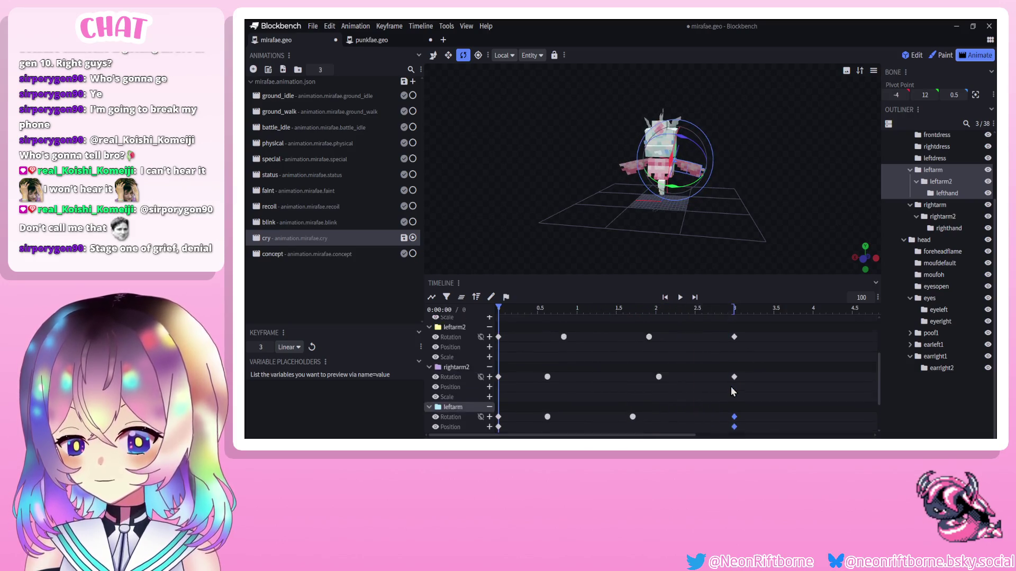
drag(729, 386, 747, 315)
scroll(736, 376, down, 2)
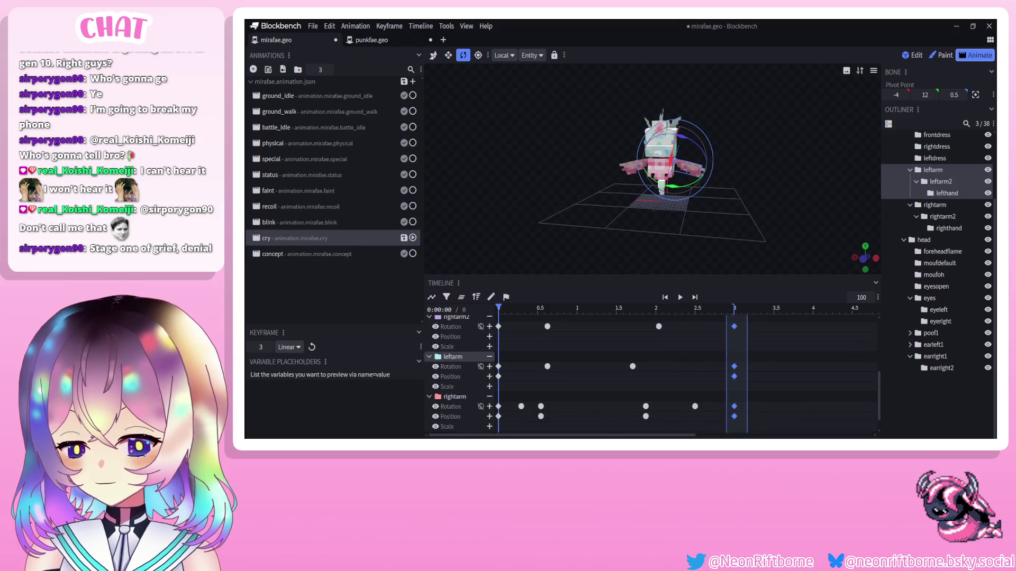
click(695, 406)
drag(720, 418, 757, 260)
drag(734, 329, 715, 330)
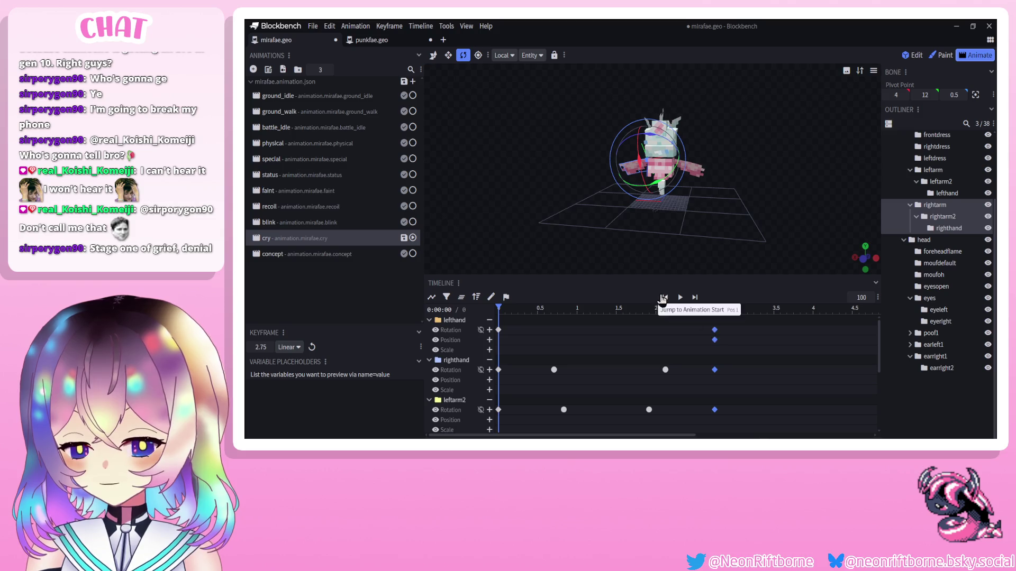
Set the selected 2.75 s arm keyframes to Smooth interpolation.
click(680, 297)
click(680, 297)
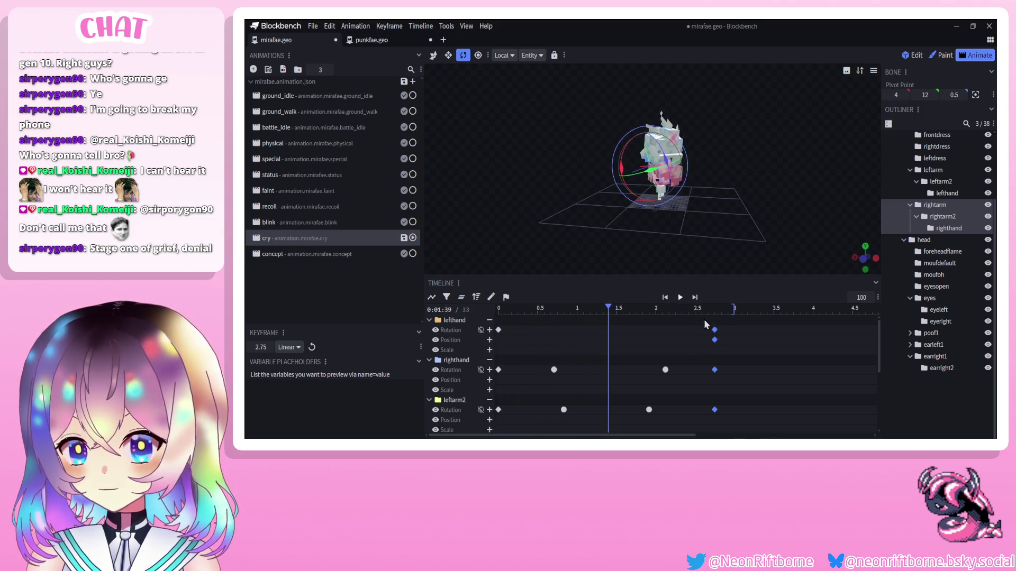
click(731, 309)
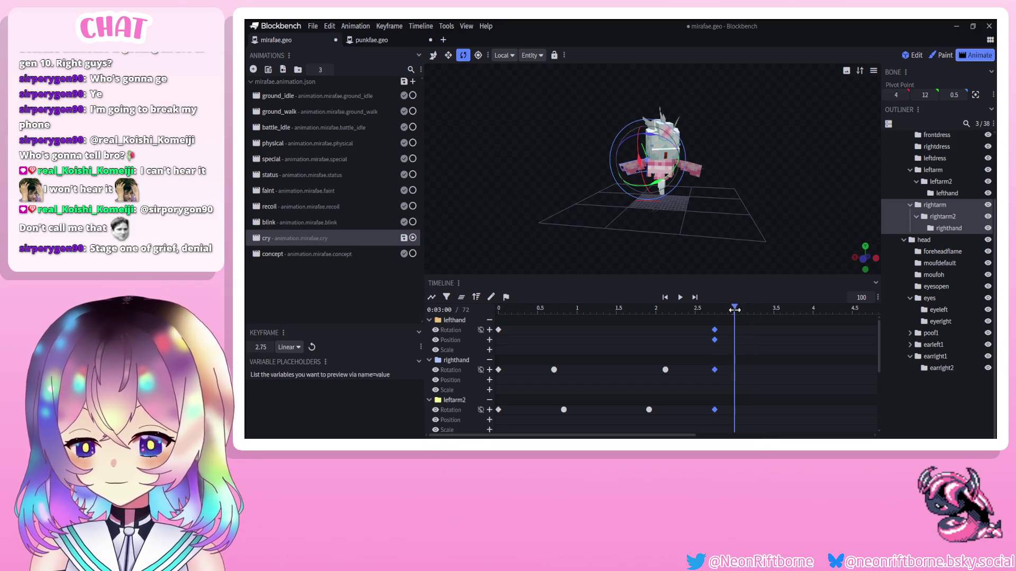
drag(735, 309, 734, 307)
scroll(714, 371, down, 5)
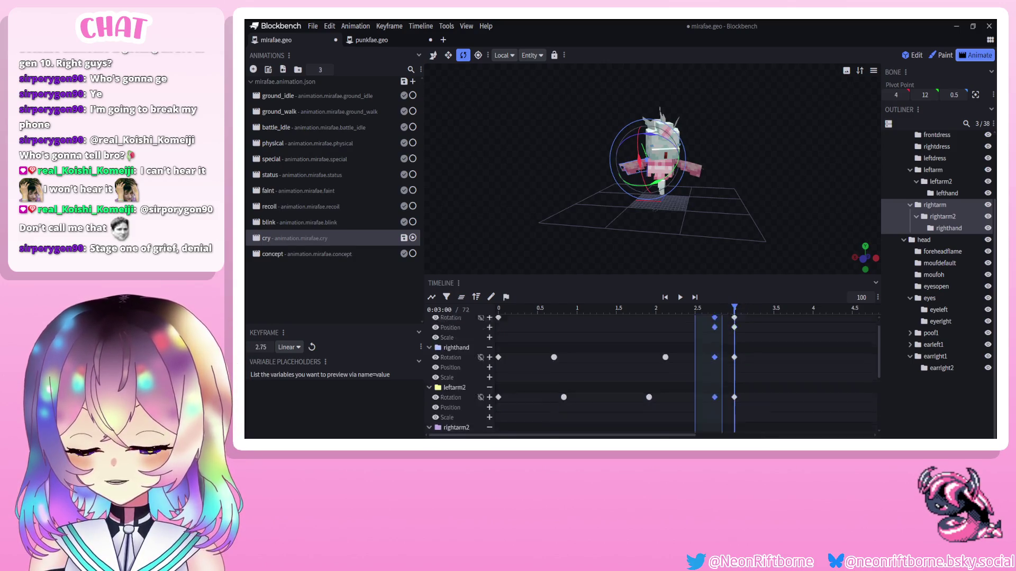
right_click(715, 419)
mouse_move(772, 348)
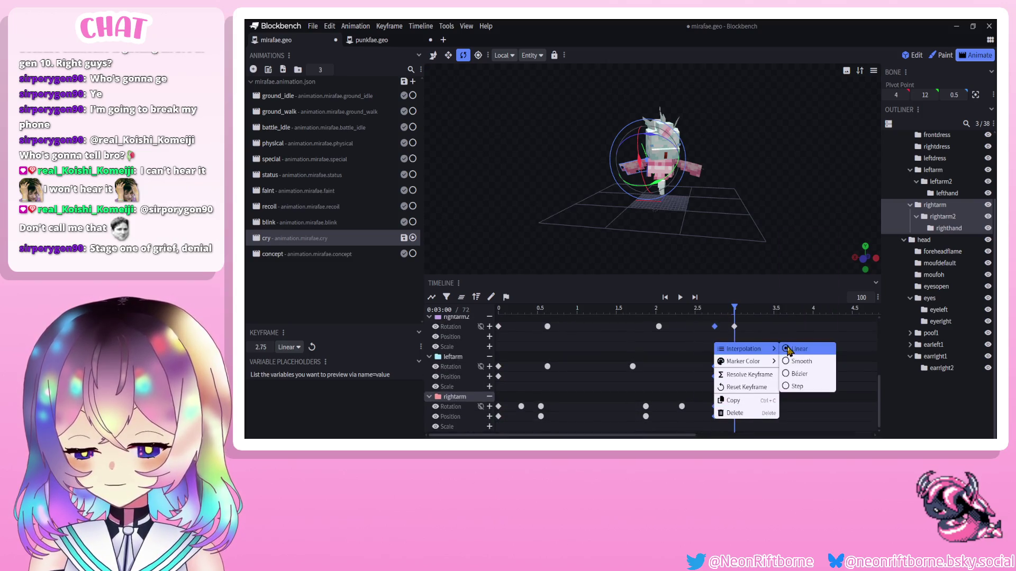
click(793, 360)
scroll(643, 389, up, 5)
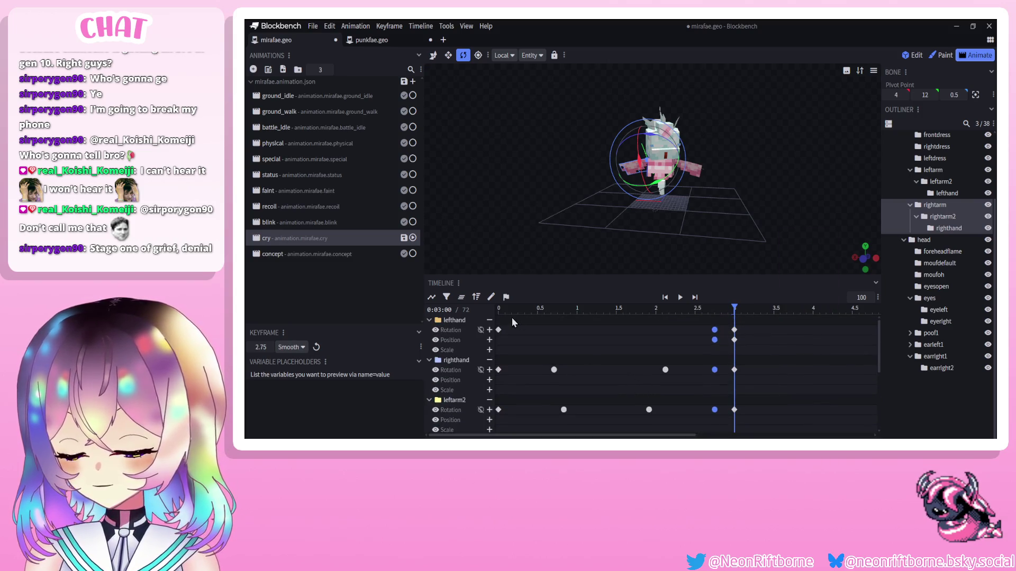
Replay the cry animation and briefly toggle the Graph Editor to inspect the curves.
click(679, 297)
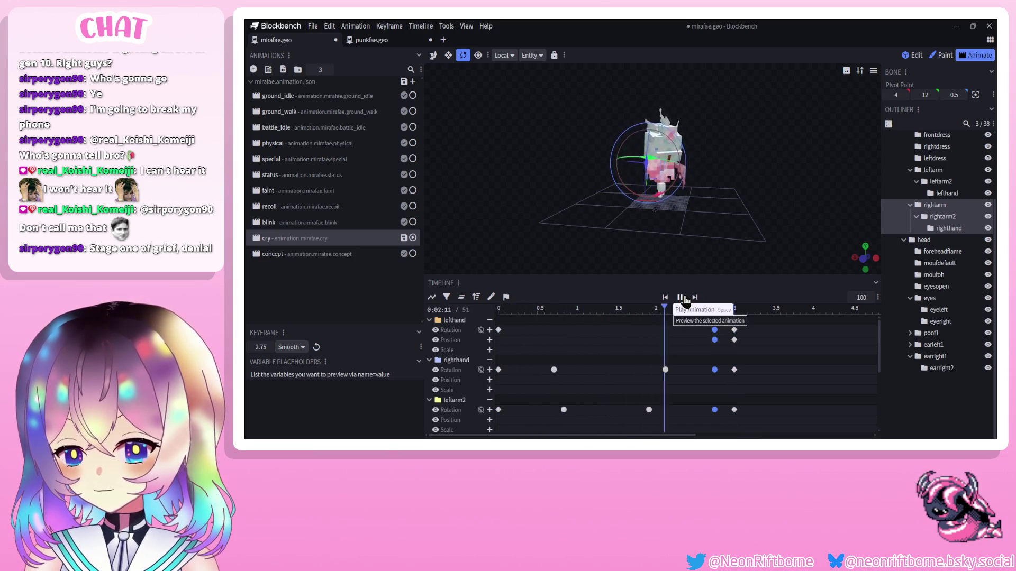
click(682, 297)
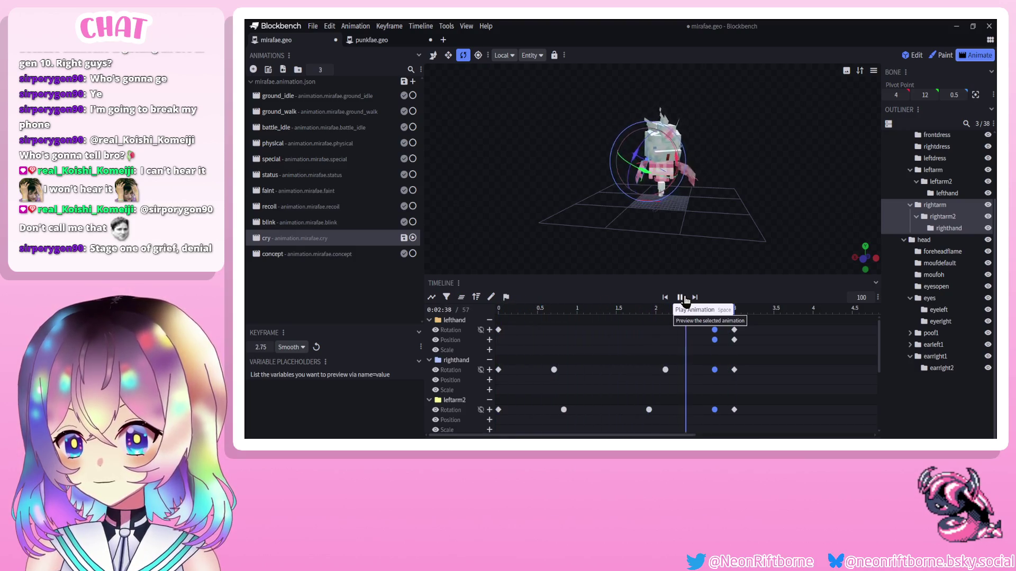
click(681, 298)
click(431, 297)
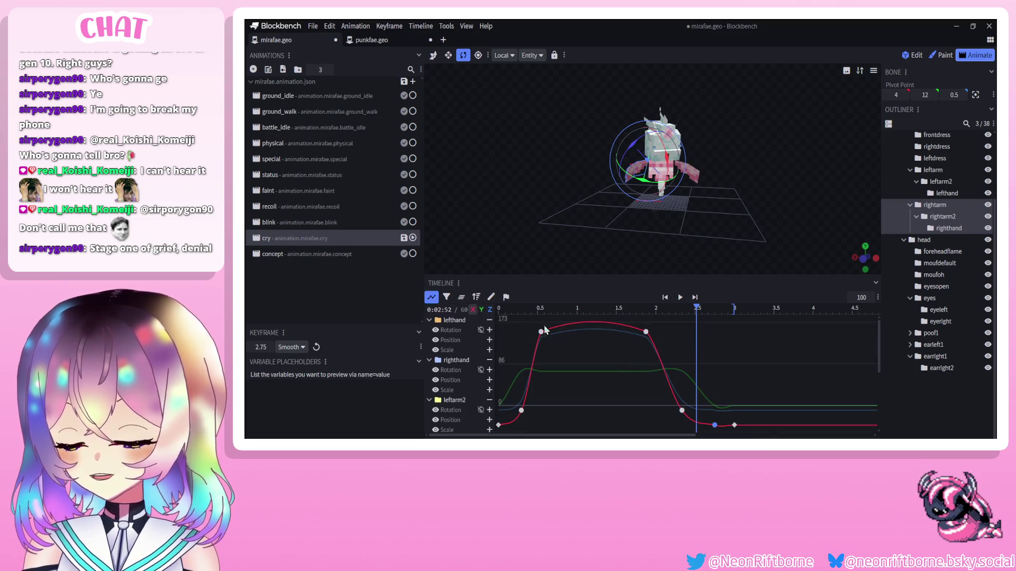
click(431, 297)
Move the mouth position keyframes to about 2.17 s and paste the 0.54 s mouth keys at 2.21 s.
click(659, 157)
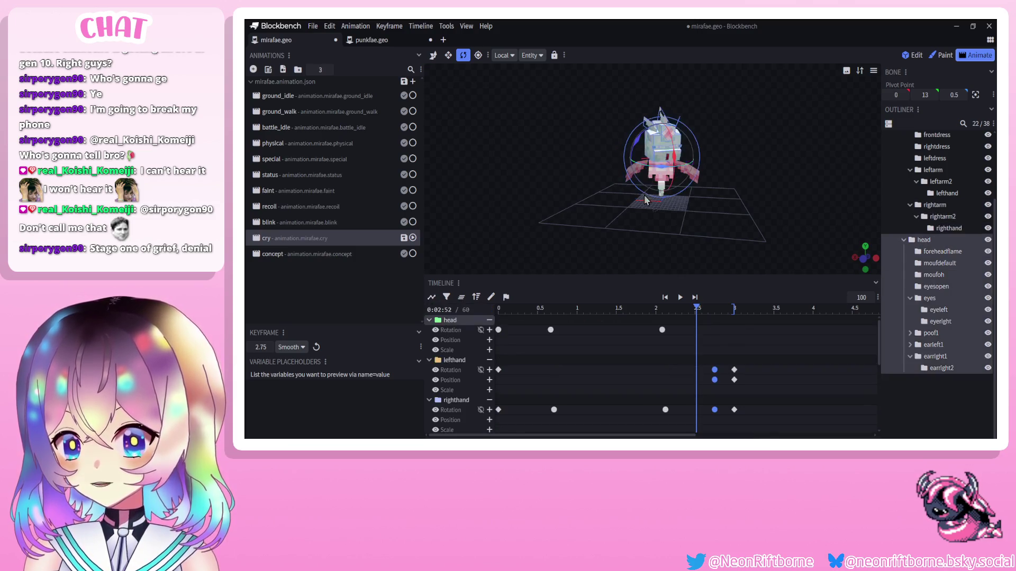
drag(697, 312, 734, 312)
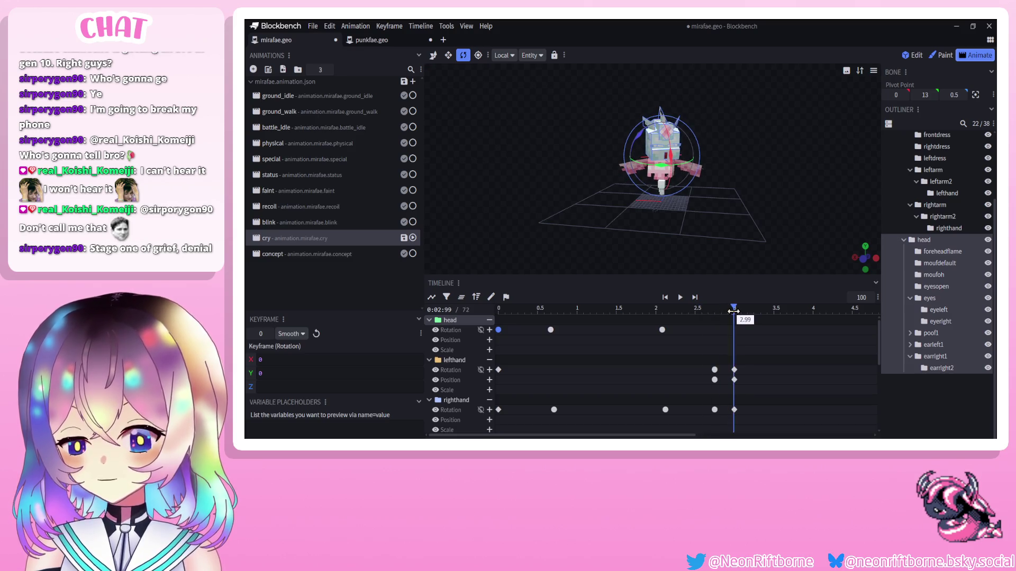
click(661, 156)
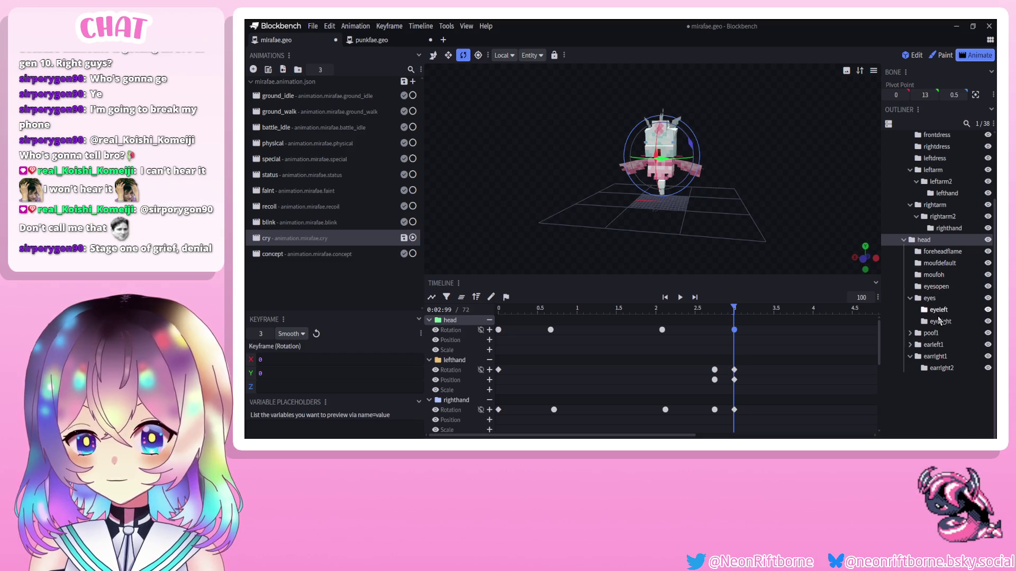
click(947, 264)
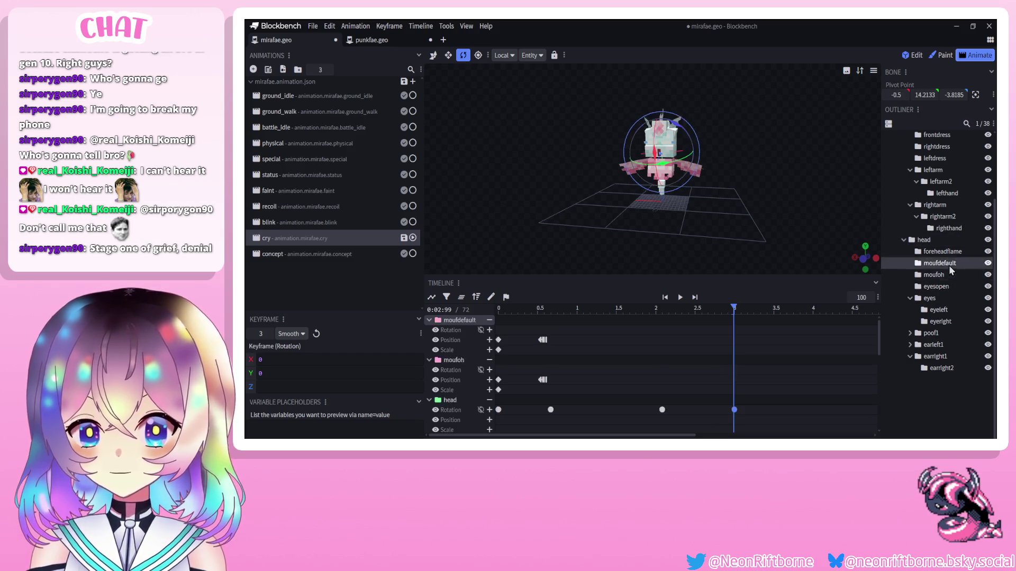
drag(568, 330, 550, 392)
drag(543, 340, 671, 321)
drag(530, 327, 548, 400)
click(673, 310)
key(ctrl+c)
key(ctrl+v)
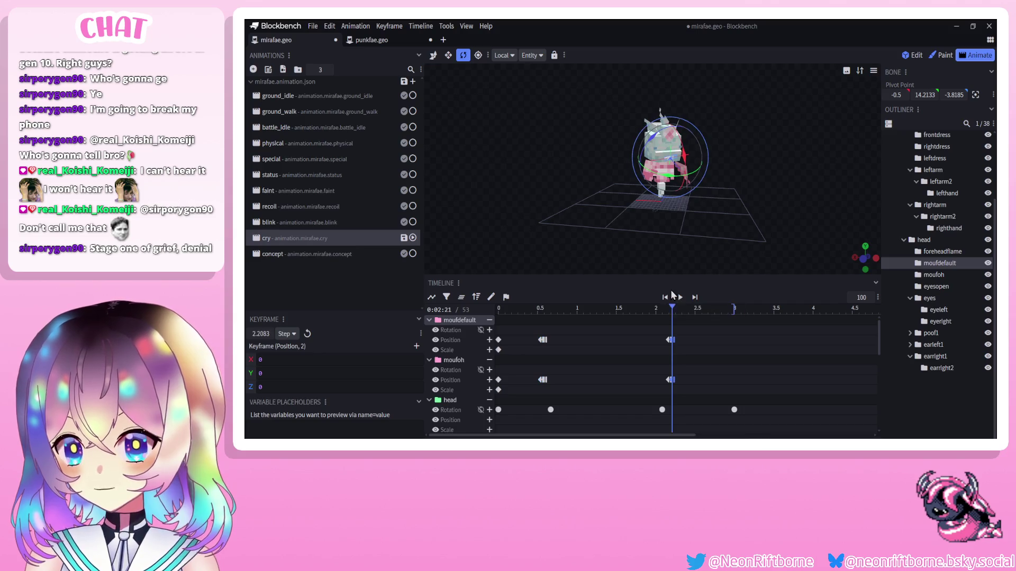
Replay the cry animation from the start with no bones selected.
click(665, 297)
click(679, 298)
click(933, 404)
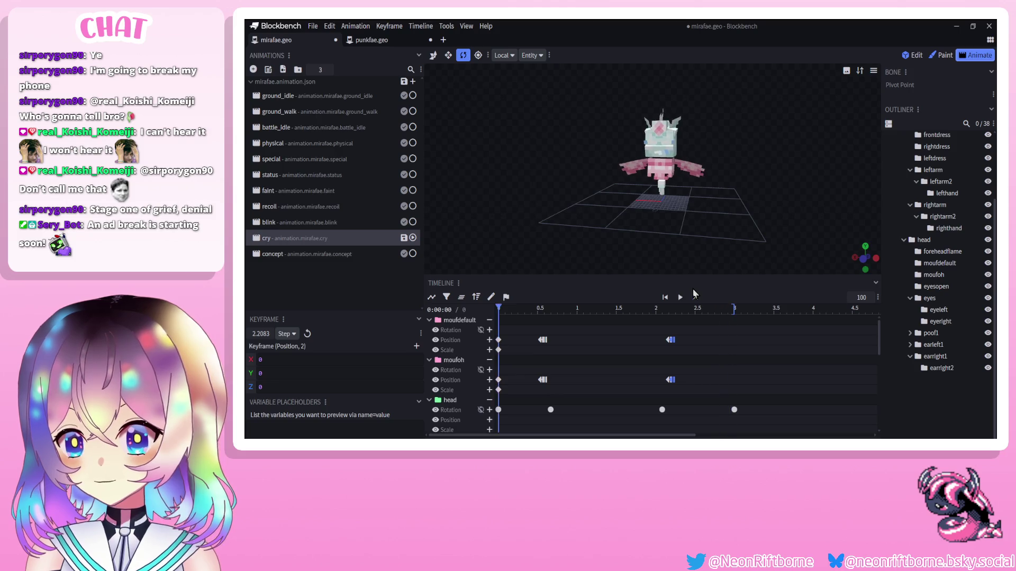
click(680, 297)
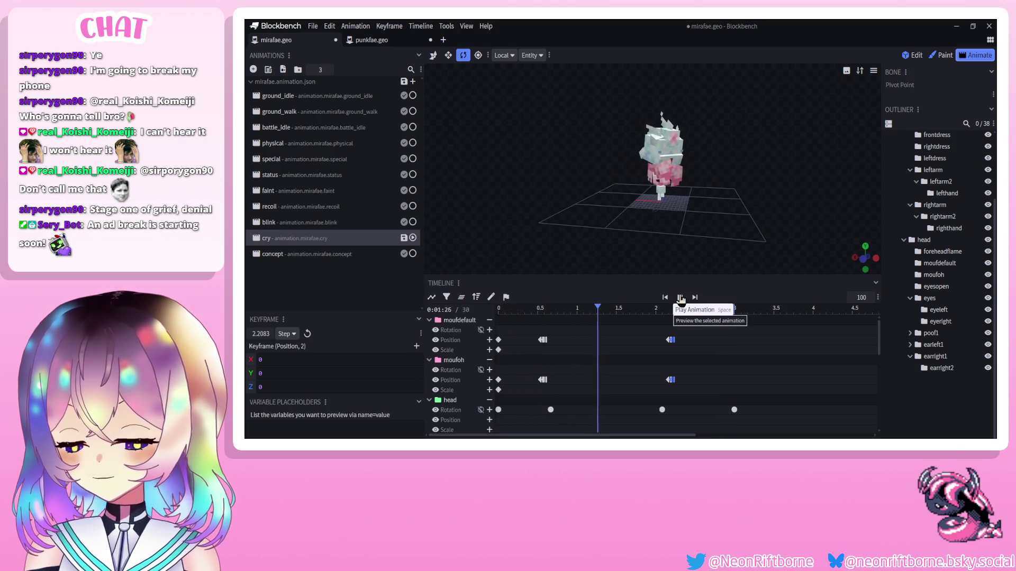
click(679, 297)
Paste the eye scale keyframes at about 2.18 s and 2.43 s, then play the new blink.
click(945, 320)
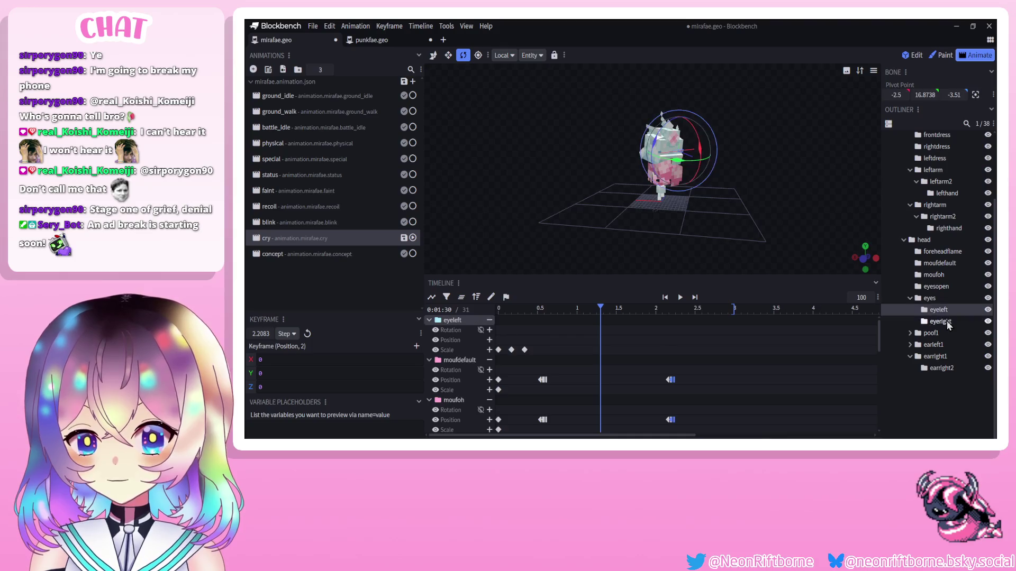
drag(521, 397, 520, 398)
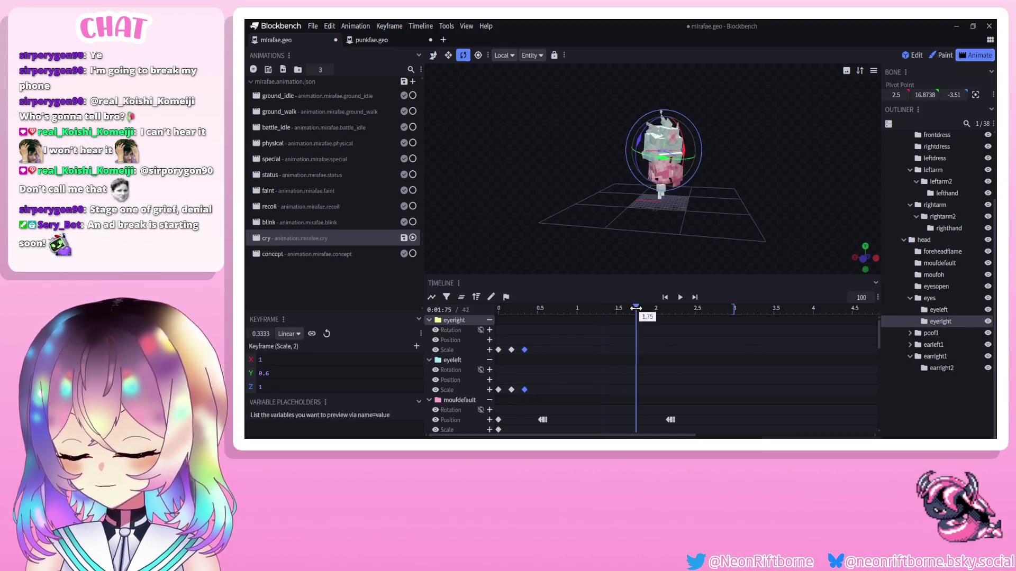
drag(635, 308, 669, 308)
key(ctrl+v)
drag(517, 345, 506, 401)
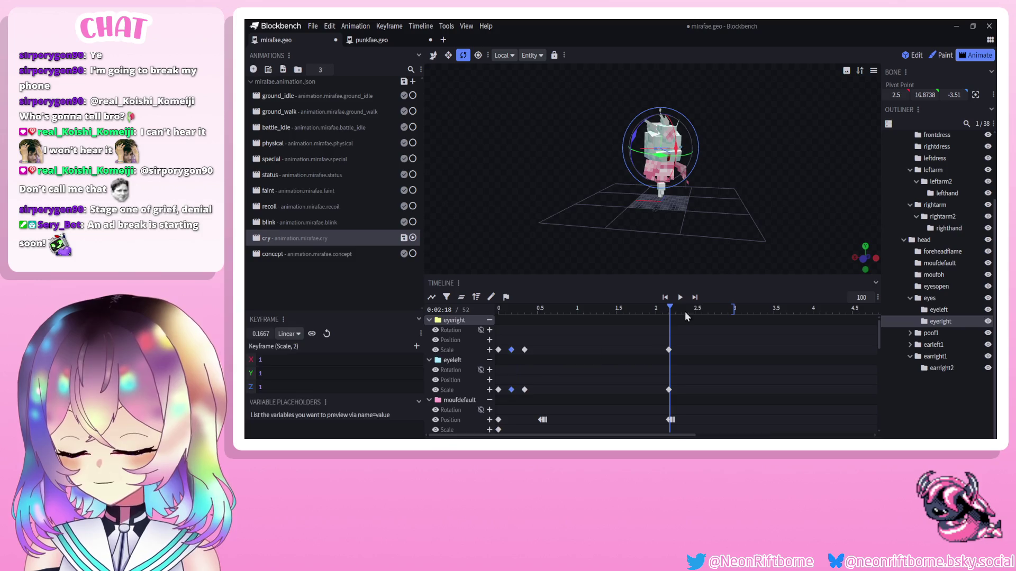
click(688, 311)
key(ctrl+v)
drag(688, 311, 715, 312)
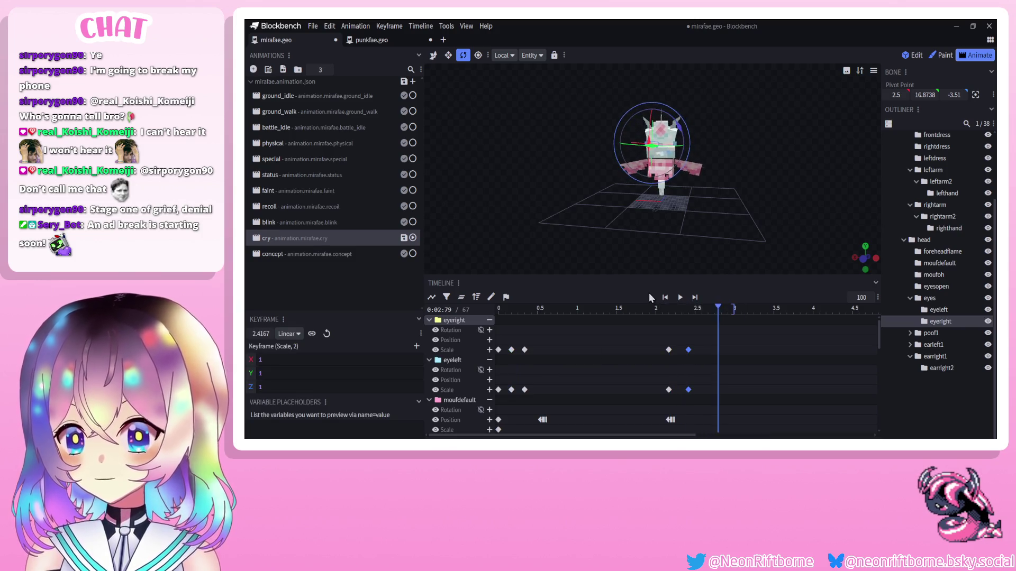
click(680, 297)
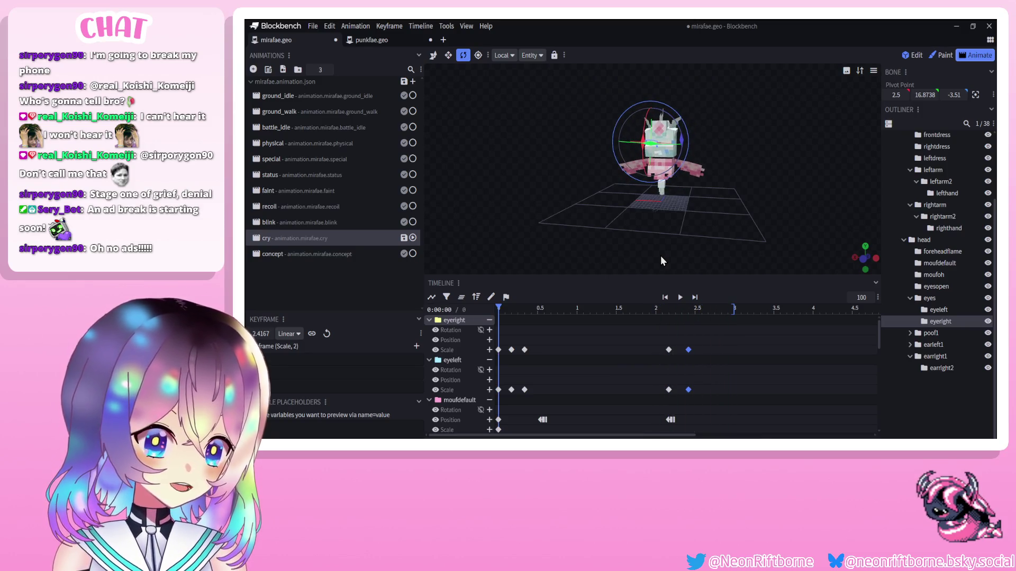
Preview the cry animation's timing and save the model as mirafae.geo.json.
scroll(593, 328, down, 5)
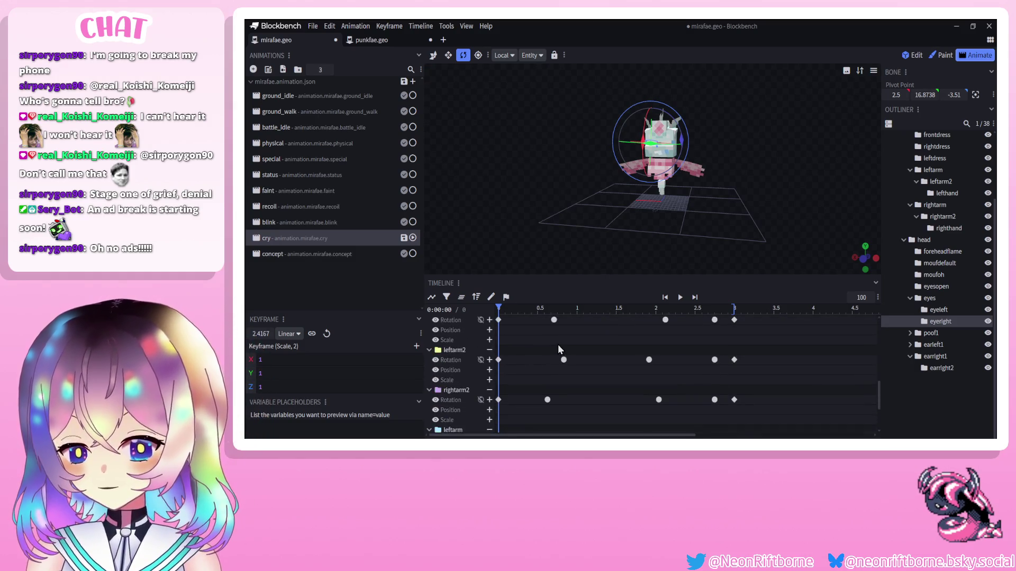
click(680, 297)
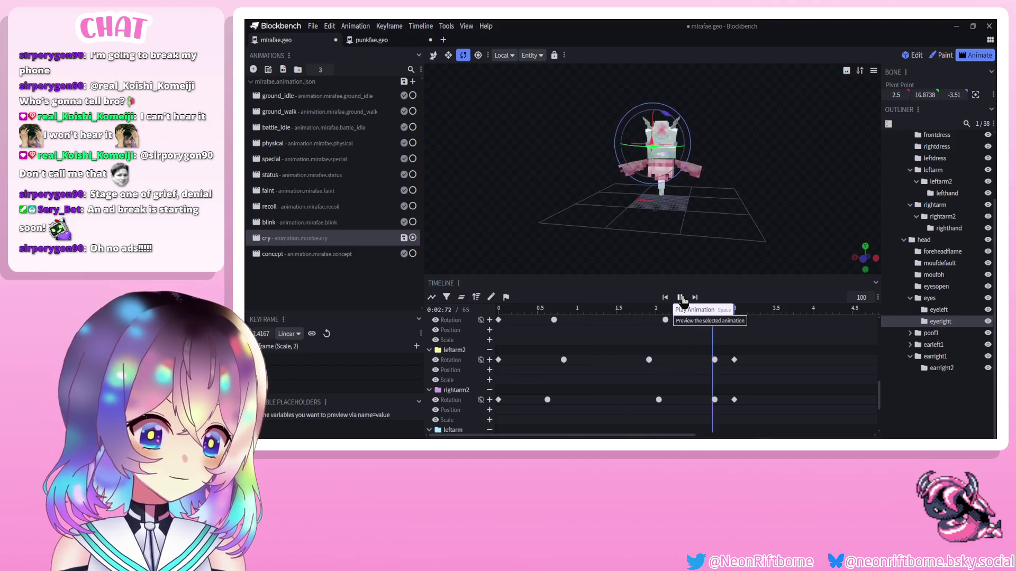
click(681, 298)
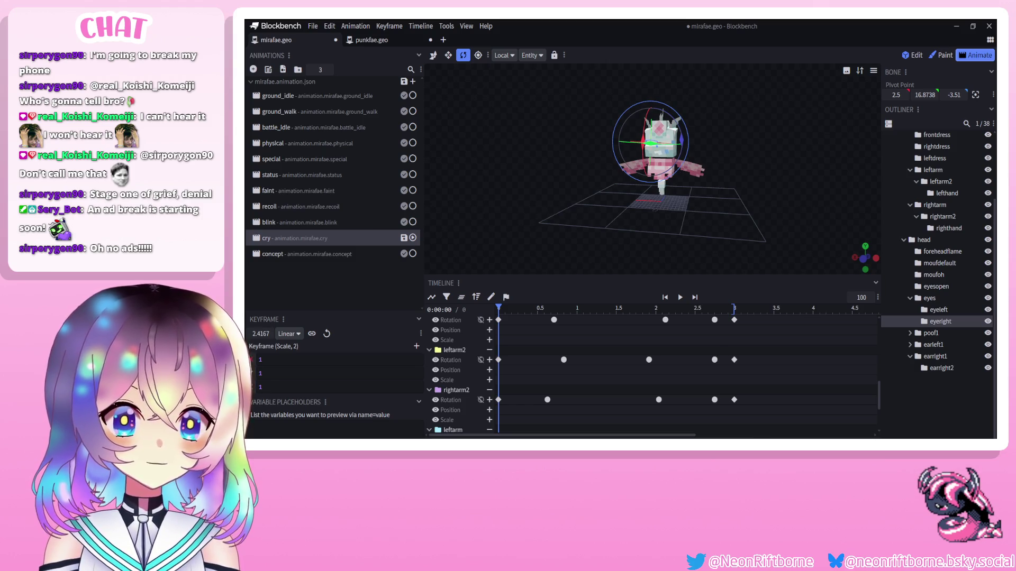
click(681, 298)
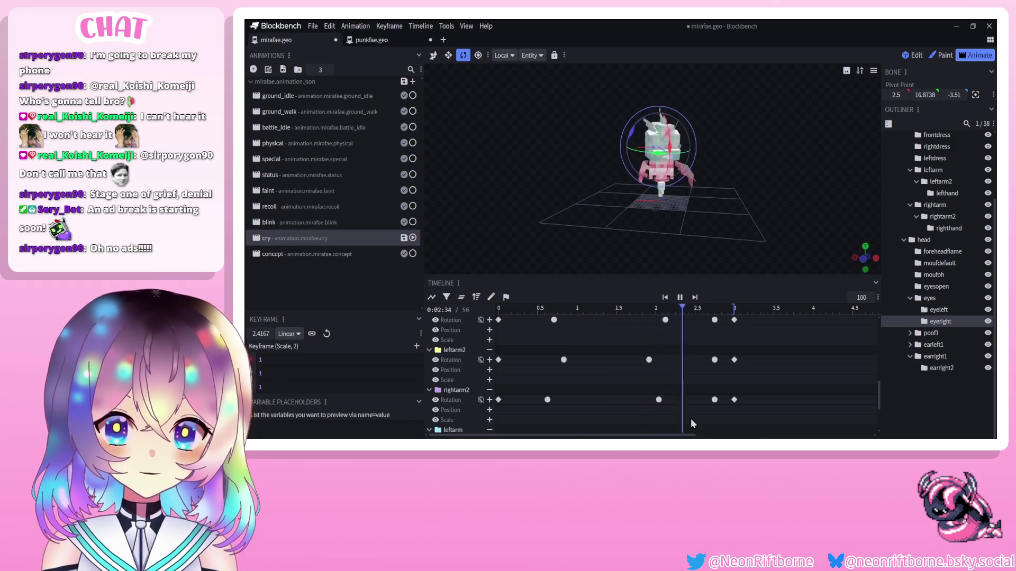
click(703, 389)
key(ctrl+s)
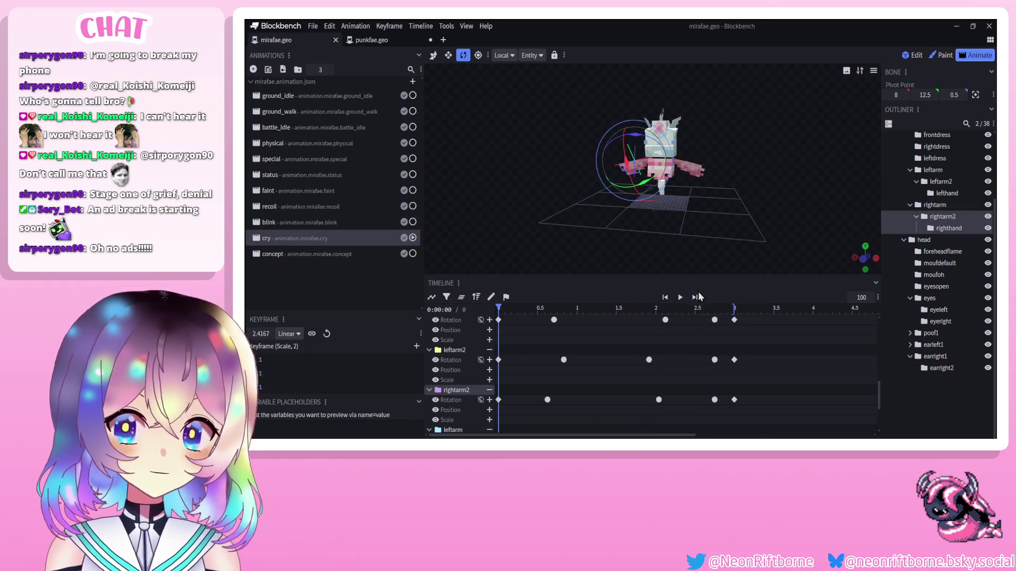
click(680, 300)
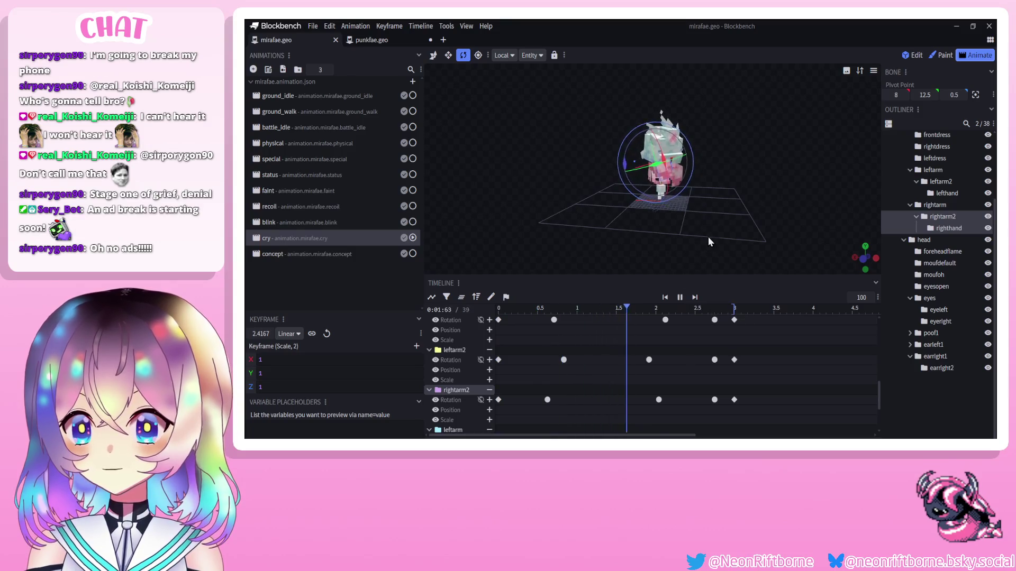
scroll(709, 237, up, 3)
Delete the lefthand keyframes between 2.7 and 3 s and replay the animation.
scroll(647, 339, down, 5)
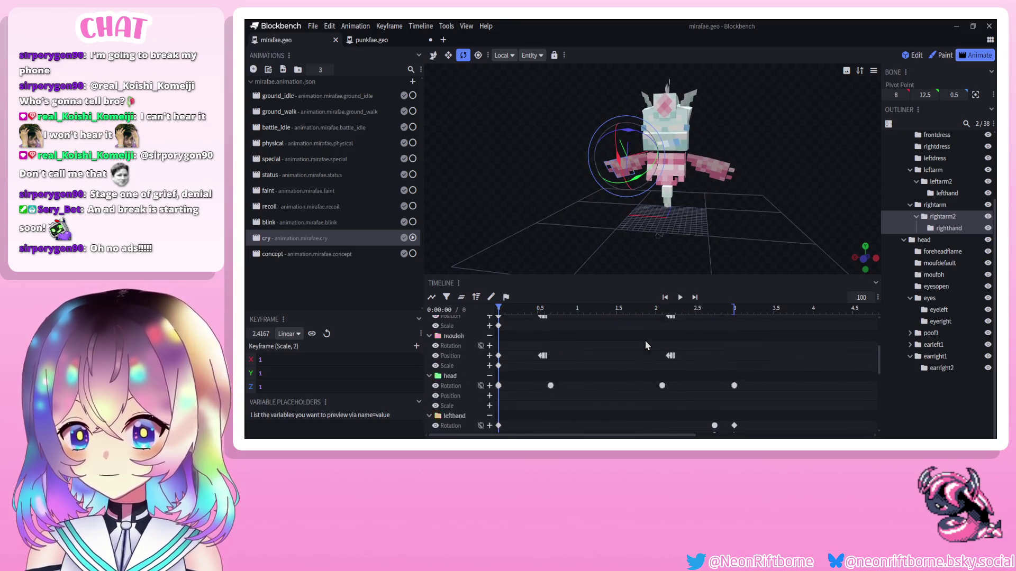
scroll(645, 346, down, 5)
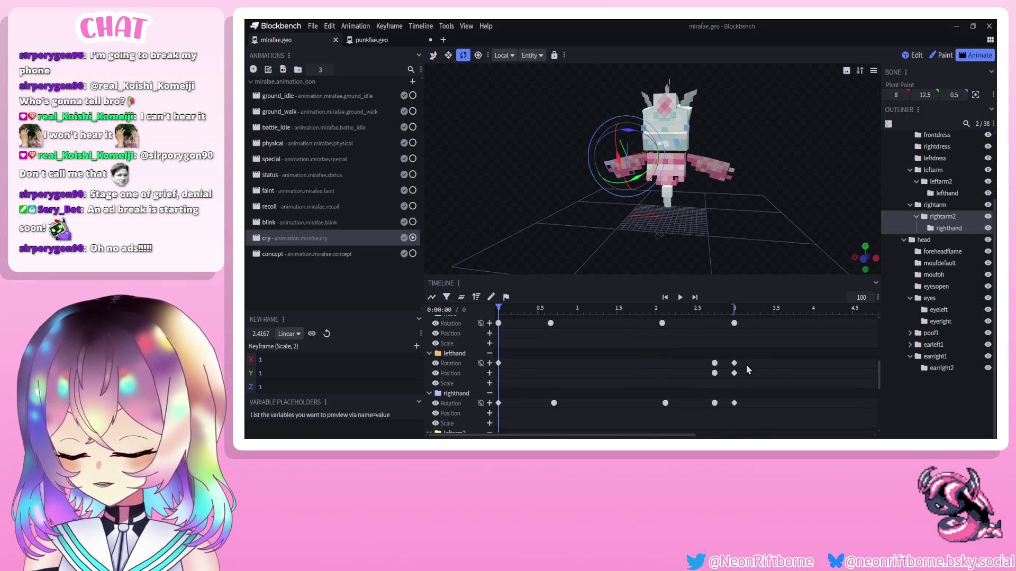
scroll(746, 364, down, 2)
drag(744, 328, 704, 346)
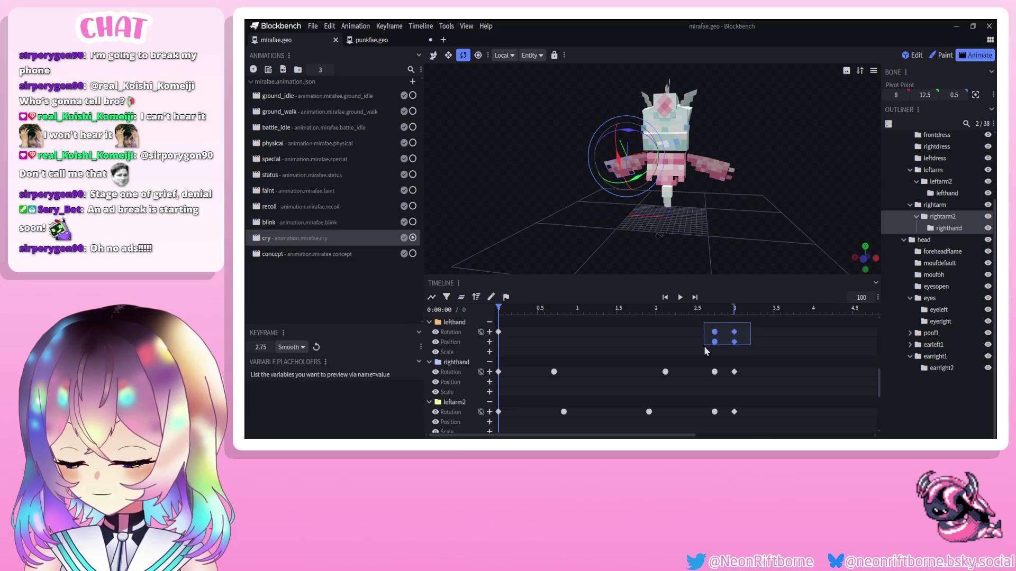
key(Delete)
click(681, 298)
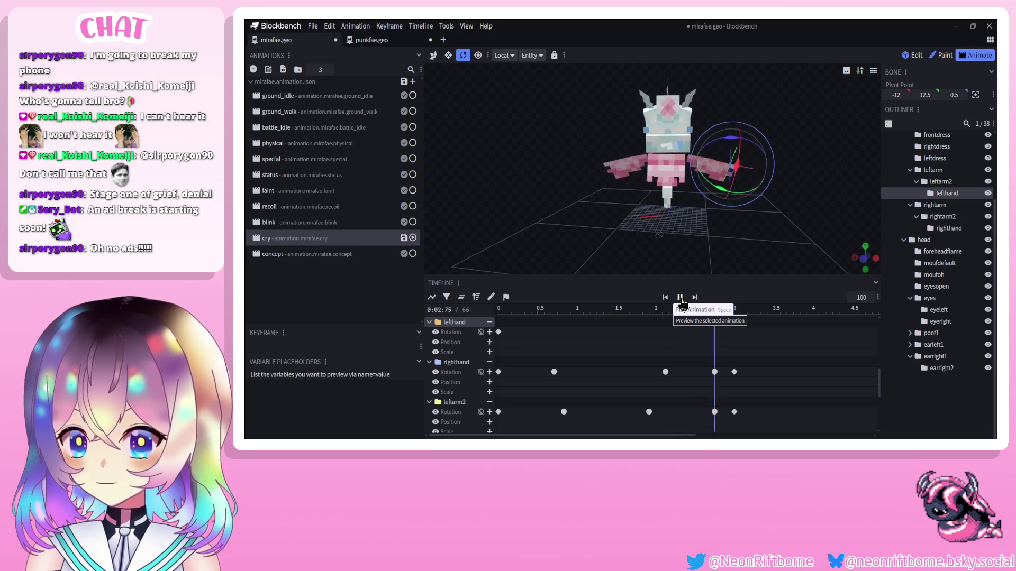
Shift the closing eye blink keyframes earlier, to about 2.0417 s.
scroll(647, 405, down, 5)
scroll(648, 392, down, 1)
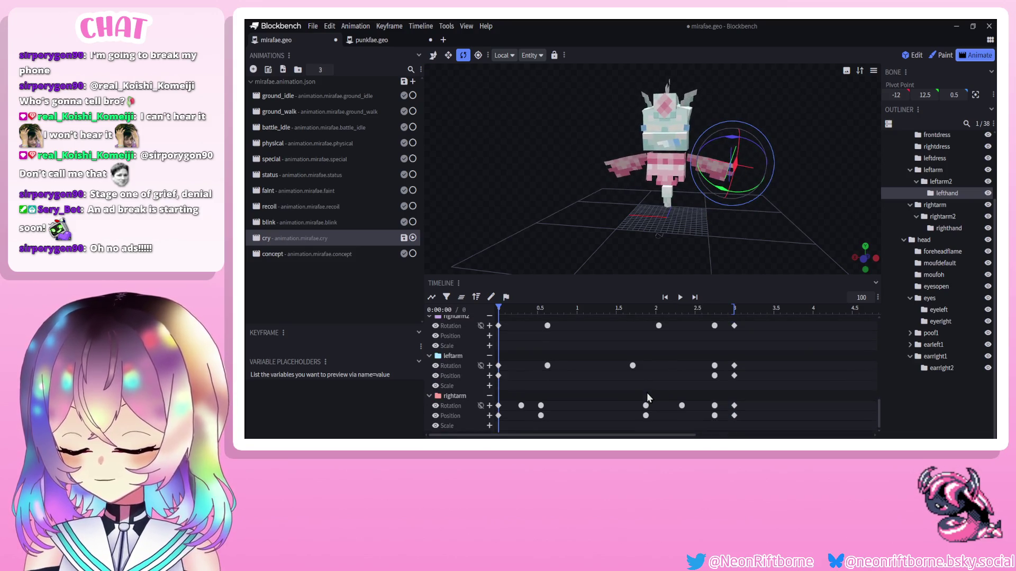
mouse_move(629, 423)
mouse_down()
mouse_move(704, 345)
mouse_move(723, 294)
mouse_up()
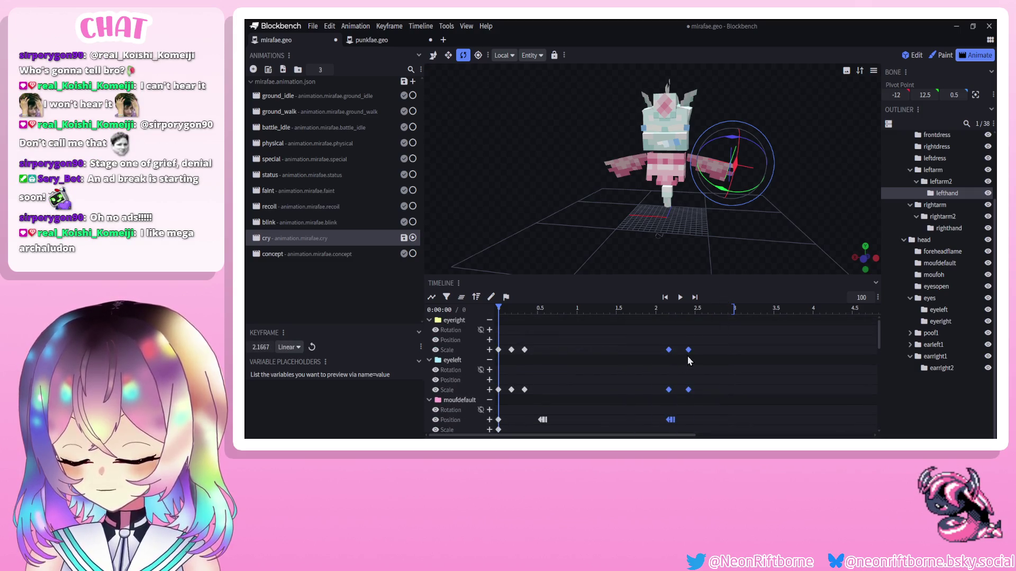
drag(687, 350, 678, 350)
click(680, 297)
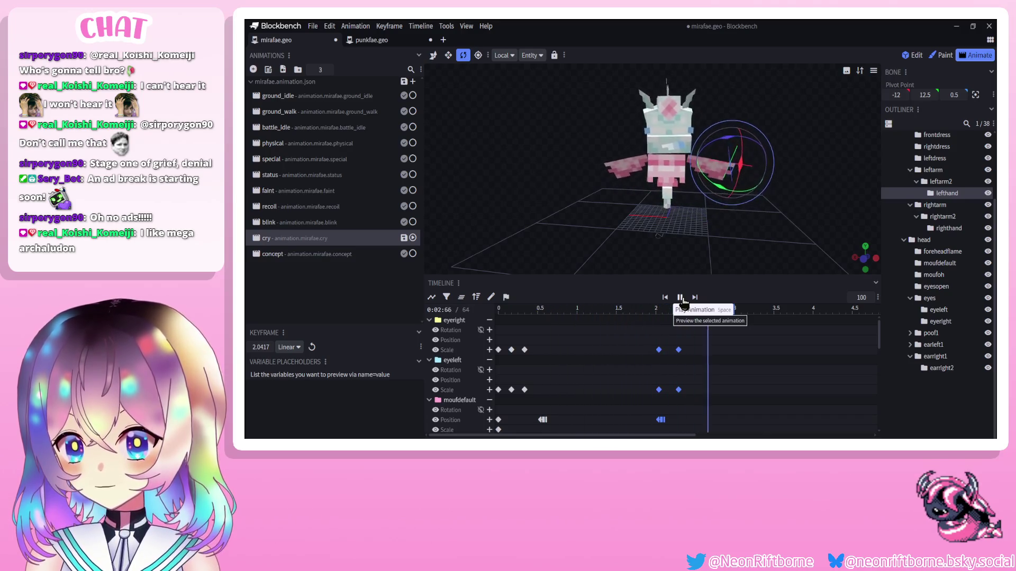
Drag the arm keyframes later to about 2.7917 s and replay the cry animation.
click(930, 391)
key(space)
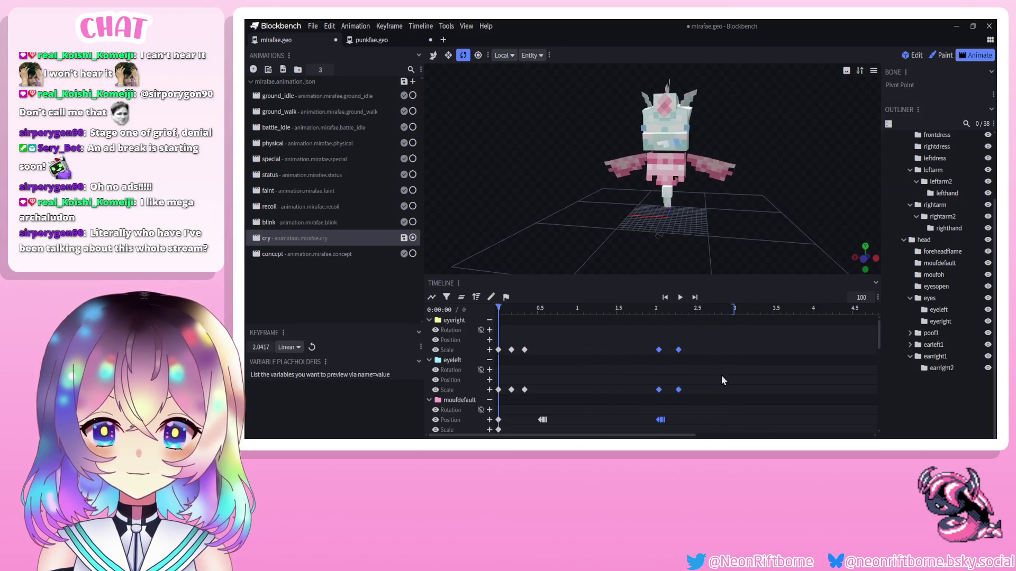
scroll(708, 376, down, 5)
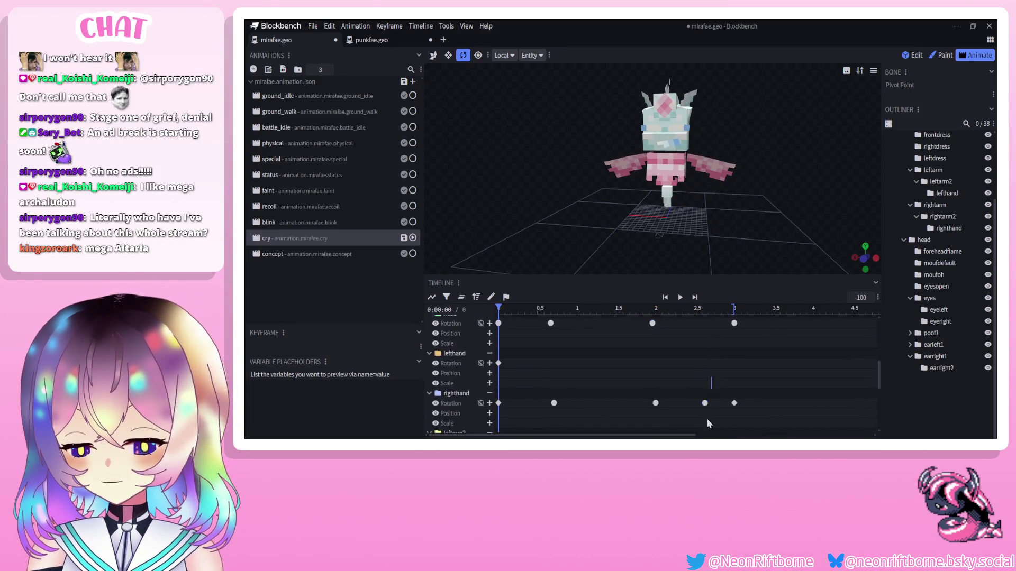
scroll(706, 418, down, 3)
mouse_move(705, 417)
mouse_down()
mouse_move(698, 418)
mouse_move(719, 418)
mouse_up()
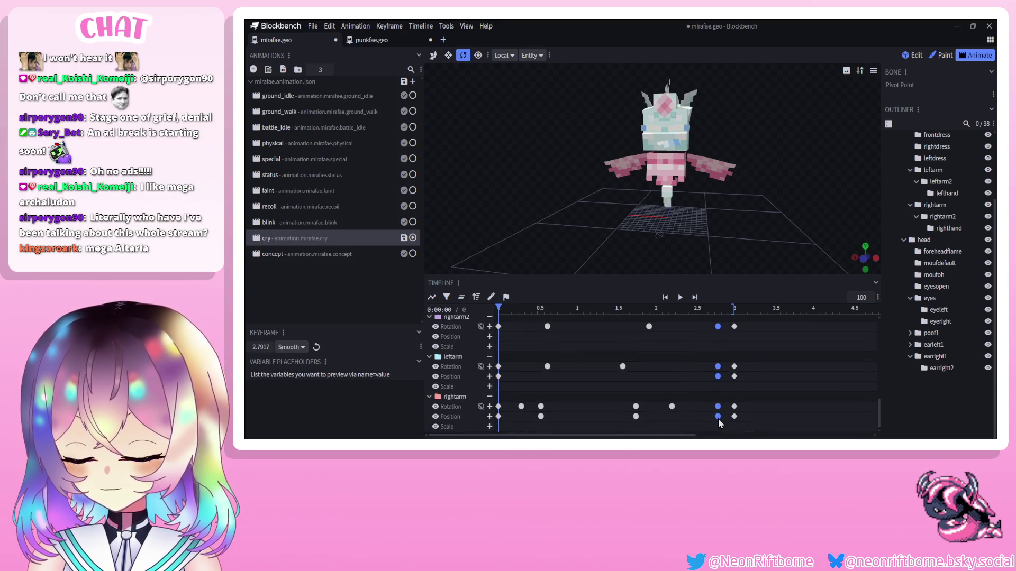
mouse_move(615, 424)
mouse_down()
mouse_move(691, 266)
mouse_move(660, 364)
mouse_up()
click(681, 298)
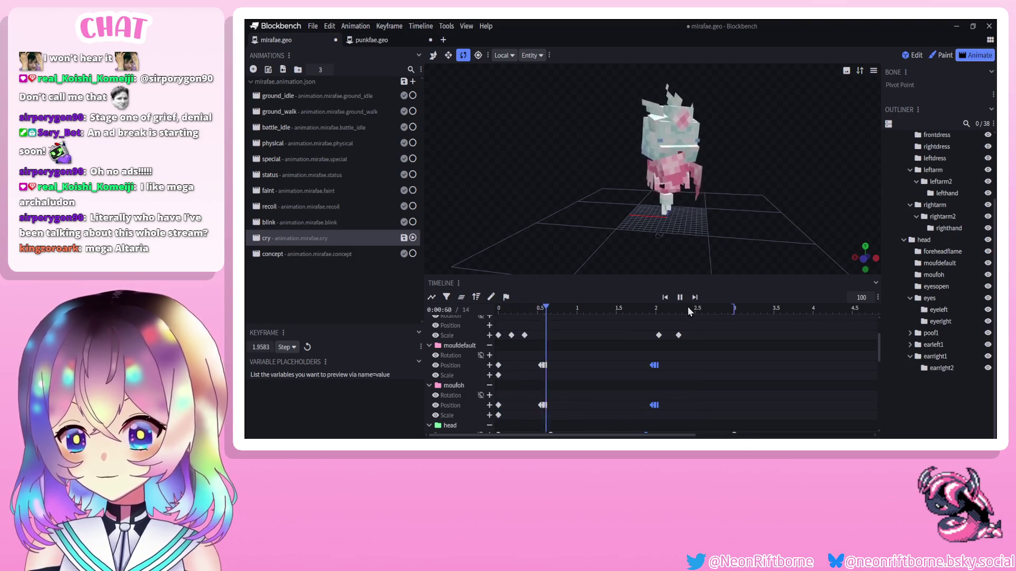
Copy the 3 s head rotation keyframe to 2.625 s and make the 3 s keyframe linear.
scroll(721, 345, down, 3)
click(733, 353)
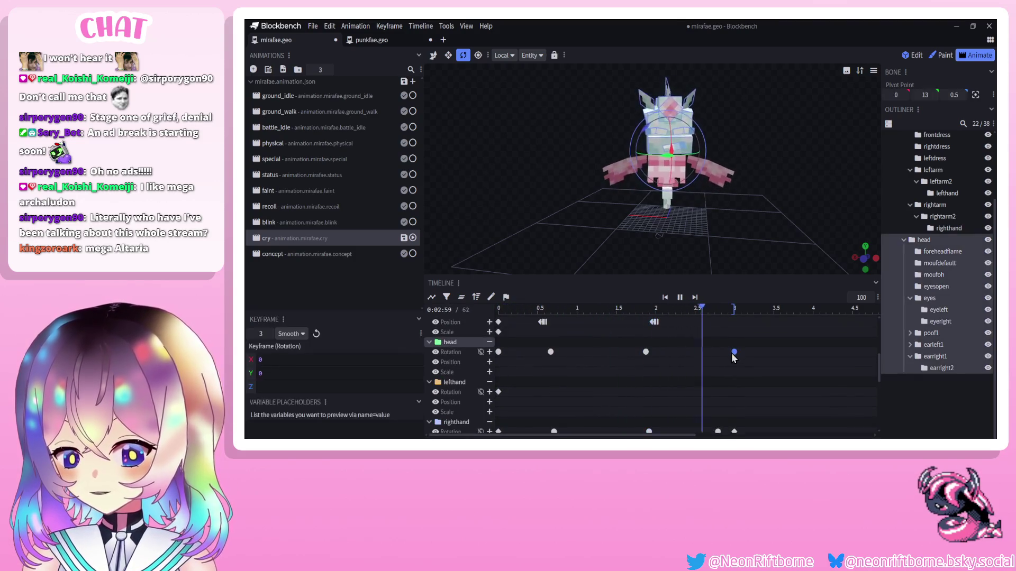
key(ctrl+c)
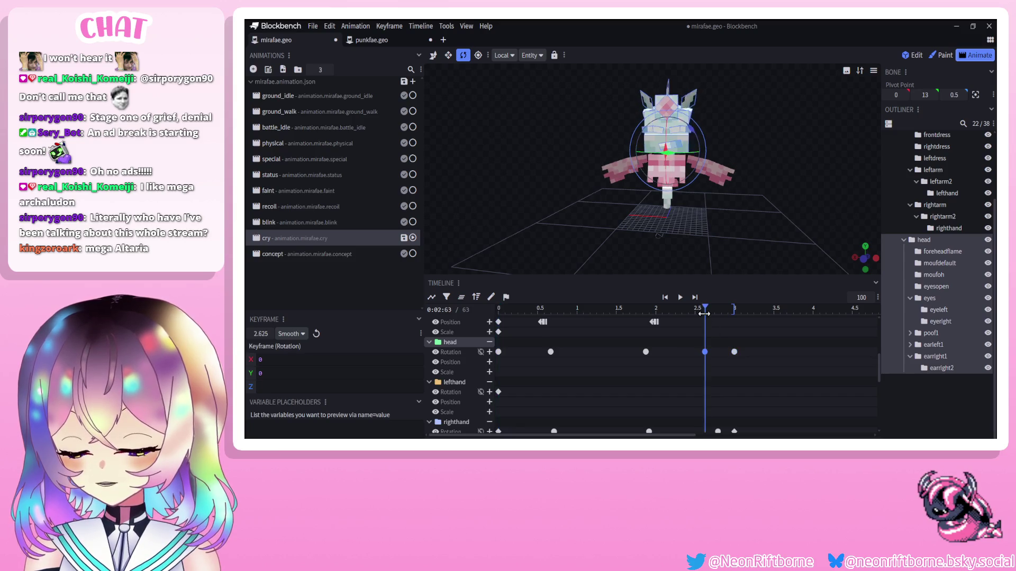
click(705, 308)
key(ctrl+v)
right_click(734, 352)
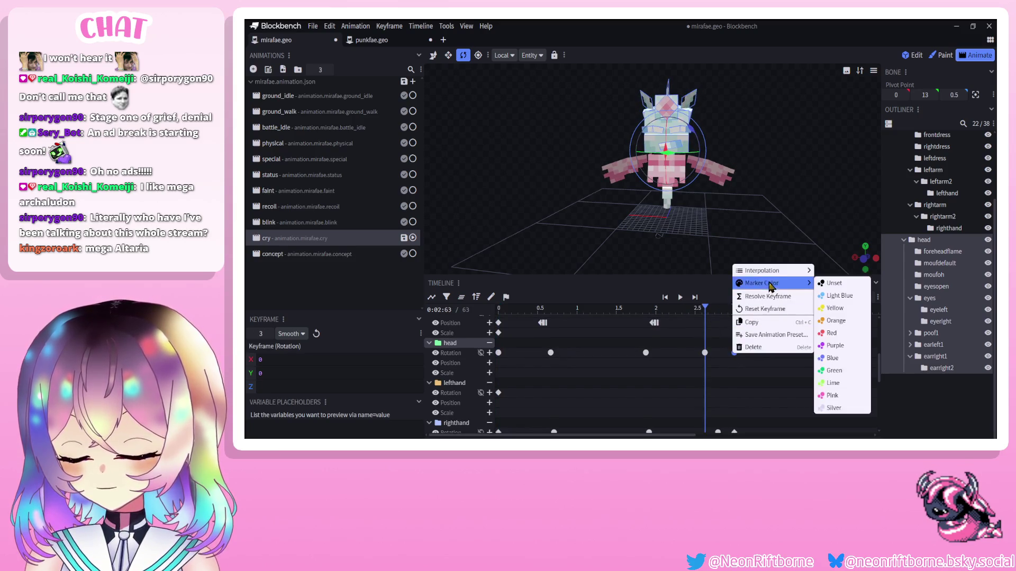
click(838, 275)
click(665, 298)
Save the model and animation files, then preview the cry animation.
key(ctrl+s)
click(680, 297)
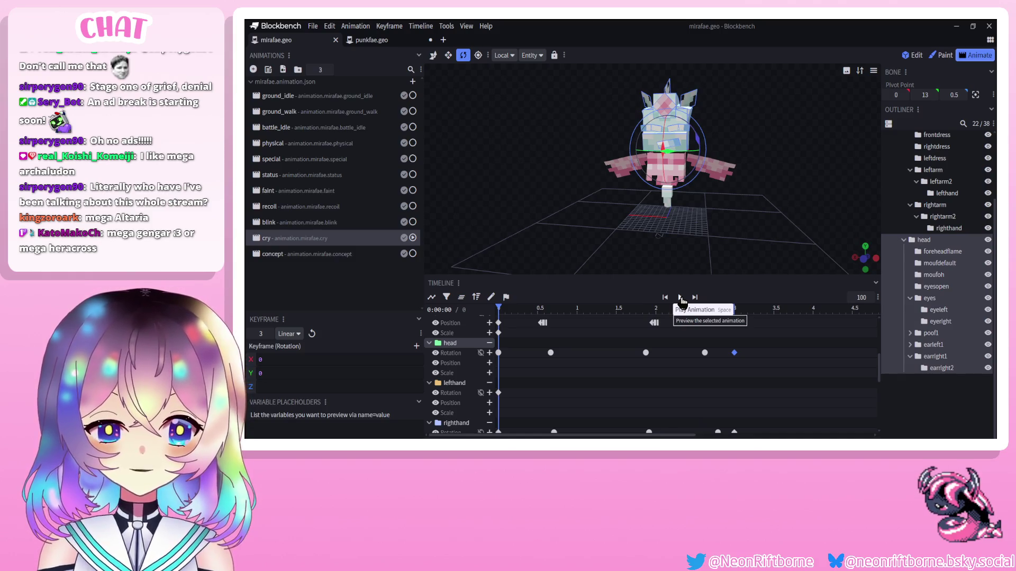
click(681, 298)
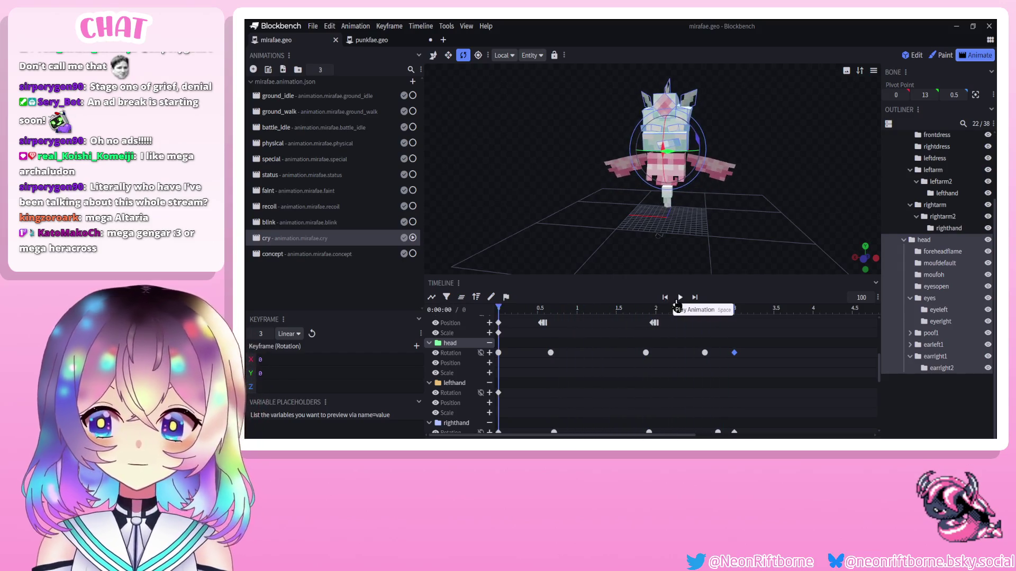
click(953, 413)
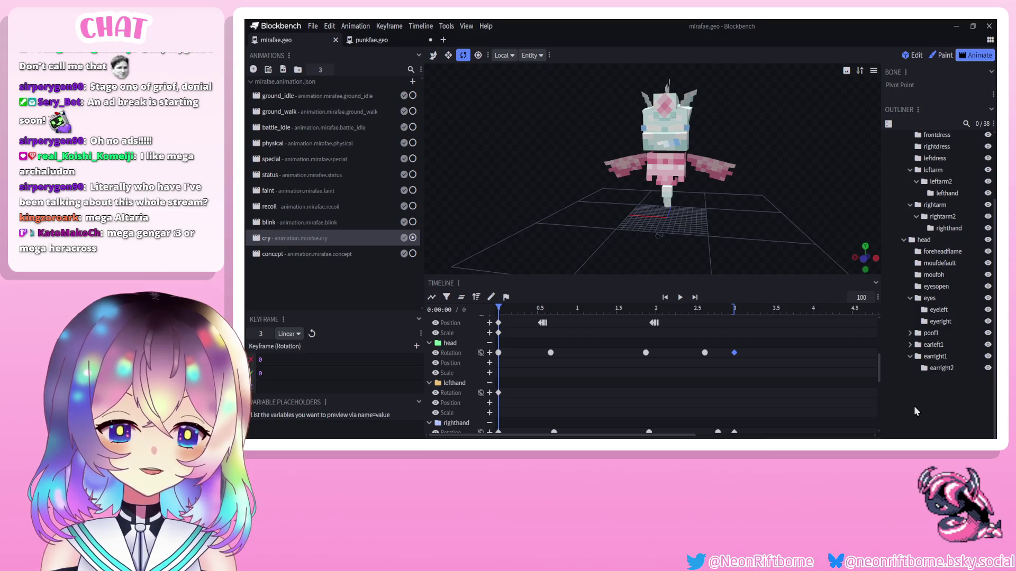
click(681, 299)
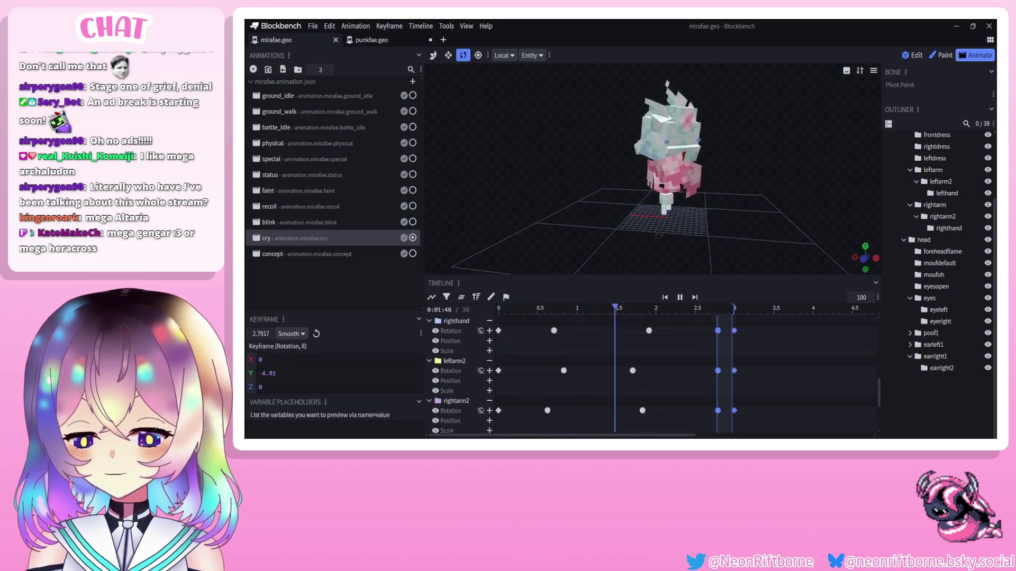
Select the arm keyframes near 2.79 s and replay the cry animation.
mouse_move(709, 317)
mouse_down()
mouse_move(726, 428)
mouse_move(701, 416)
mouse_up()
scroll(722, 428, down, 3)
click(679, 300)
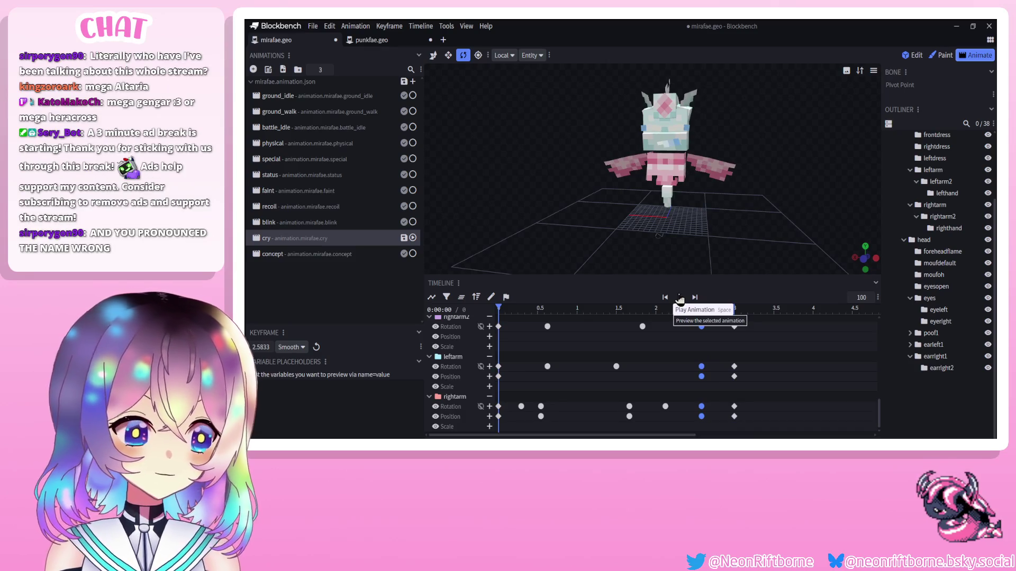
Save the mirafae project with Ctrl+S and orbit the view around the model.
key(ctrl+s)
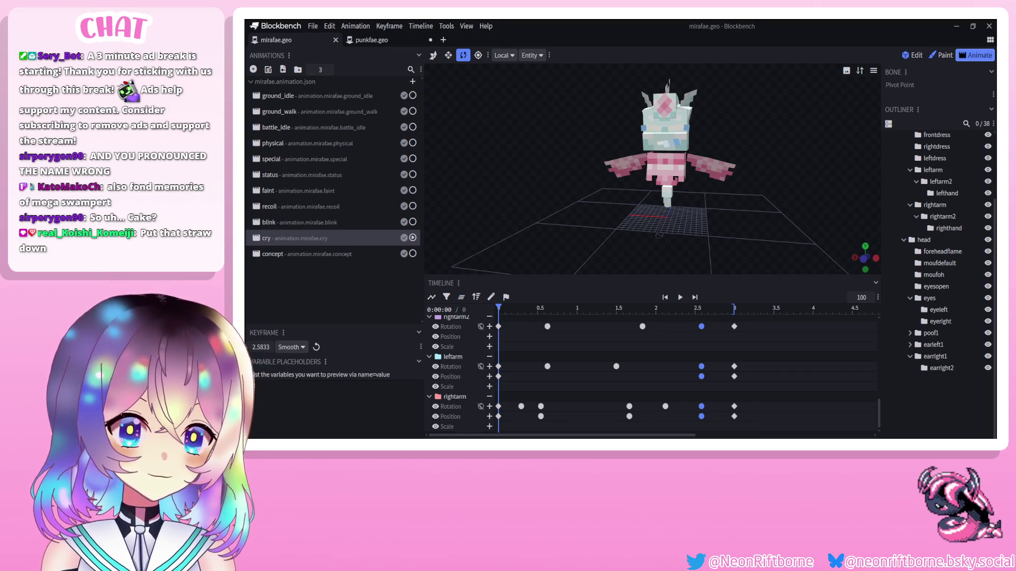
mouse_move(781, 221)
mouse_down()
mouse_move(737, 223)
mouse_move(770, 202)
mouse_move(739, 232)
mouse_move(761, 229)
mouse_move(737, 237)
mouse_up()
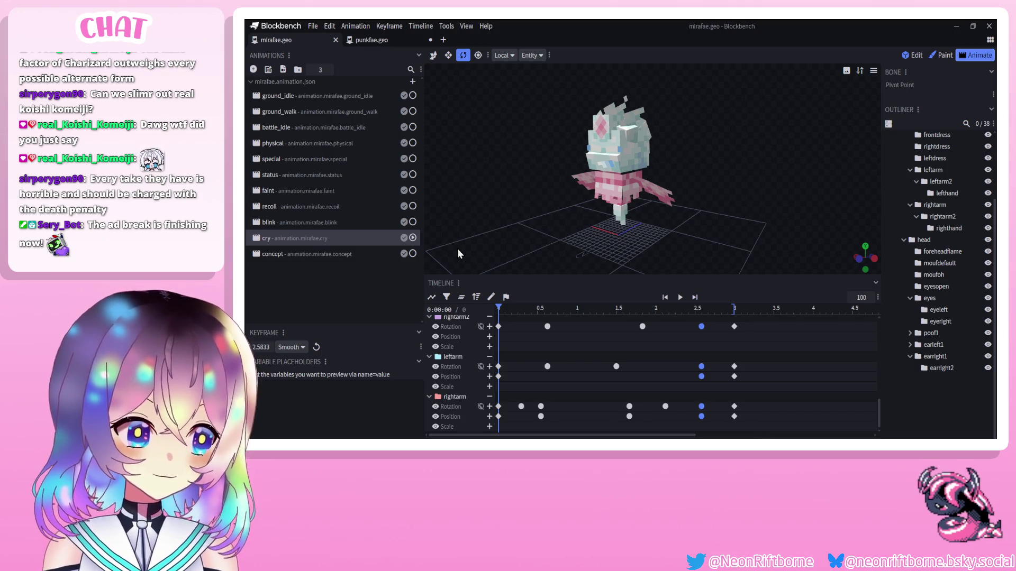
Replay the cry animation, stop it around 2.04 s, and bring the head and mouth rows into view.
click(680, 297)
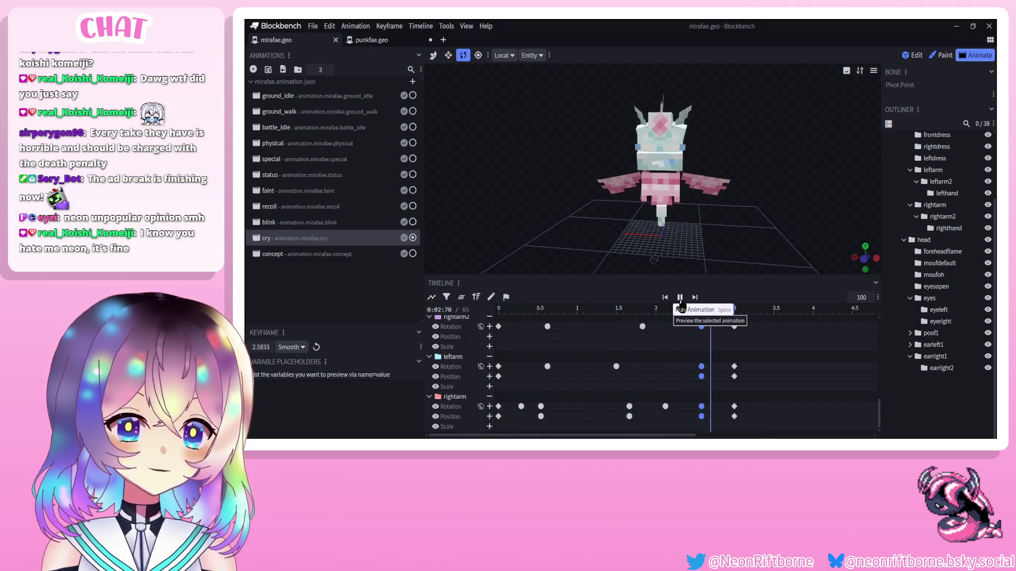
click(680, 297)
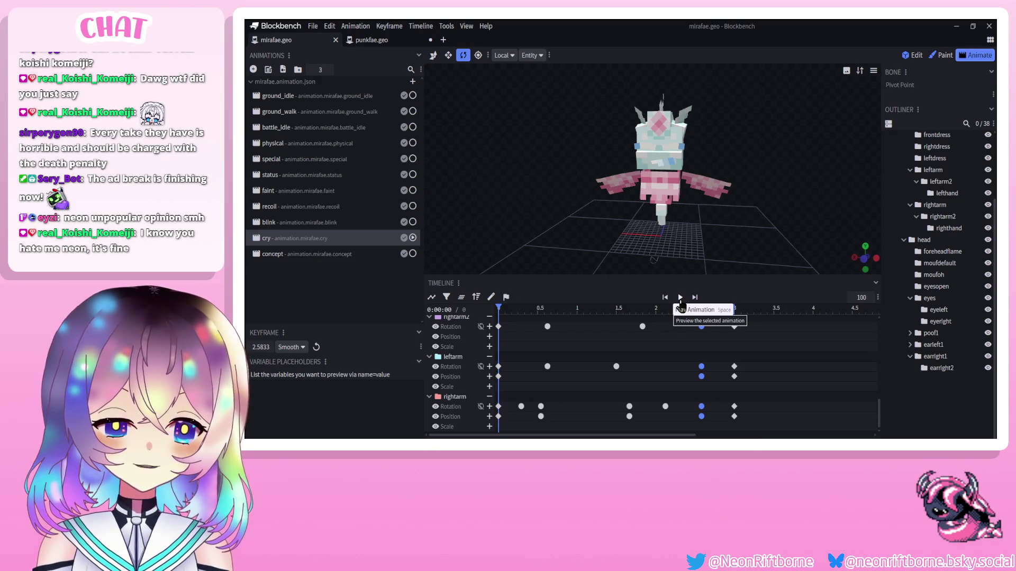
click(681, 299)
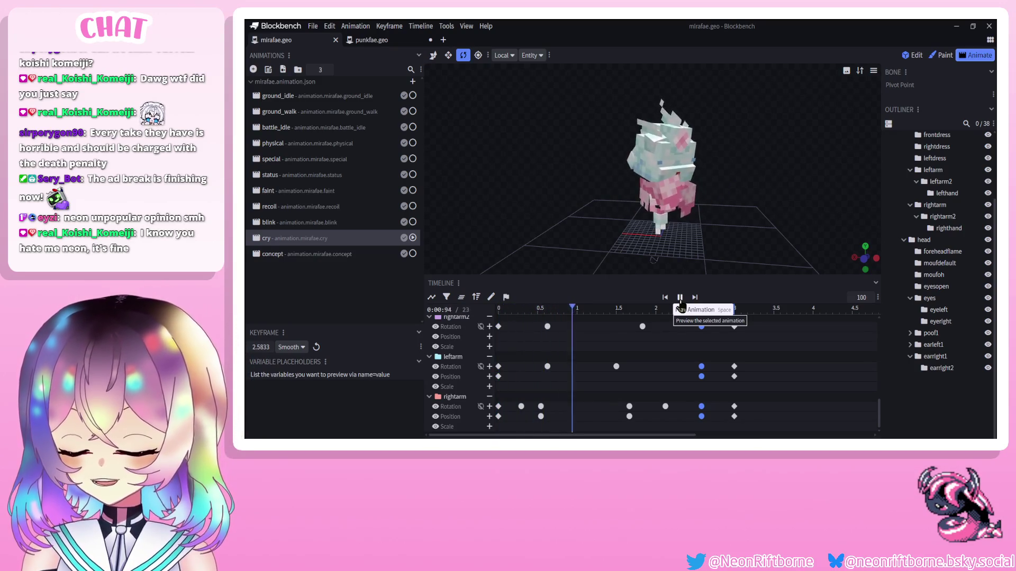
click(680, 297)
scroll(634, 345, down, 5)
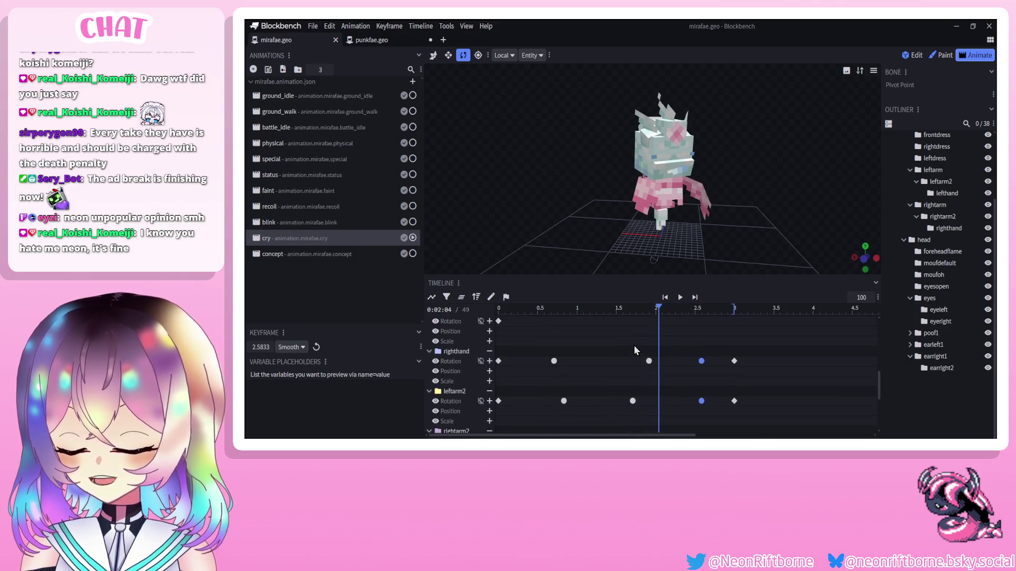
scroll(634, 344, down, 2)
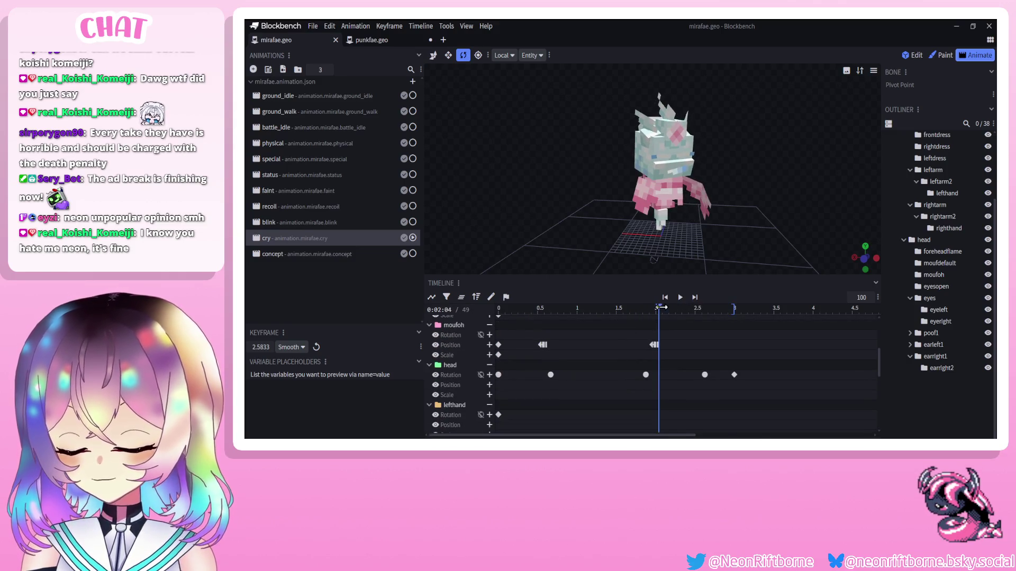
Key a head rotation at 0.96 s, remove the stray 1.04 s key, and preview the cry animation.
mouse_move(658, 325)
mouse_down()
mouse_move(556, 324)
mouse_move(574, 324)
mouse_up()
click(650, 166)
drag(684, 171, 686, 179)
mouse_move(583, 310)
mouse_down()
mouse_move(566, 312)
mouse_move(575, 312)
mouse_up()
key(Delete)
drag(688, 180, 689, 184)
click(664, 298)
click(680, 298)
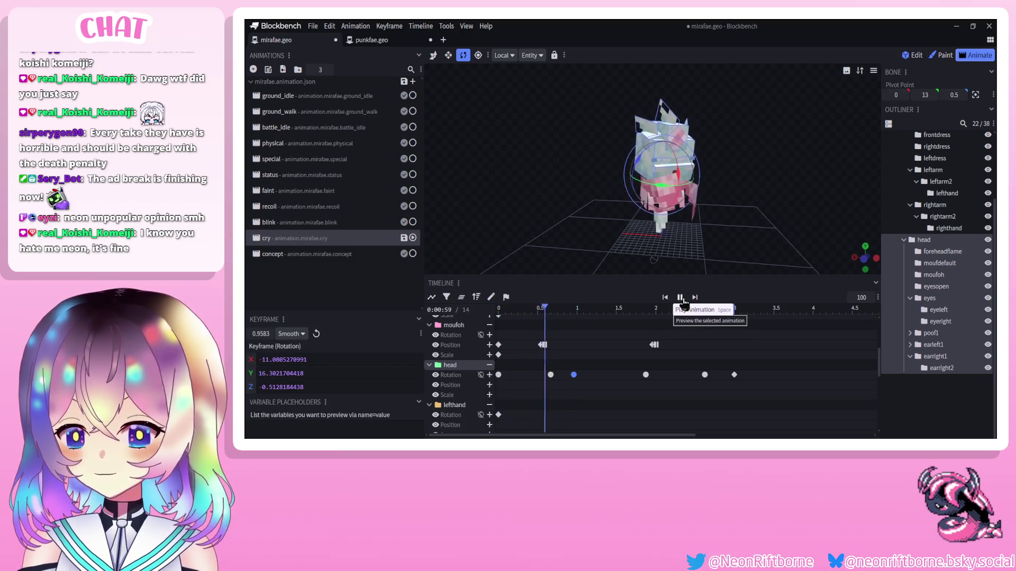
click(680, 297)
Try head rotation keys at 1.04, 1.125 and 1.21 s, preview, then delete those four keys.
click(580, 309)
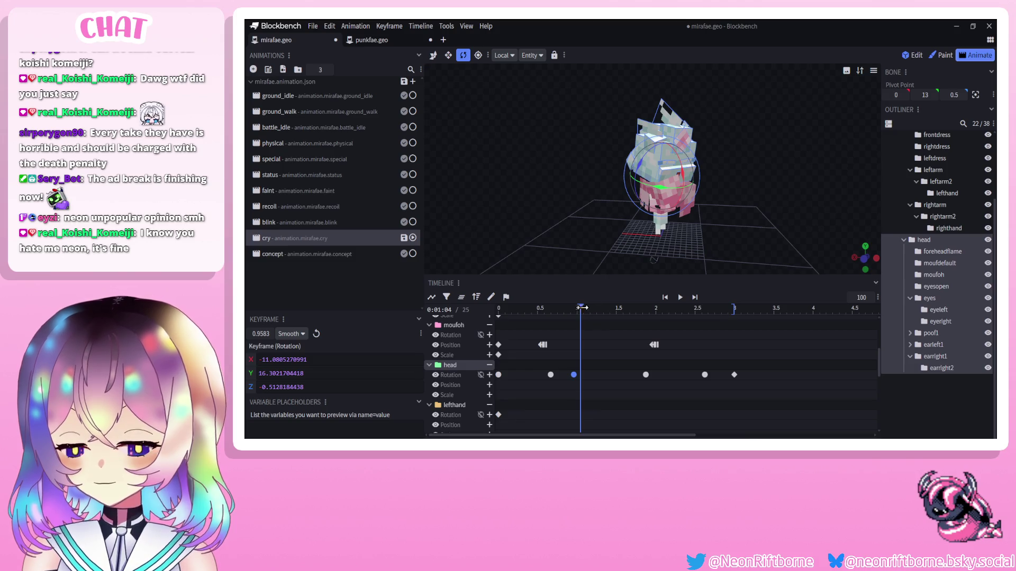
drag(682, 172, 686, 179)
click(587, 309)
click(593, 309)
click(601, 307)
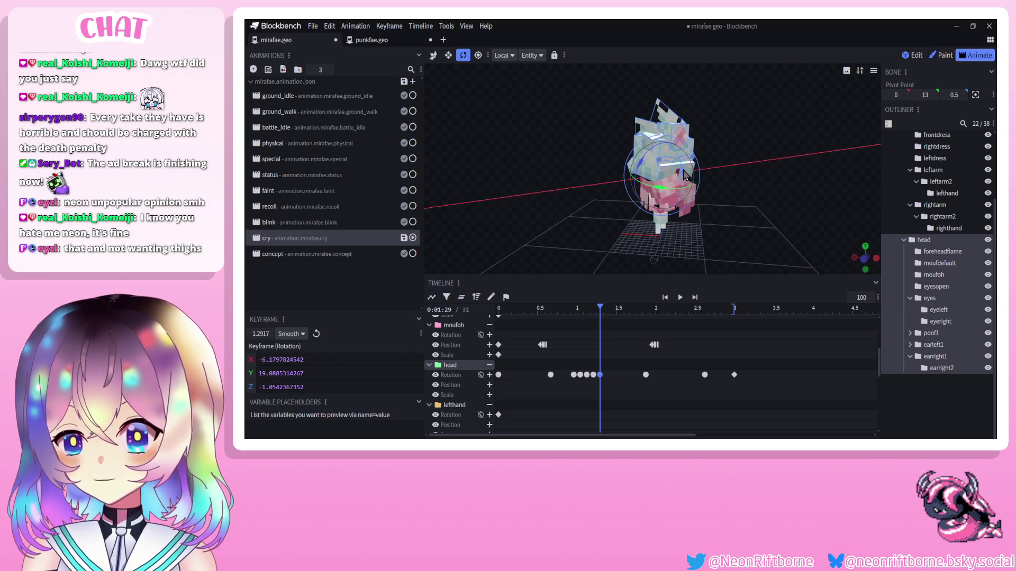
click(680, 297)
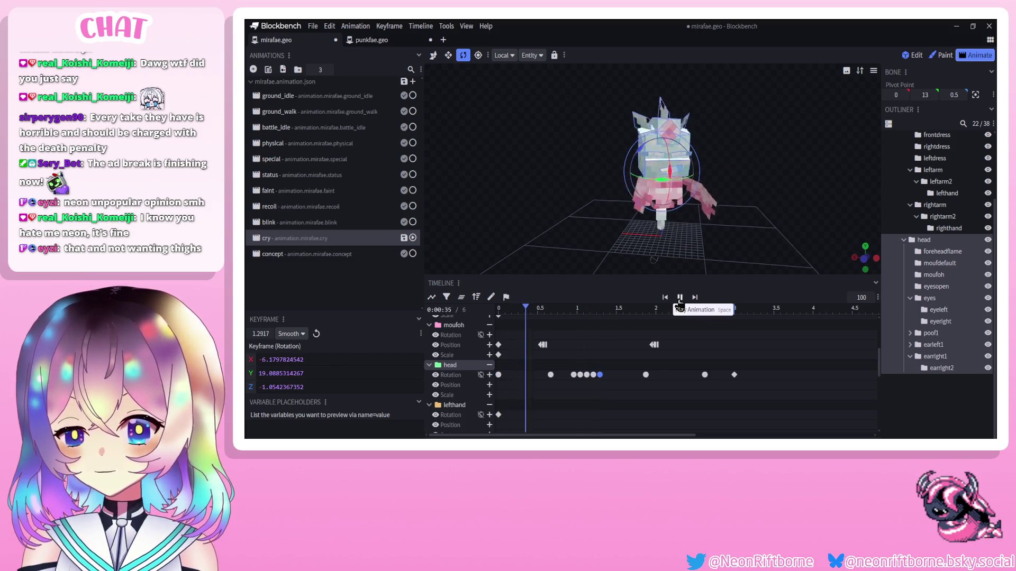
click(680, 298)
mouse_move(606, 369)
mouse_down()
mouse_move(577, 389)
mouse_move(585, 380)
mouse_up()
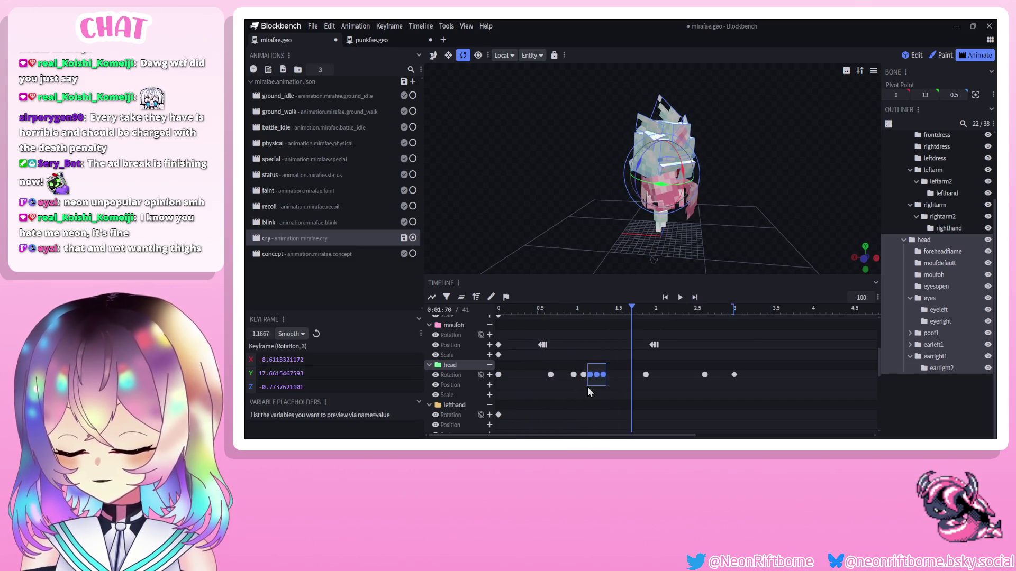
key(Delete)
Key head tilts at 1.13, 1.29, 1.46 and 1.63 seconds.
click(586, 311)
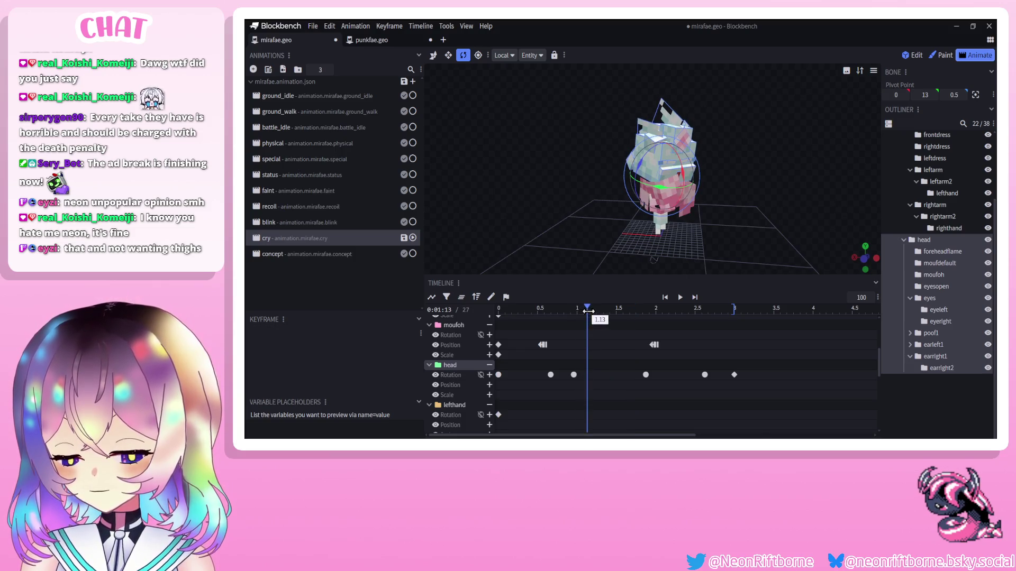
drag(691, 170, 683, 169)
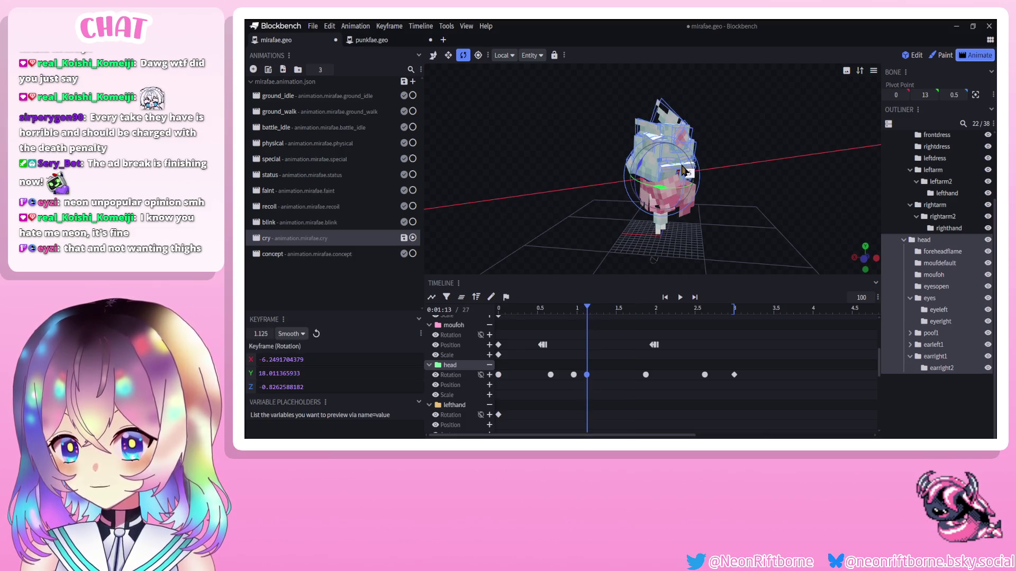
click(600, 308)
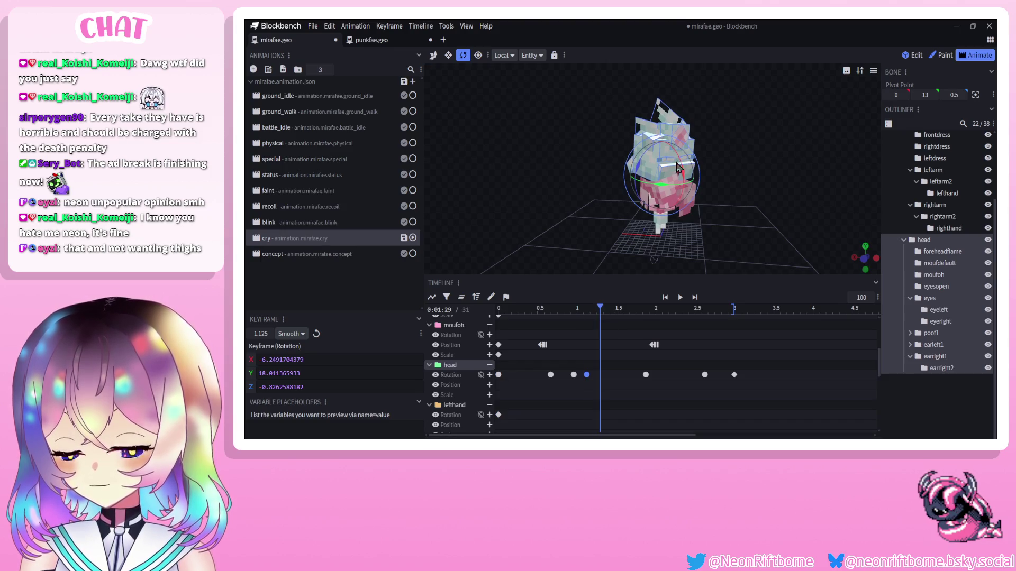
drag(683, 175, 684, 177)
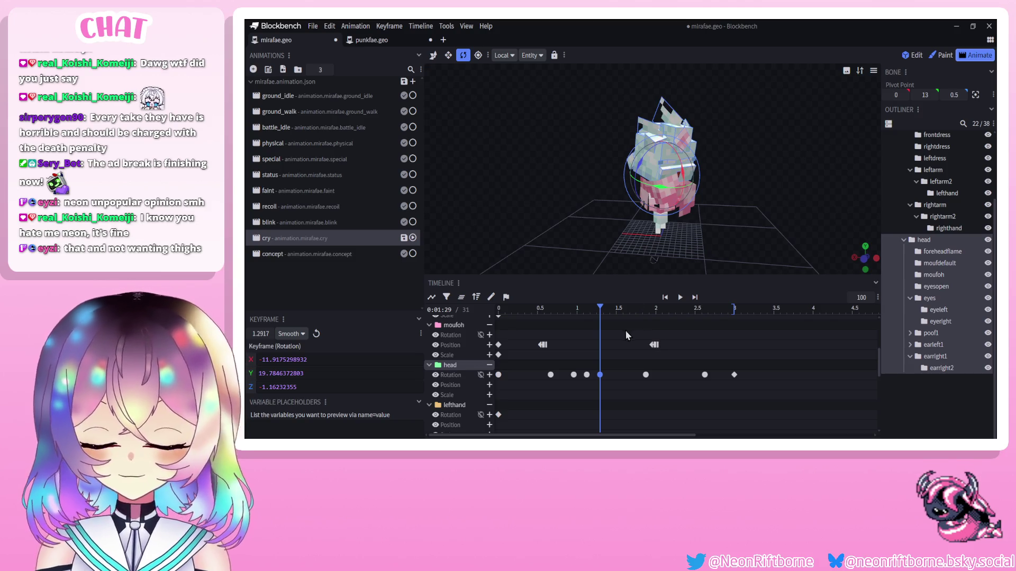
click(613, 307)
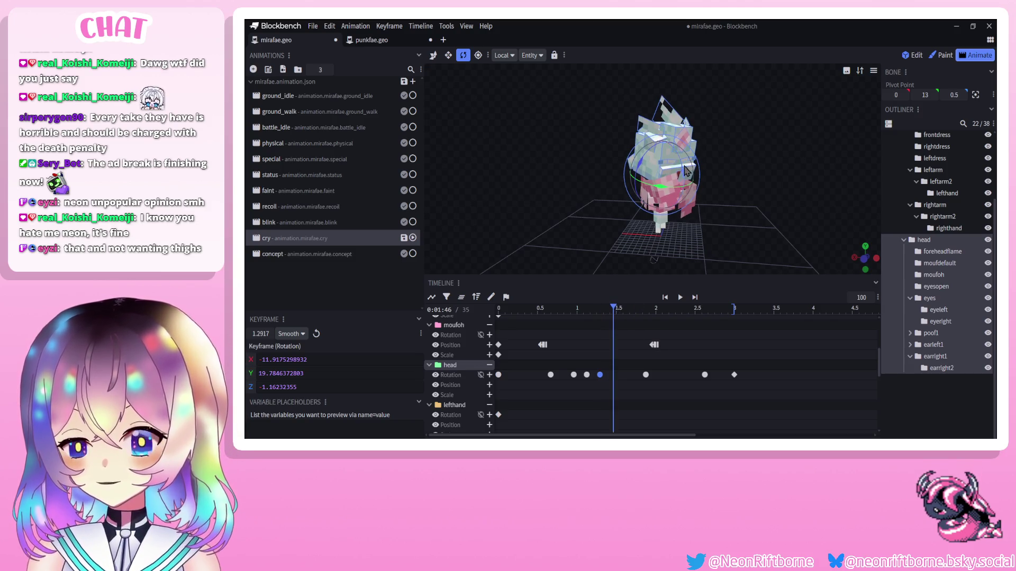
drag(686, 172, 686, 170)
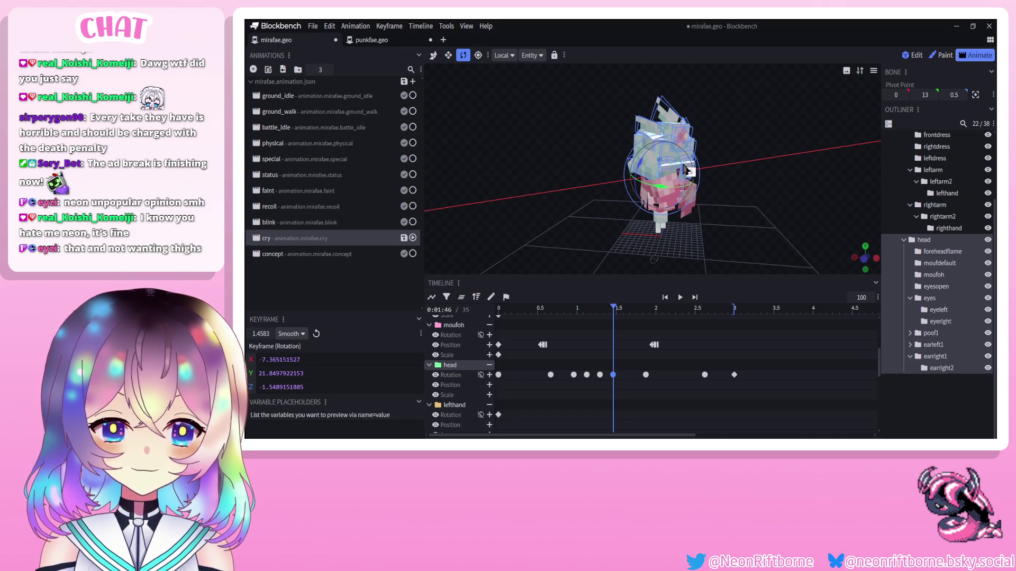
click(625, 310)
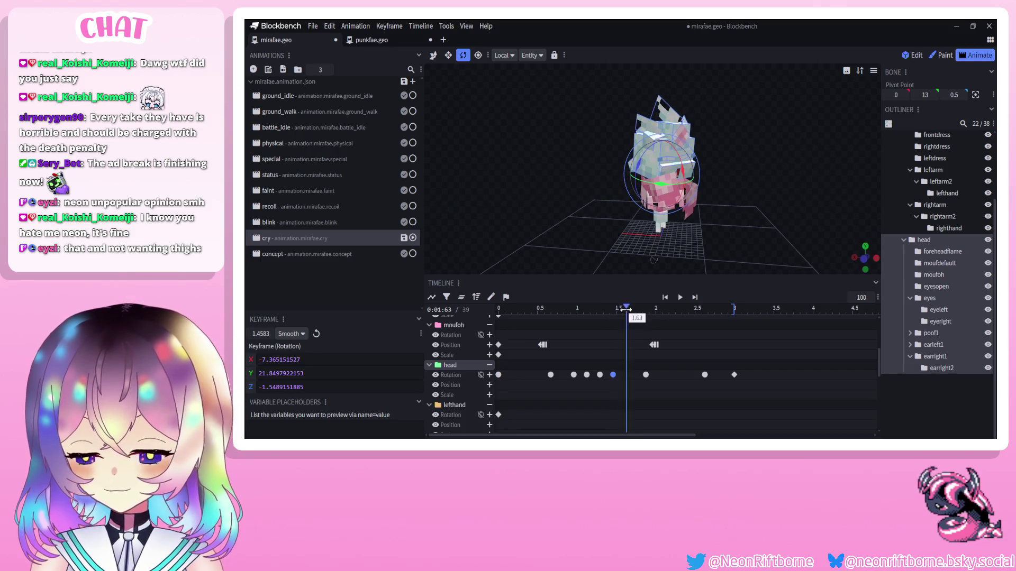
drag(667, 182, 679, 176)
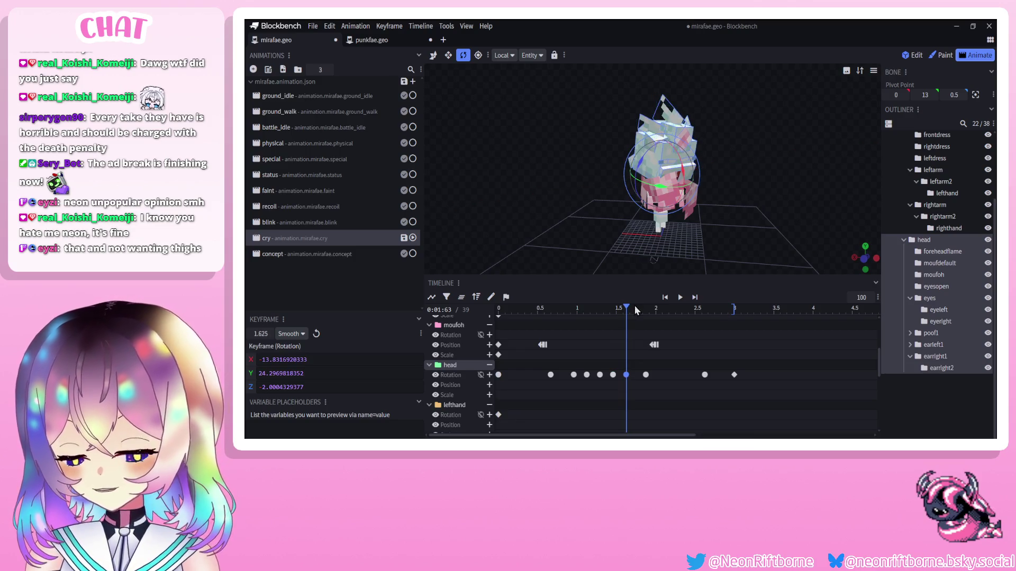
Preview the head shake, then delete the head rotation keys from 1.0 to 1.63 s.
click(639, 308)
click(680, 298)
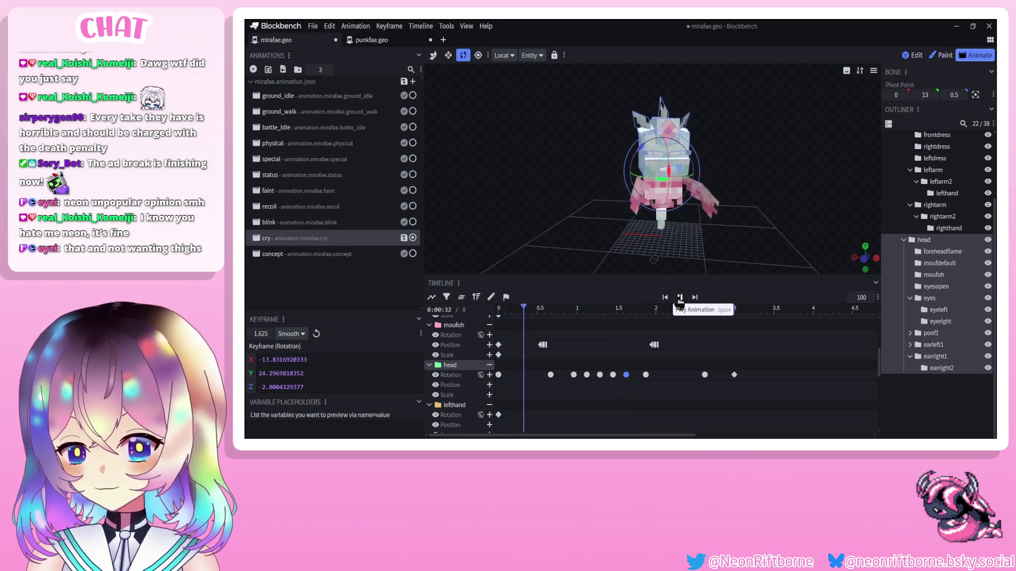
click(680, 297)
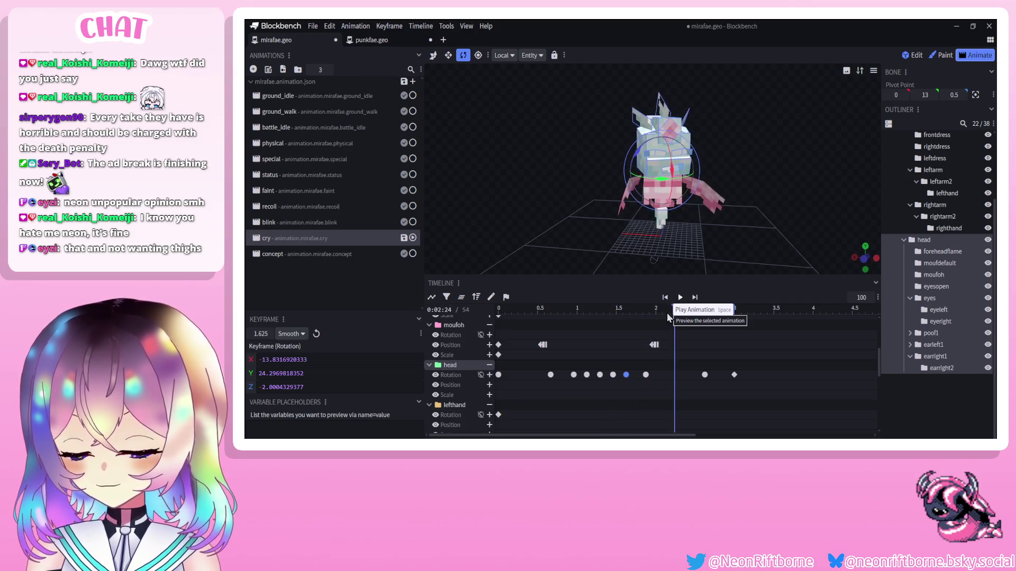
drag(633, 370, 560, 378)
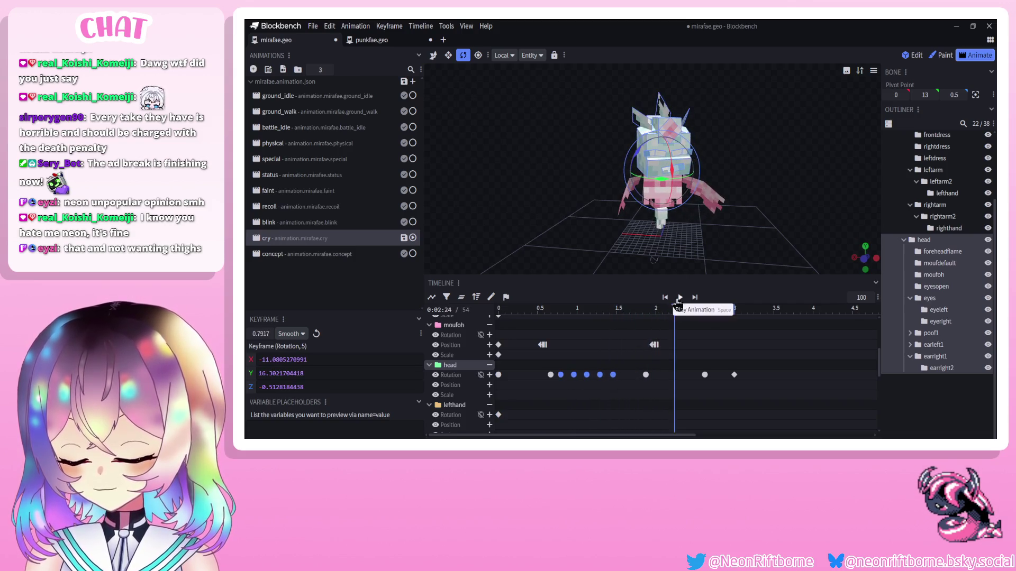
click(680, 298)
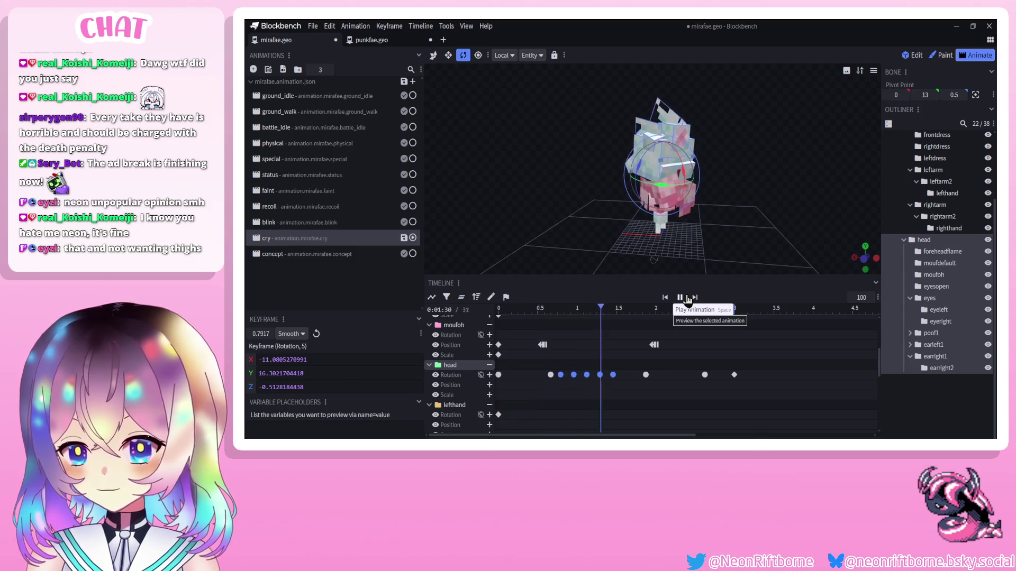
click(680, 297)
key(Delete)
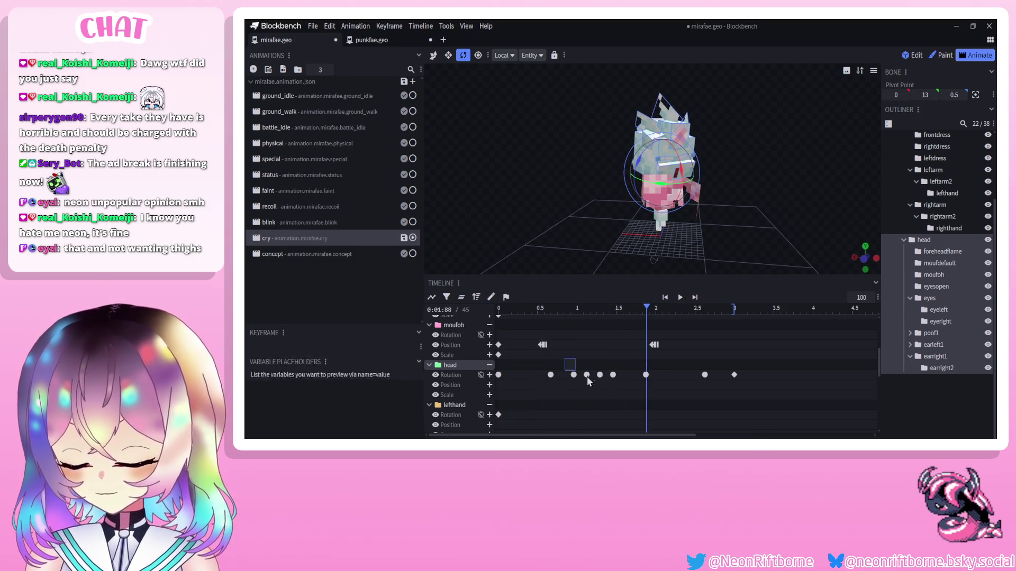
Key head tilts near 0.79 and 0.92 seconds, checking the motion with playback.
scroll(563, 313, up, 1)
click(564, 311)
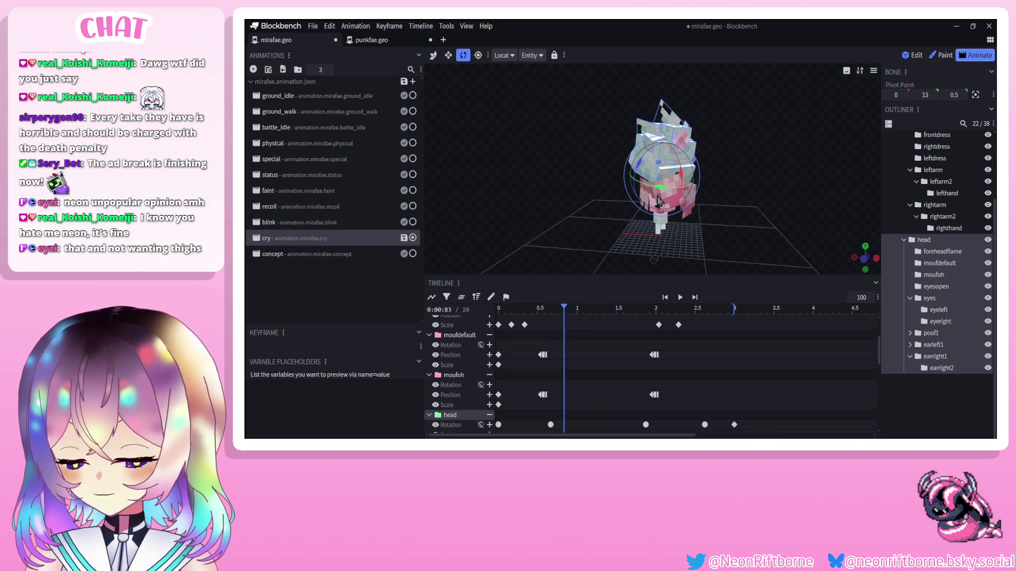
drag(680, 170, 681, 178)
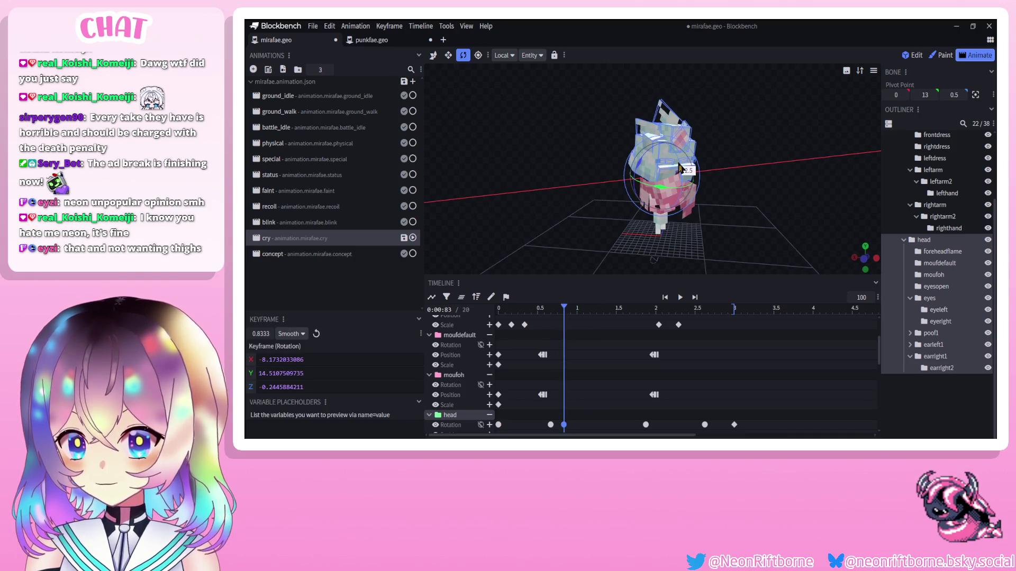
drag(564, 424, 562, 428)
click(679, 298)
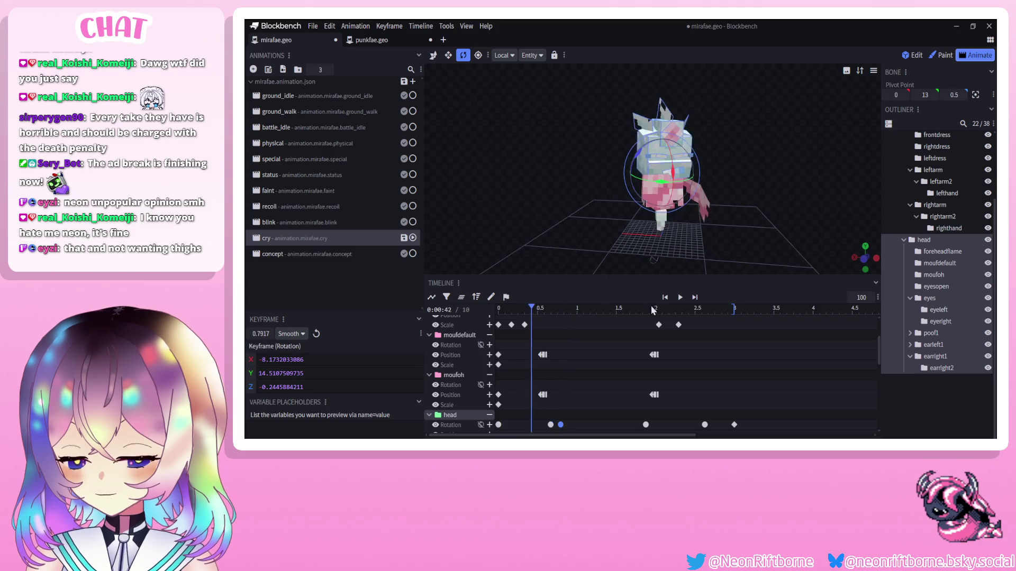
click(680, 297)
drag(581, 312, 571, 312)
drag(676, 174, 688, 177)
Key head rotations at about 1.04, 1.17, 1.29 and 1.54 s, then preview the cry animation.
scroll(548, 376, down, 1)
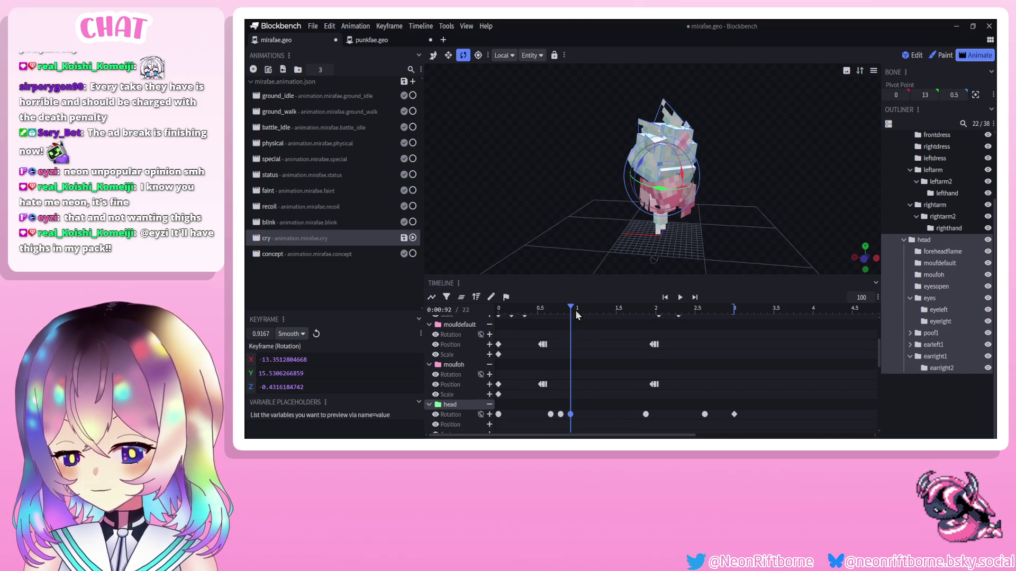
drag(576, 315, 580, 316)
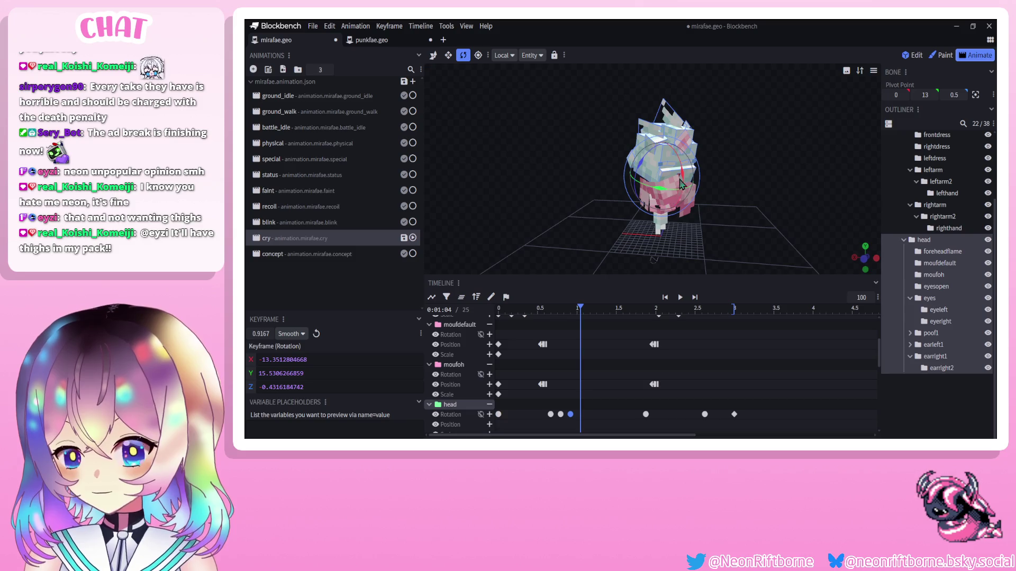
drag(681, 182, 690, 183)
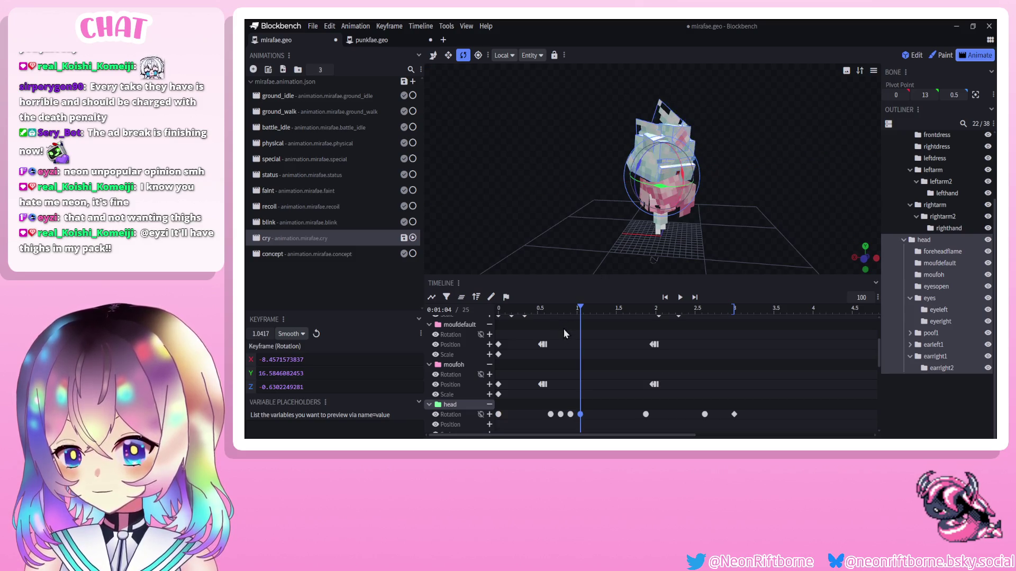
drag(580, 308, 590, 310)
mouse_move(667, 217)
mouse_down()
mouse_move(617, 311)
mouse_move(600, 314)
mouse_up()
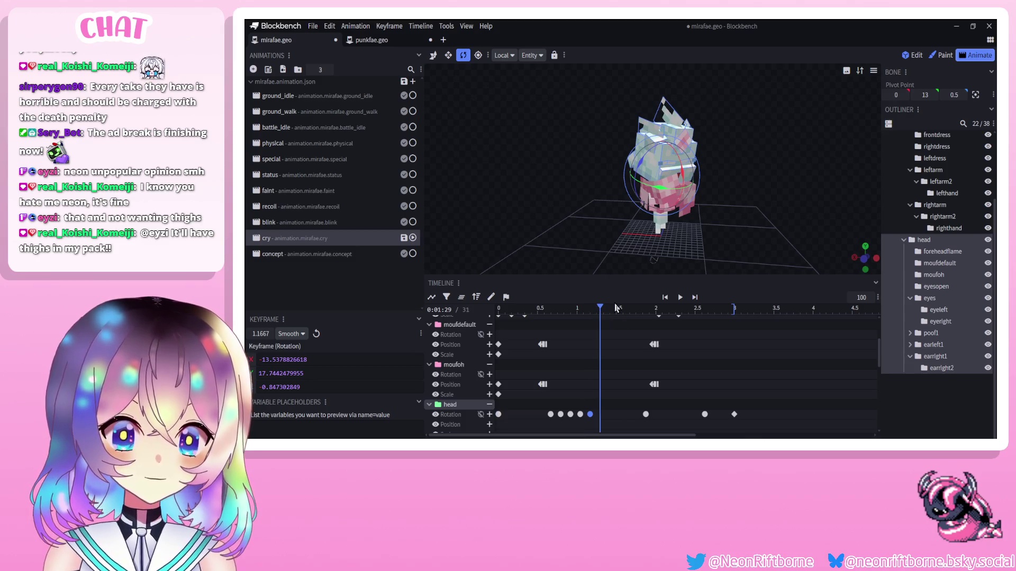
mouse_move(687, 180)
mouse_down()
mouse_move(698, 182)
mouse_move(690, 175)
mouse_up()
key(Right)
key(Right)
key(Right)
click(619, 311)
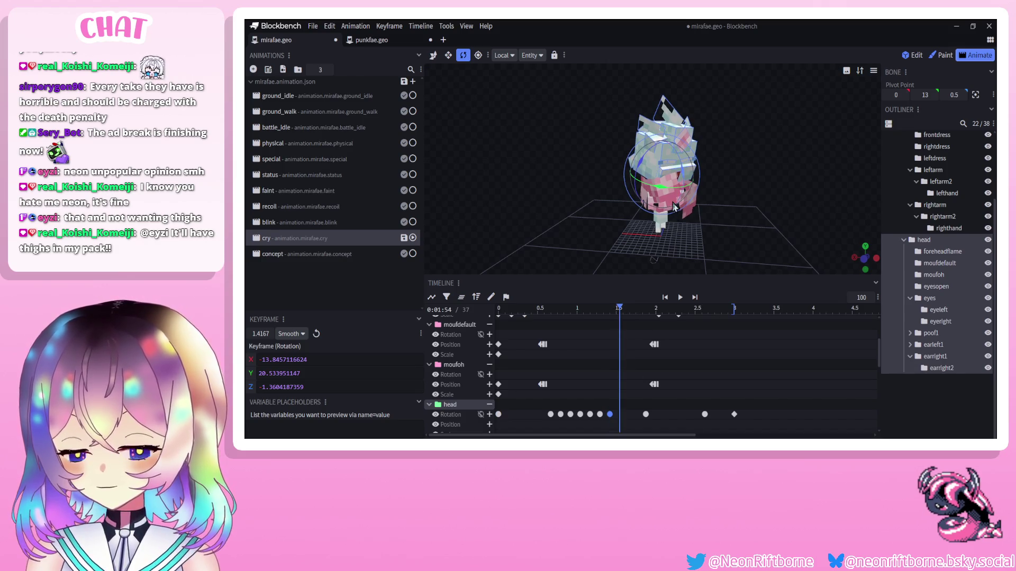
drag(674, 206, 679, 200)
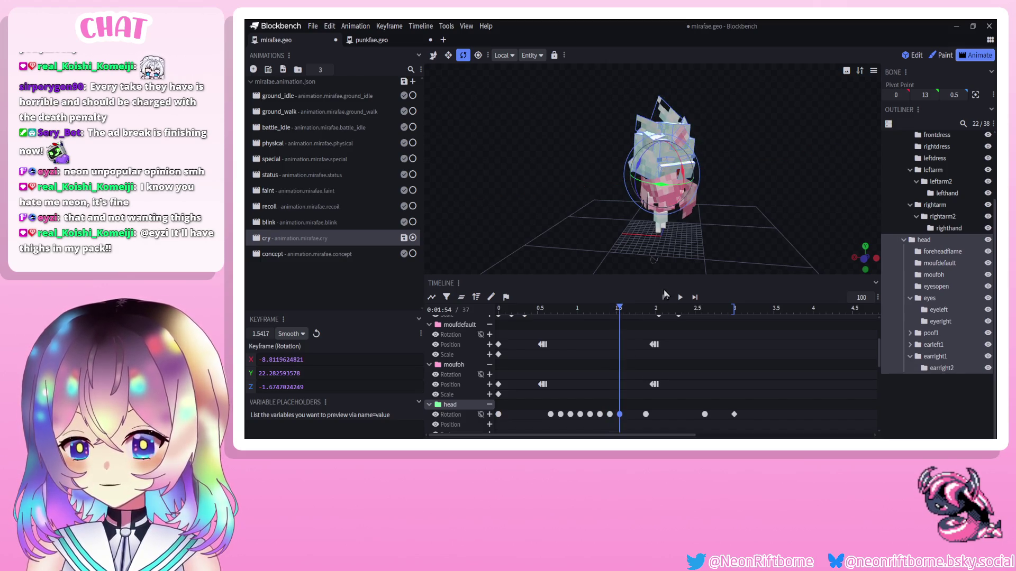
click(680, 297)
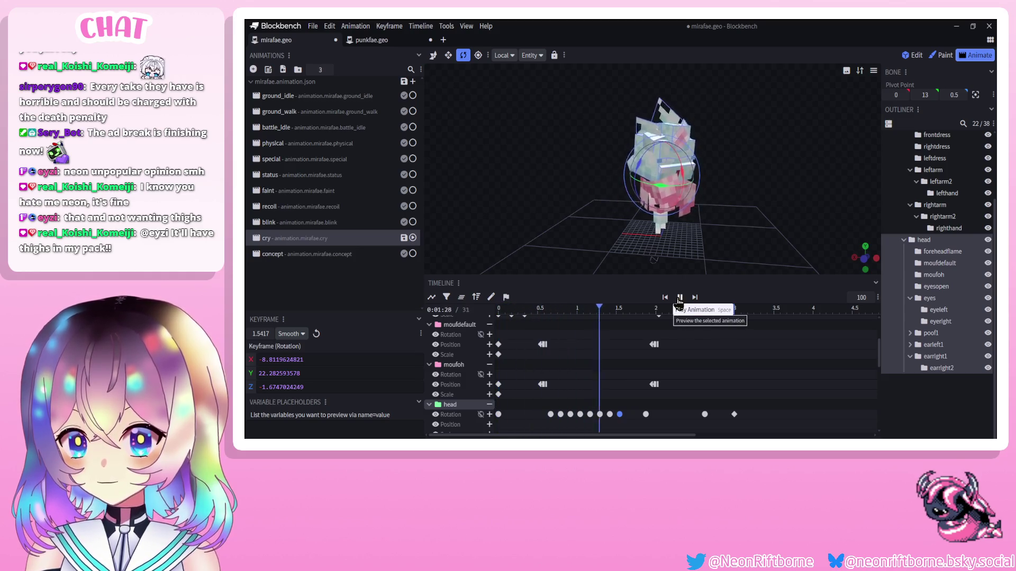
Nudge a later head rotation keyframe earlier and select the head key at 1.667 s.
click(680, 297)
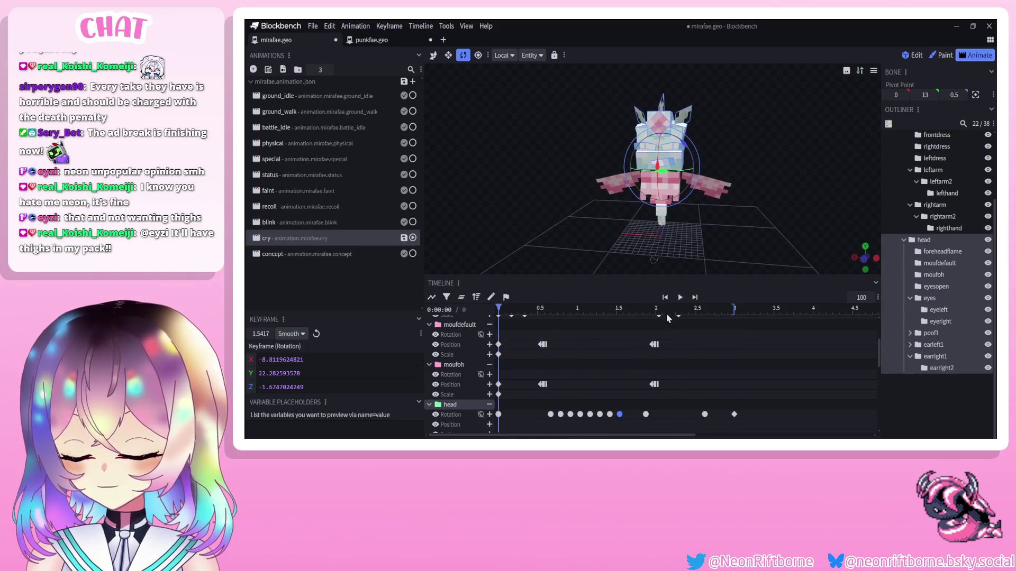
drag(646, 415, 638, 415)
scroll(635, 418, down, 1)
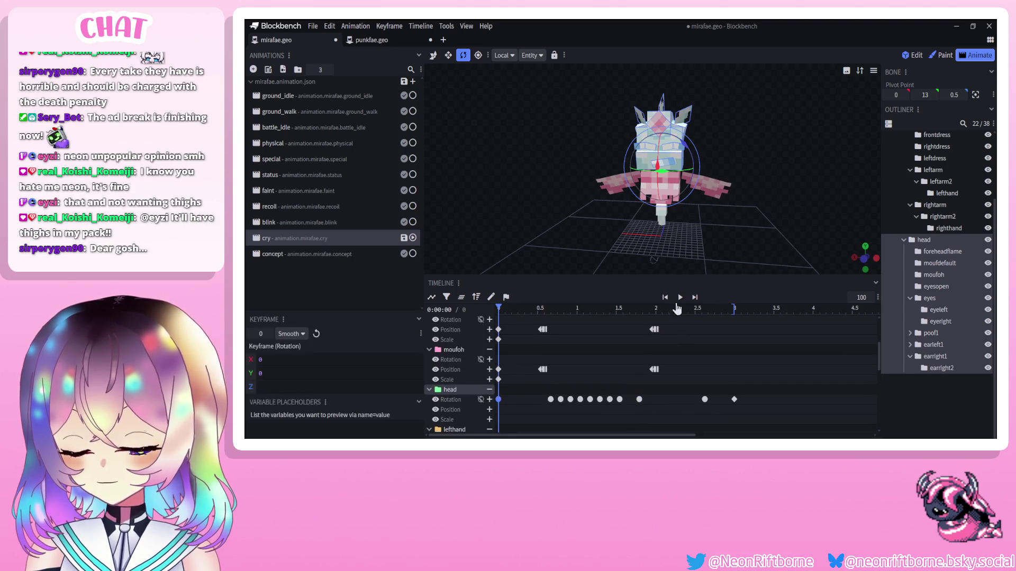
click(679, 297)
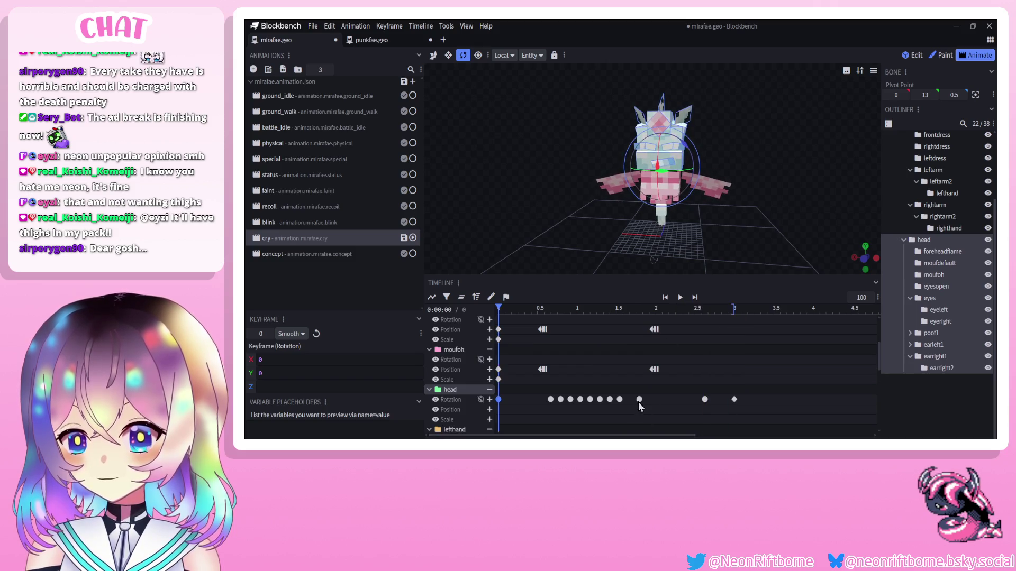
click(629, 309)
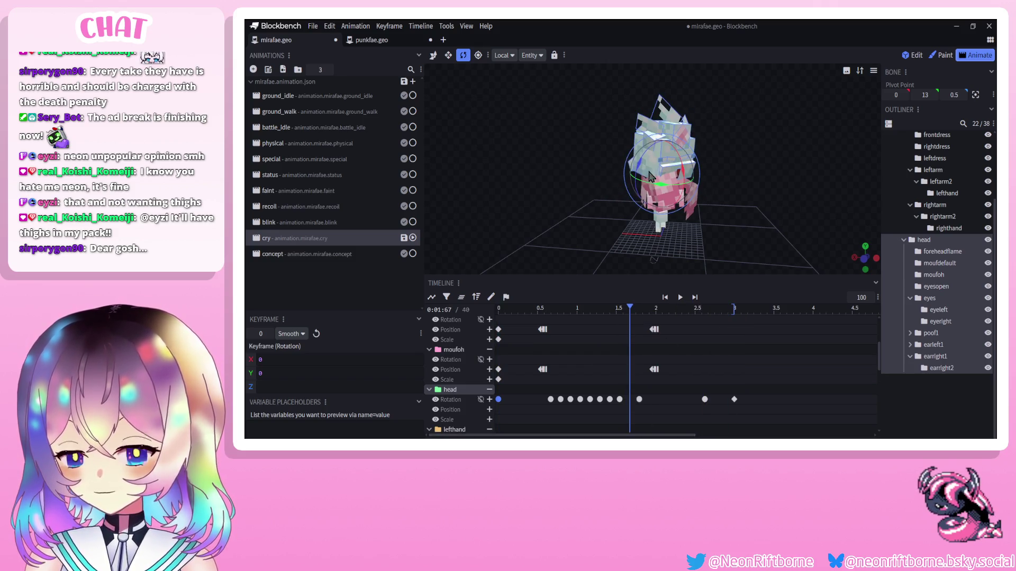
click(629, 399)
Replay the cry animation and orbit to view the whole model.
click(680, 298)
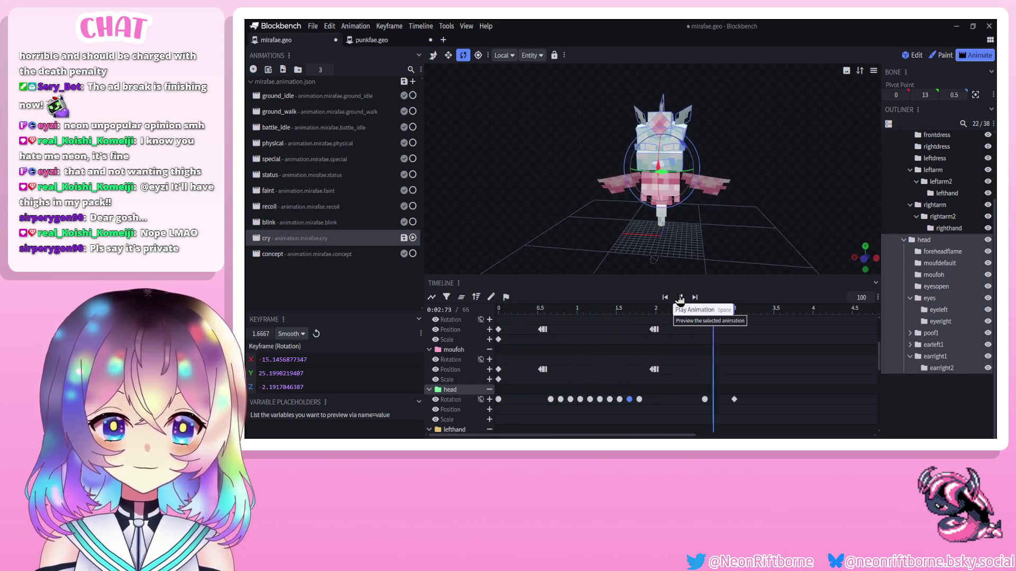
click(913, 399)
mouse_move(796, 234)
mouse_down()
mouse_move(802, 227)
mouse_move(791, 232)
mouse_up()
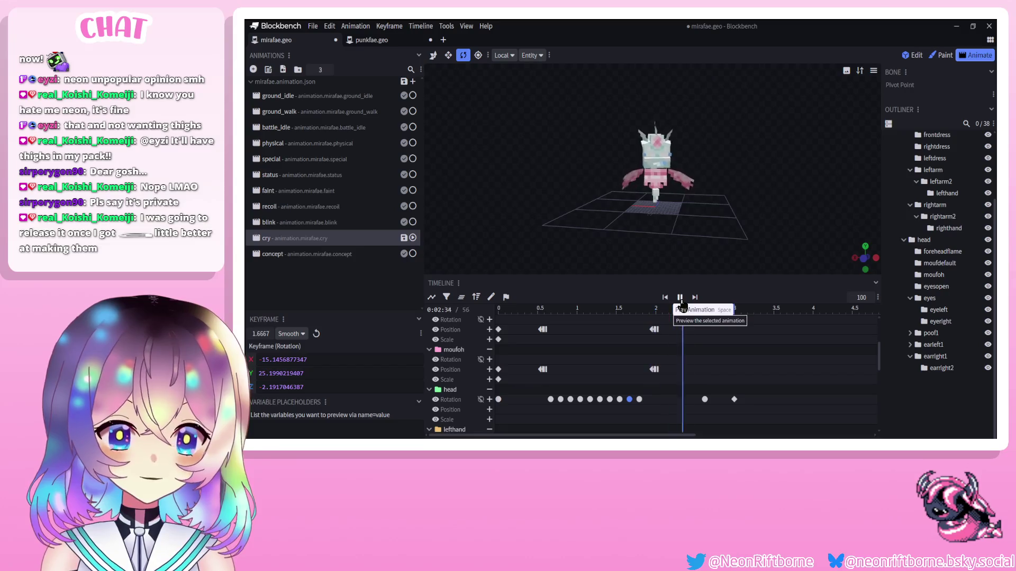
scroll(522, 344, up, 2)
scroll(522, 344, up, 2)
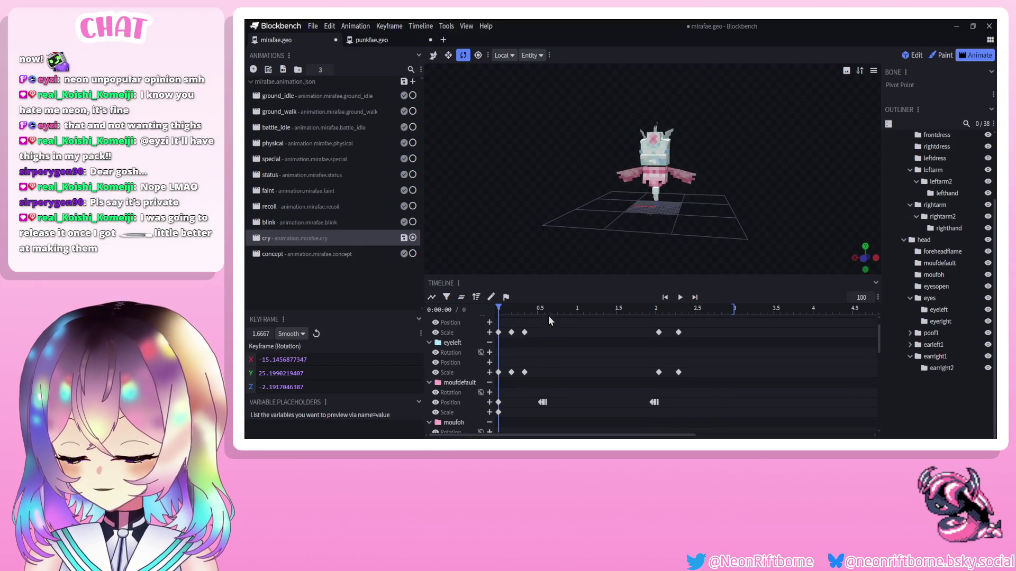
Add a mirafae_cry sound keyframe at about 0.6 s, scrub around 1 s, and play with sound.
click(488, 300)
mouse_move(538, 310)
mouse_down()
mouse_move(509, 310)
mouse_move(535, 310)
mouse_move(544, 323)
mouse_up()
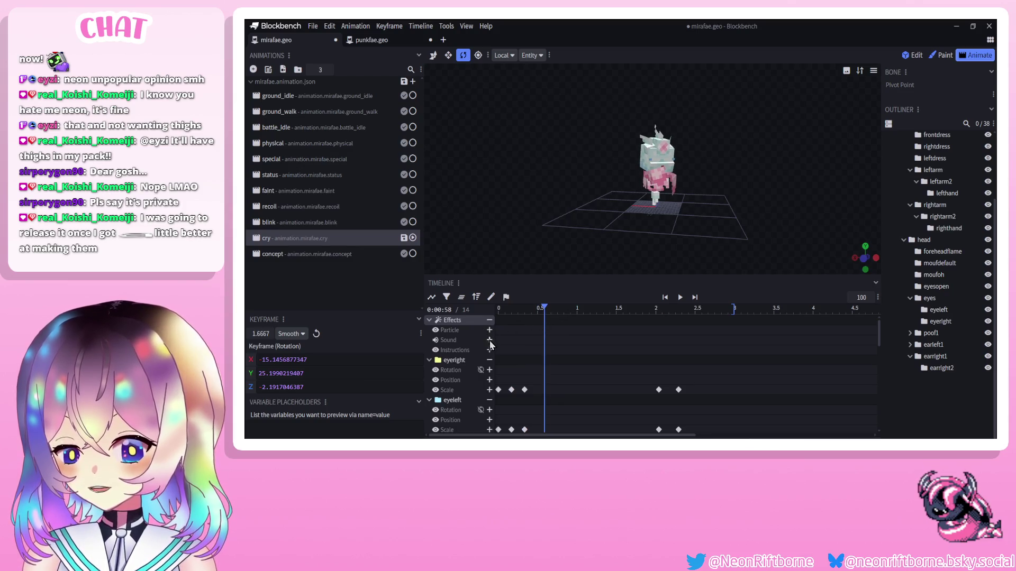
click(489, 340)
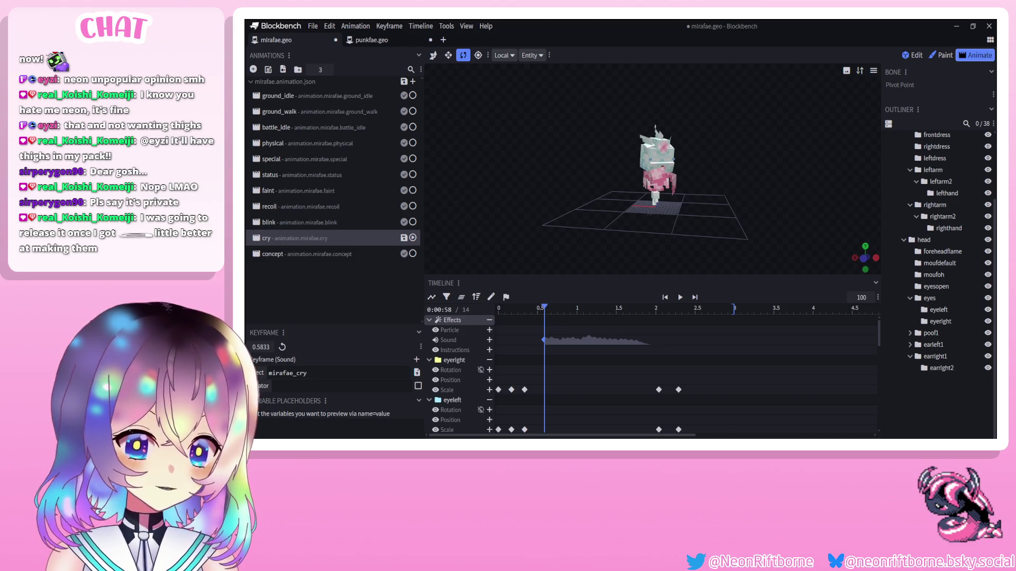
click(561, 309)
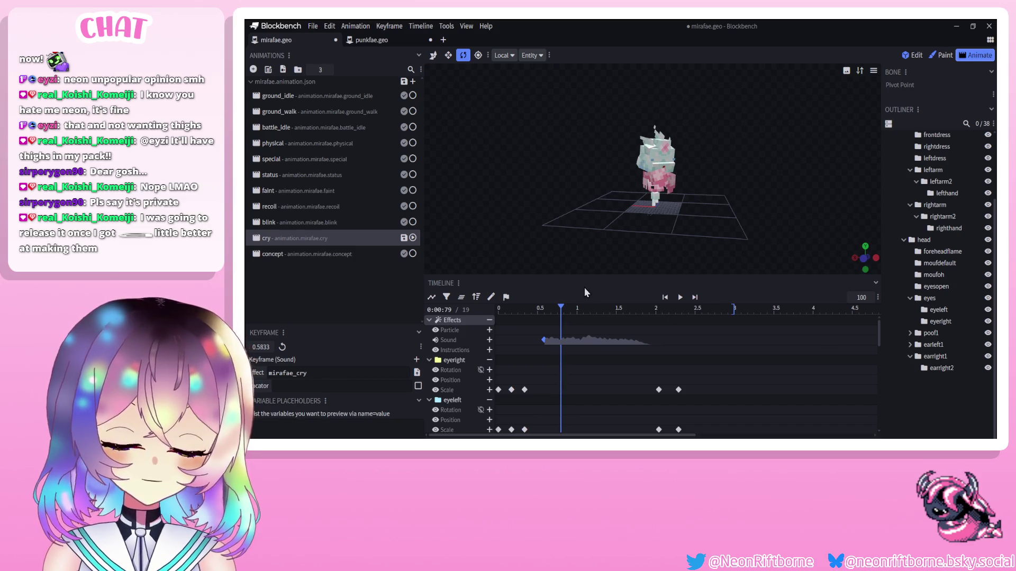
click(586, 308)
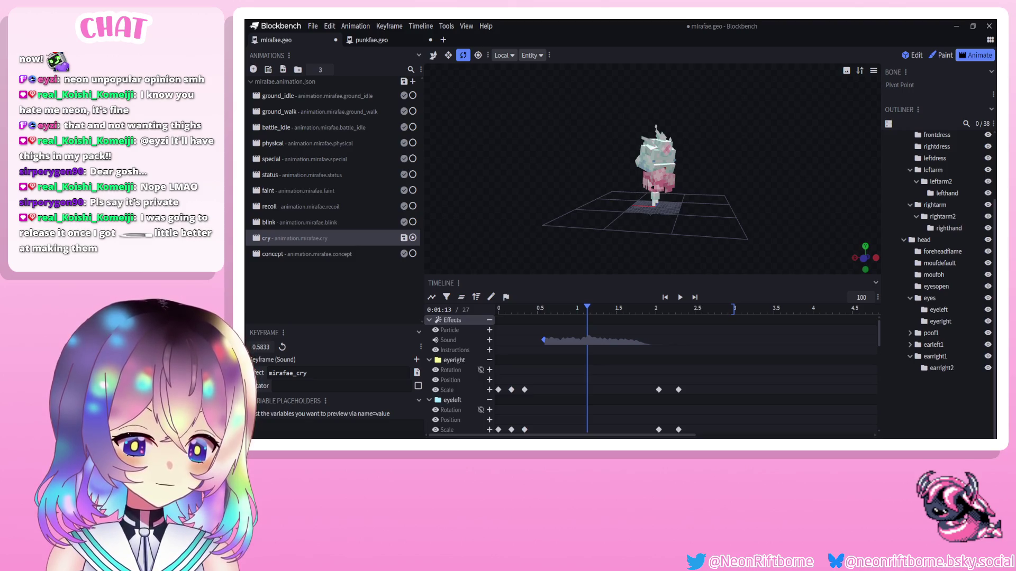
click(580, 309)
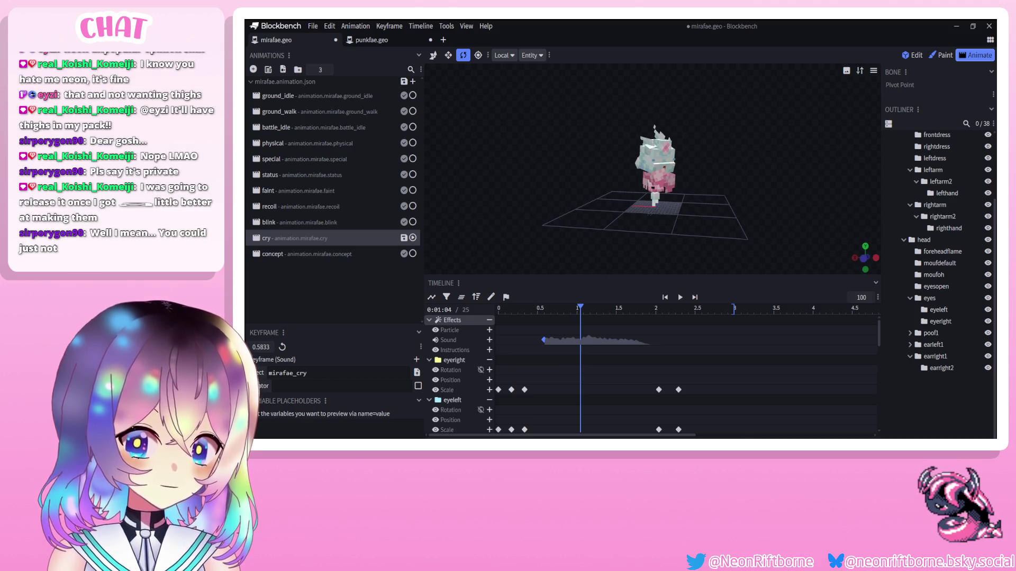
mouse_move(562, 308)
mouse_down()
mouse_move(601, 324)
mouse_move(531, 317)
mouse_up()
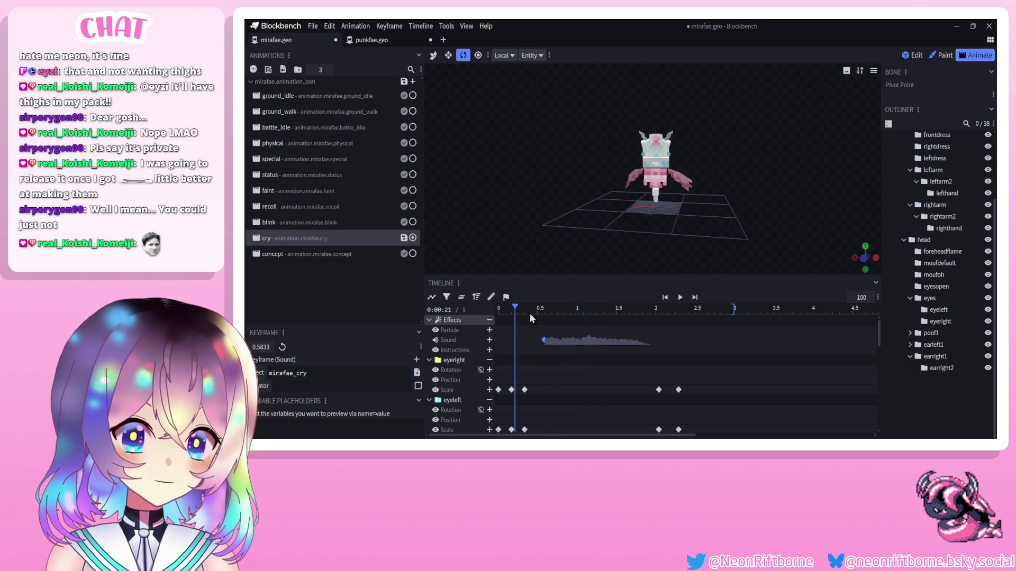
click(680, 297)
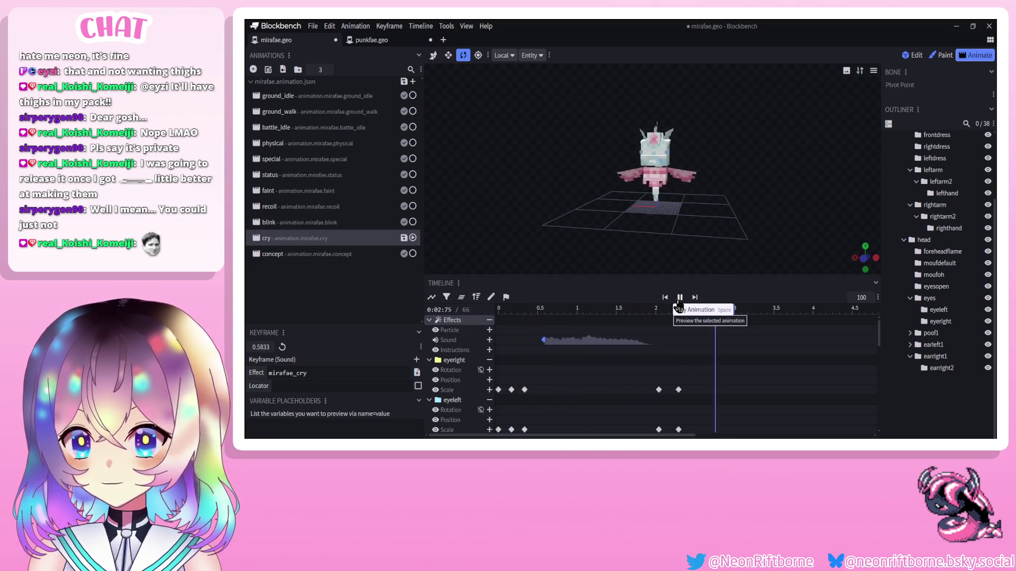
Change the sound effect name to pokemon.mirafae.cry and save the model.
drag(308, 374, 246, 375)
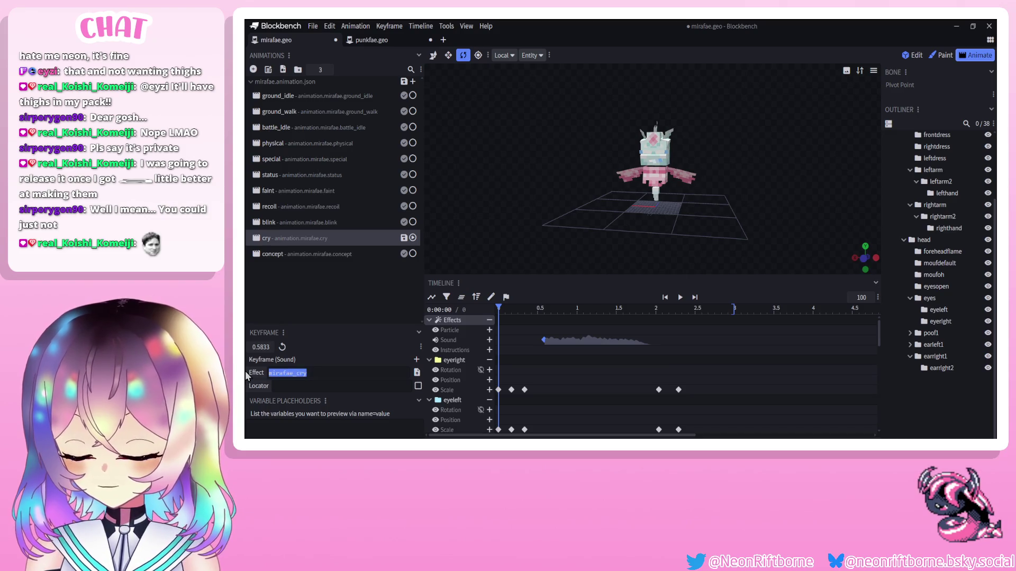
text(pokemon.mir)
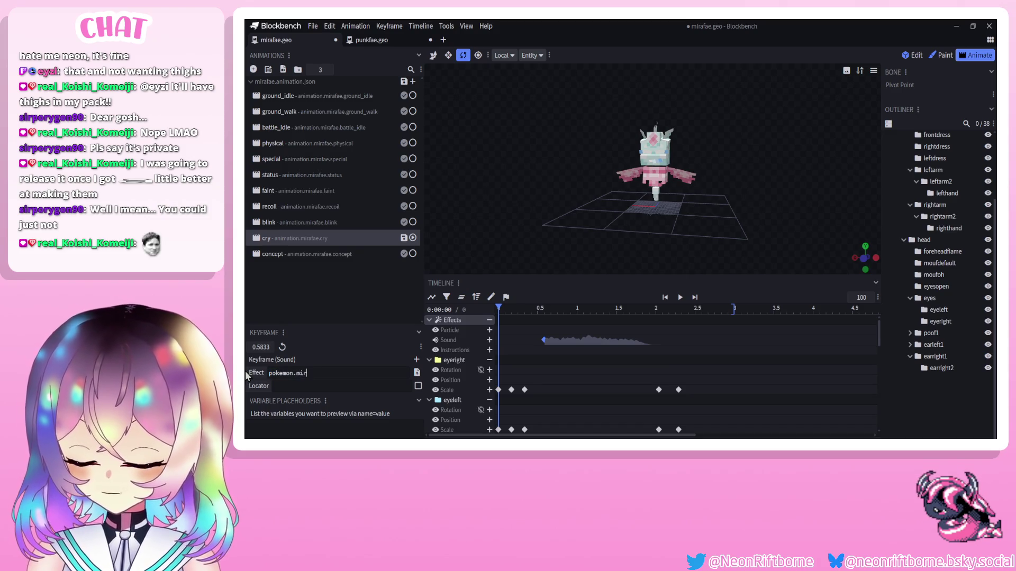
text(afae.cry)
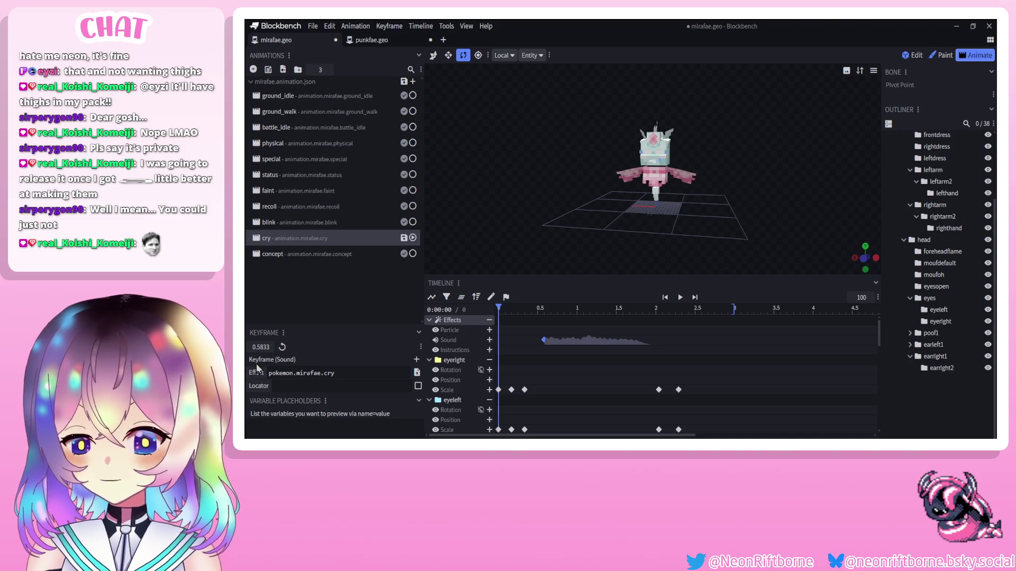
click(453, 360)
key(ctrl+s)
Replay the cry animation, then switch to the concept animation and save again.
click(679, 298)
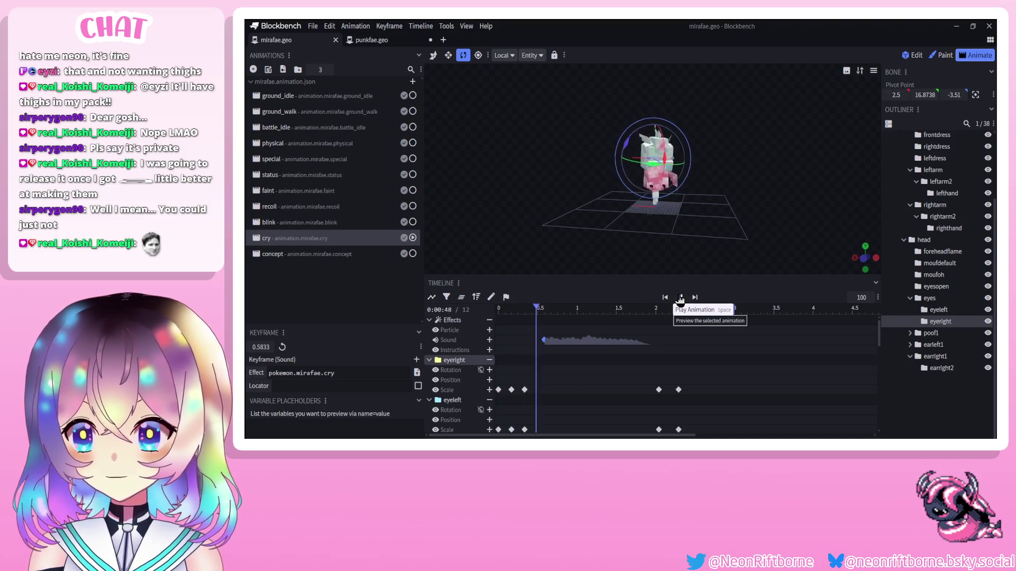
click(680, 298)
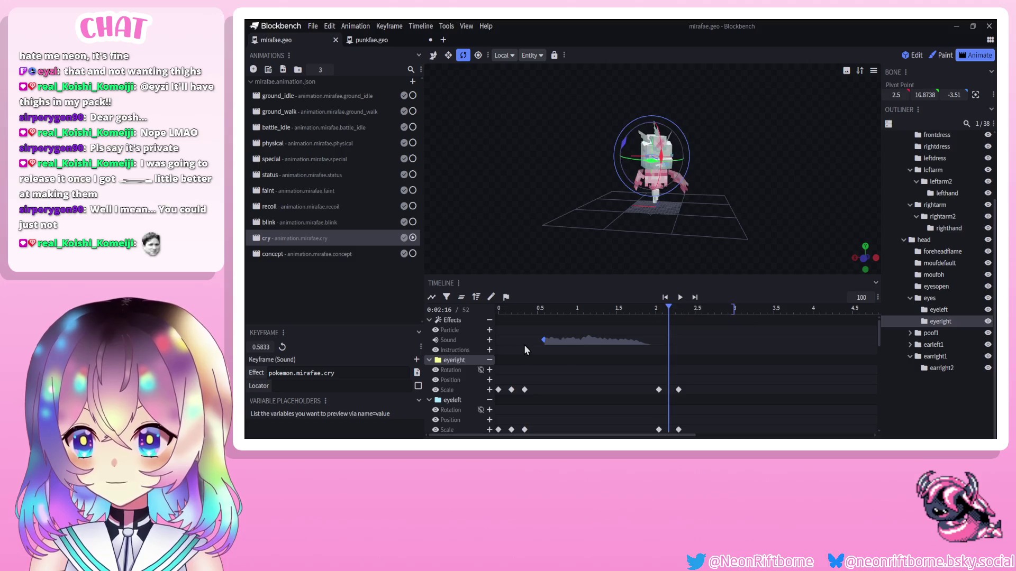
click(681, 298)
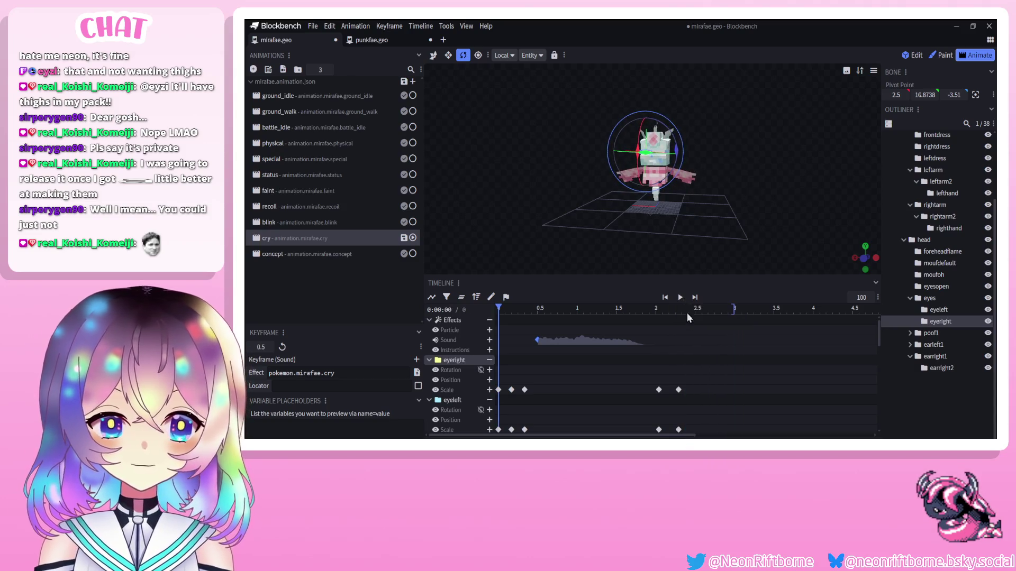
click(337, 260)
key(ctrl+s)
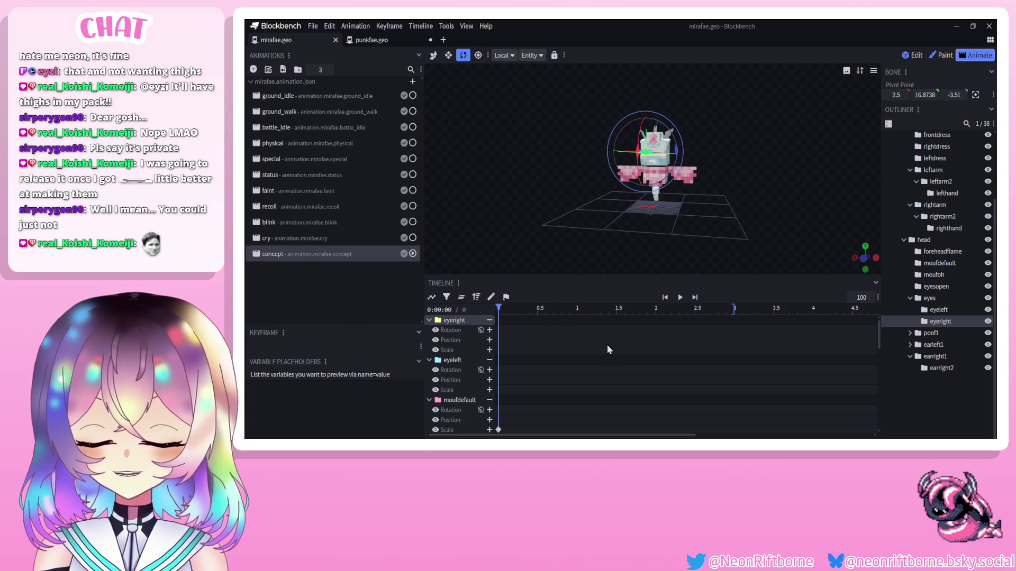
Switch past the punkfae model to mirafae.geo and add a new animation to it.
scroll(641, 378, down, 1)
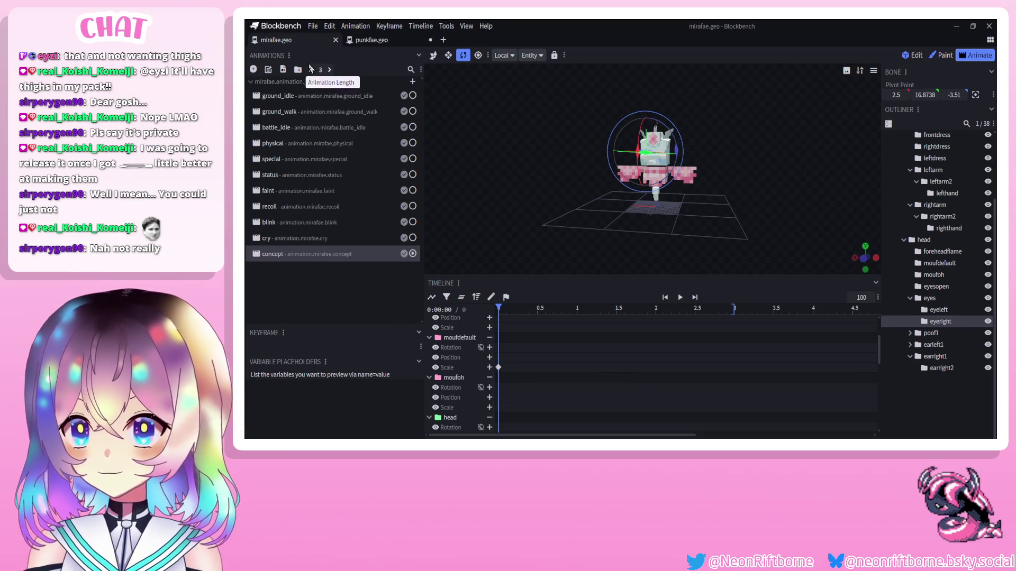
key(ctrl+Tab)
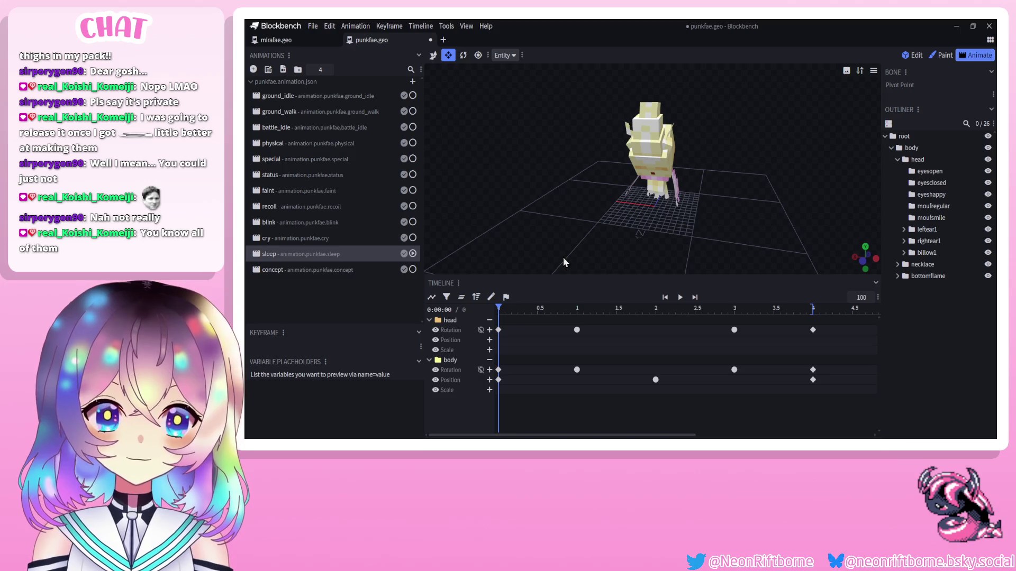
mouse_move(273, 45)
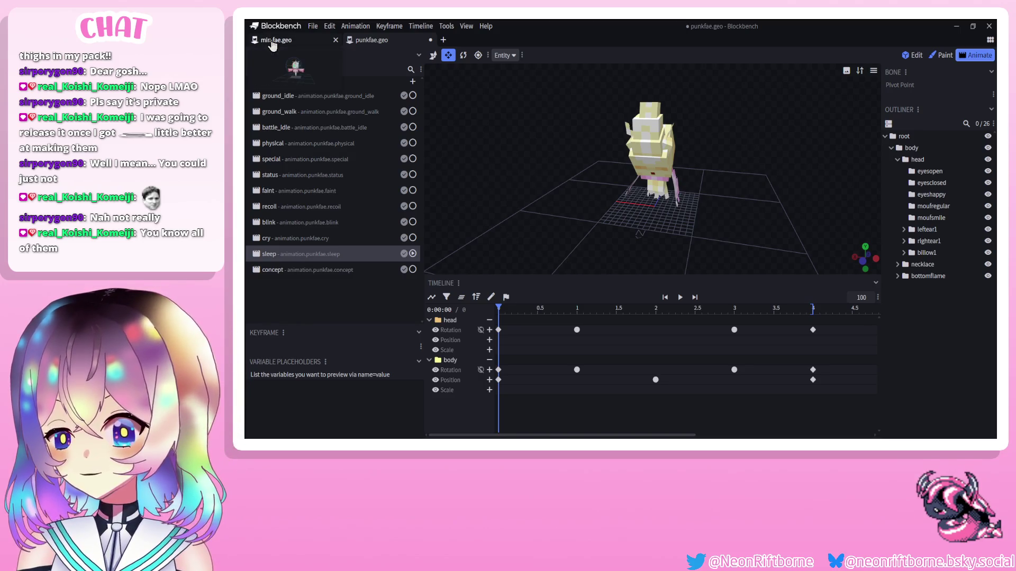
click(273, 43)
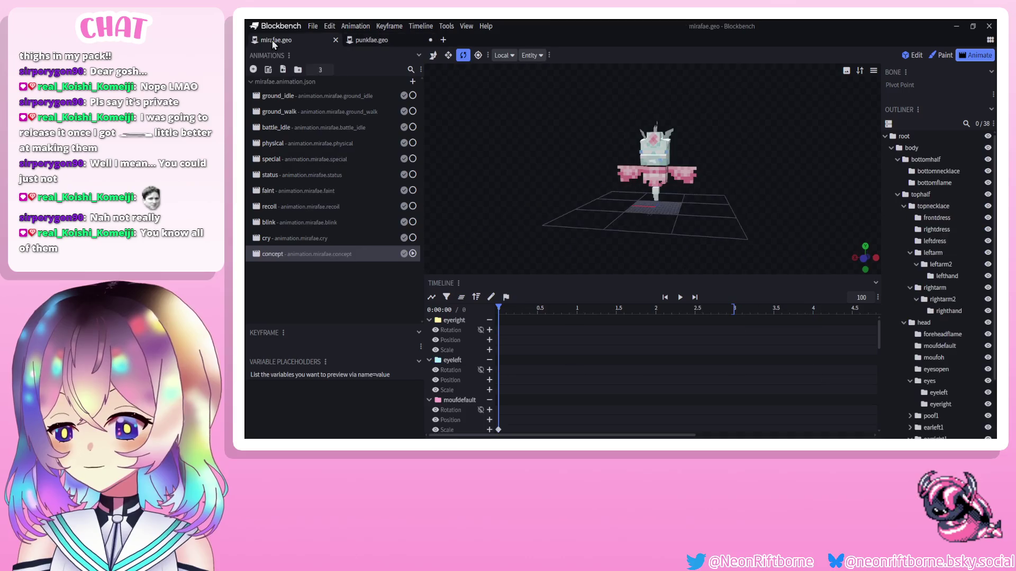
click(254, 69)
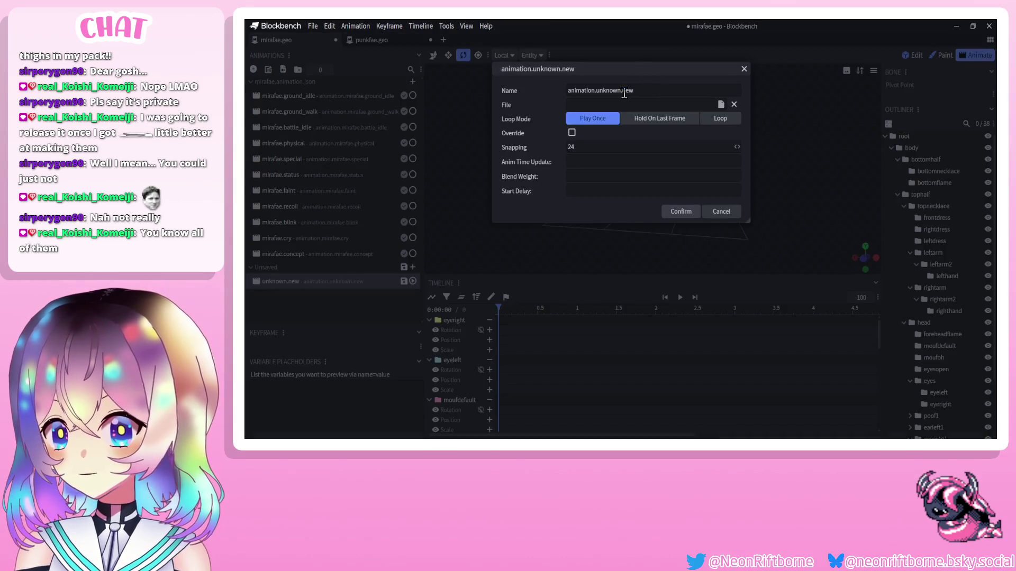
Name the new animation animation.mirafae.sleep, set it to Loop, move it into mirafae.animation.json, and save.
drag(635, 91, 597, 95)
text(iraf)
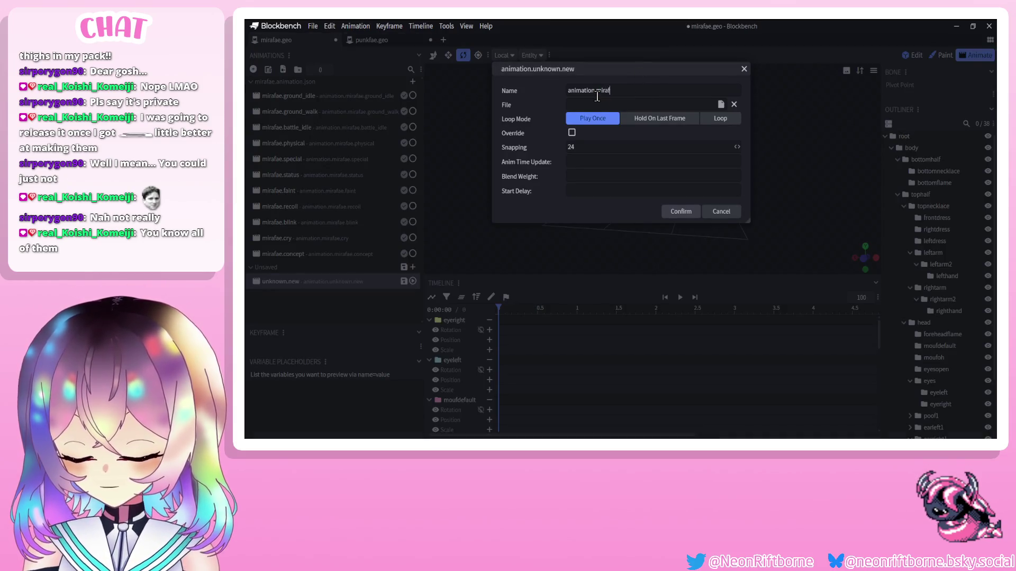
text(ae.sleep)
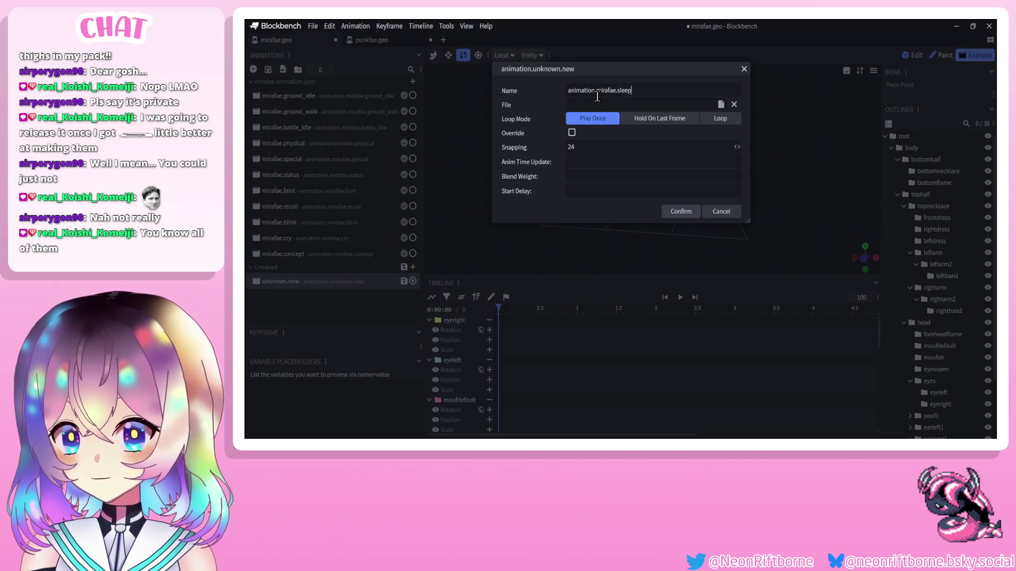
click(719, 121)
click(682, 226)
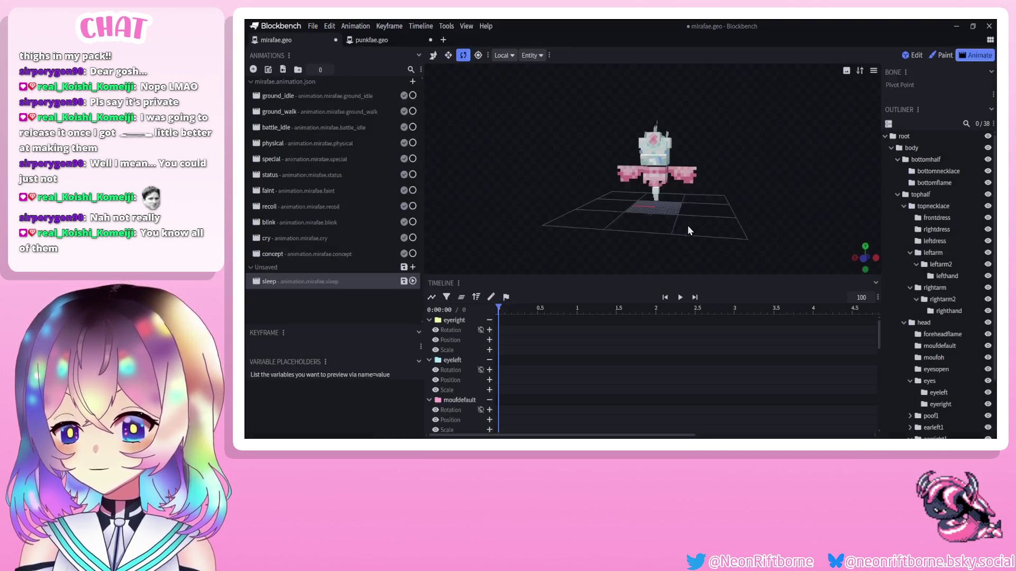
drag(311, 283, 314, 253)
key(ctrl+s)
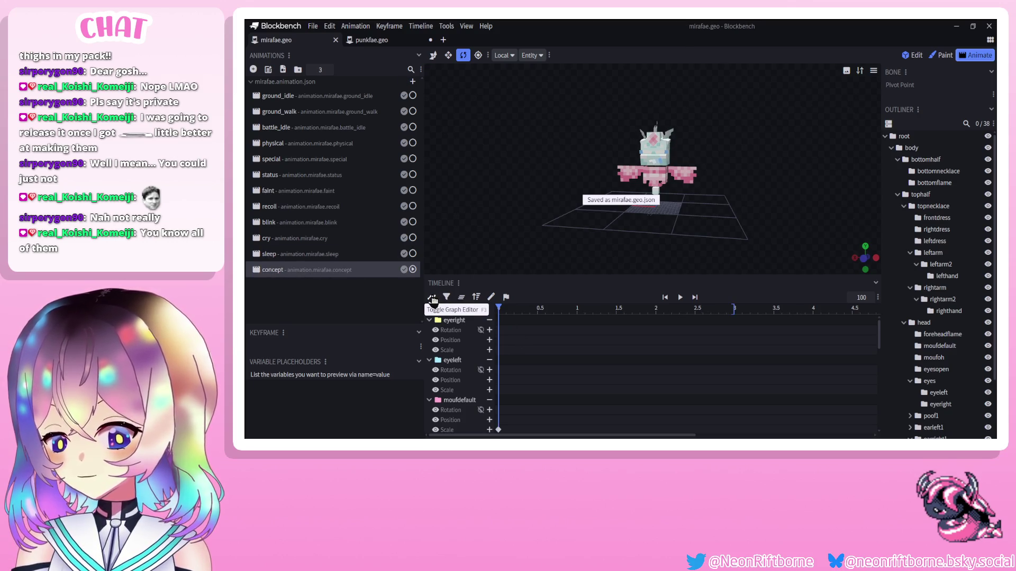
Paste the concept animation's foreheadflame keyframes into the sleep animation.
click(581, 368)
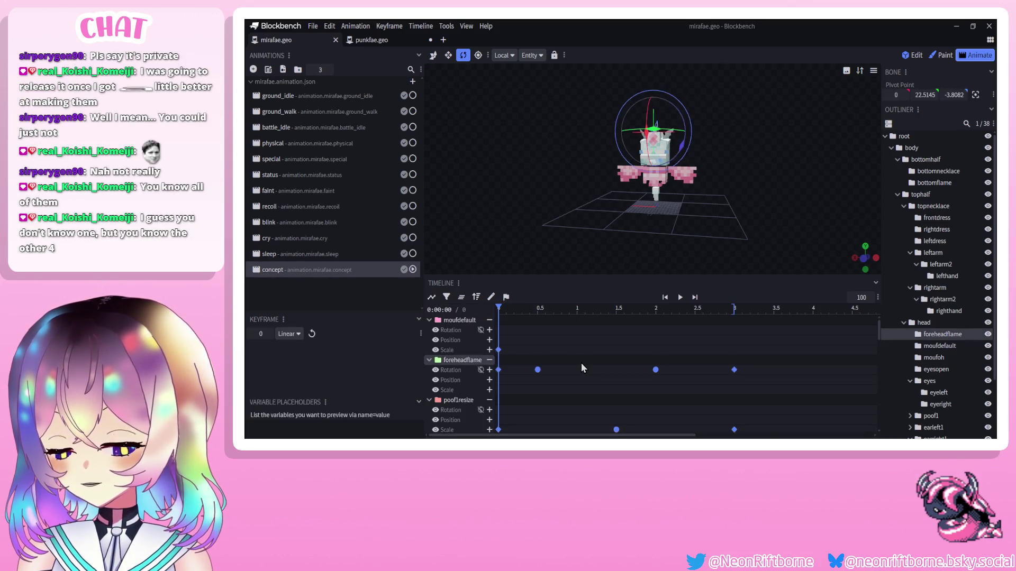
click(307, 255)
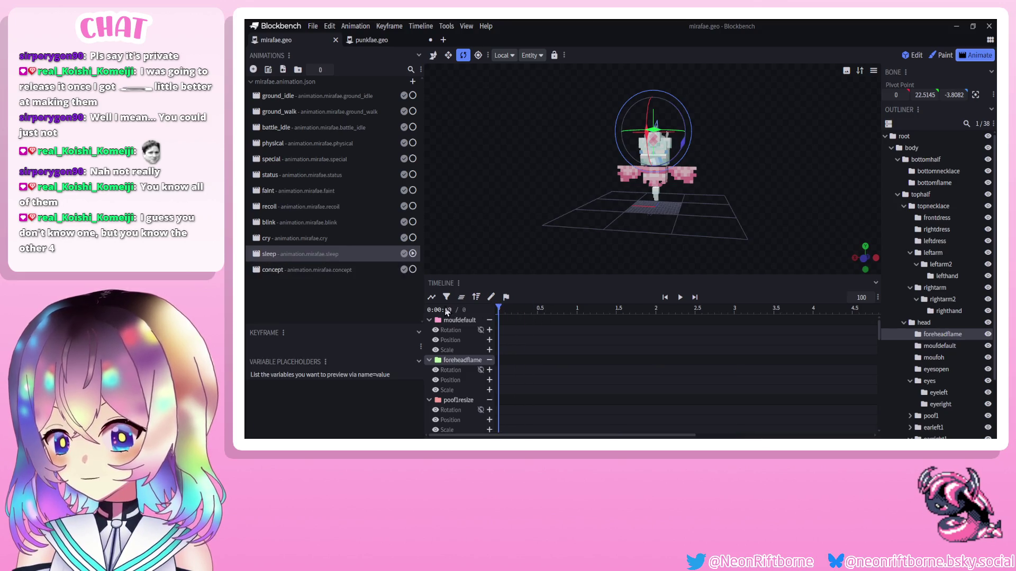
key(ctrl+v)
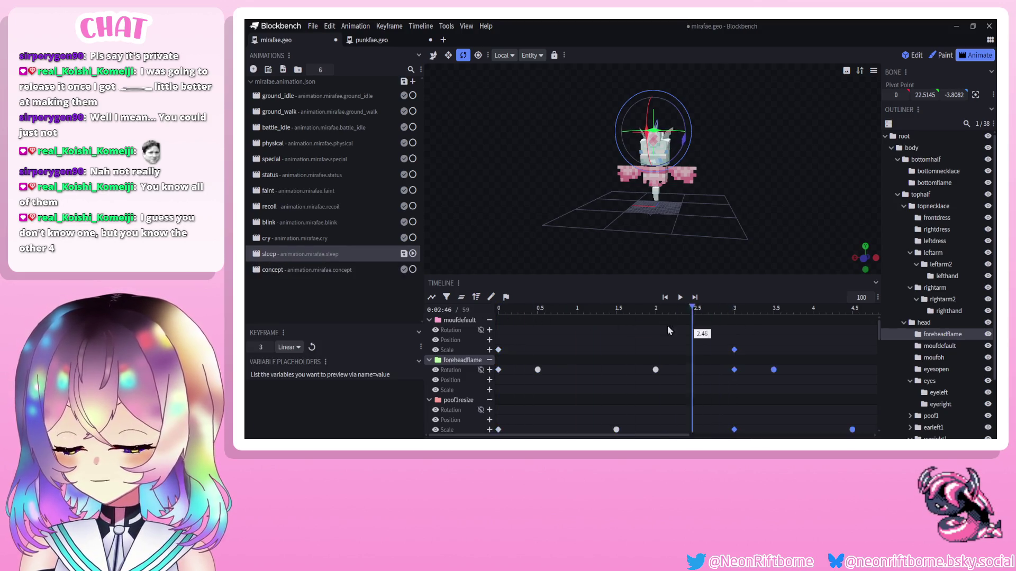
Delete the mouth scale keyframe at 3 s and select all the sleep animation's keyframes.
ctrl+scroll(668, 331, down, 3)
click(612, 350)
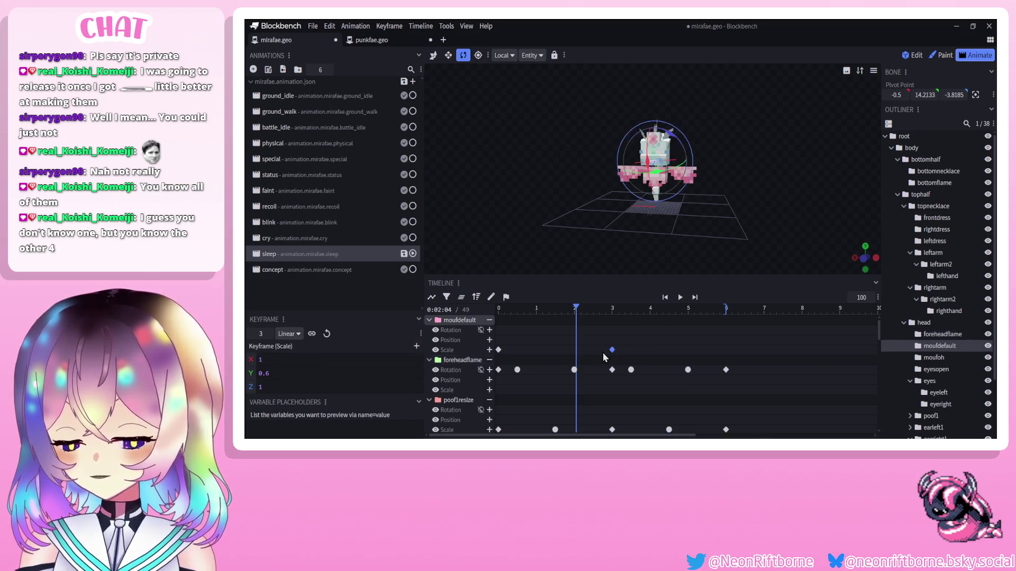
key(Delete)
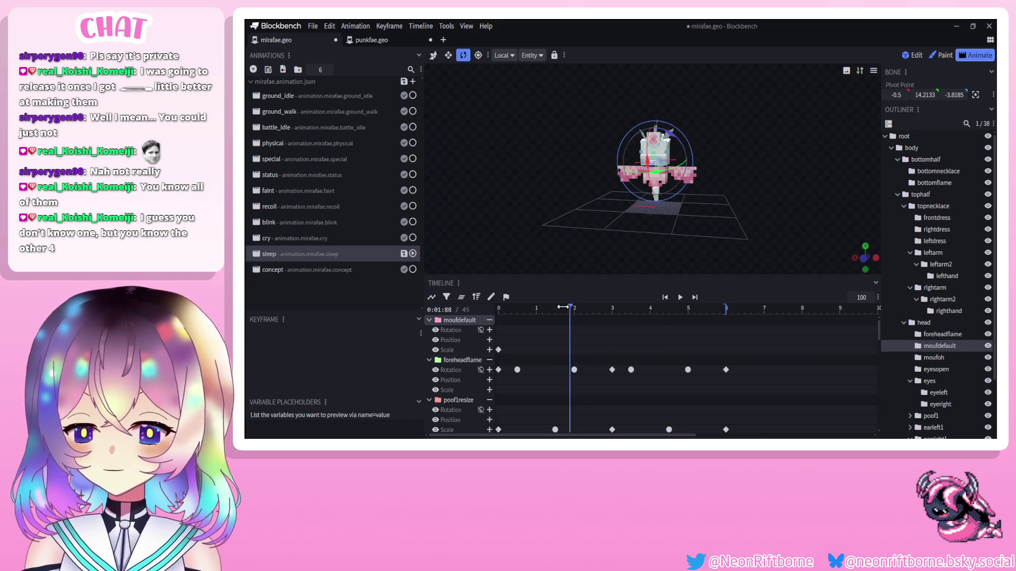
drag(562, 306, 391, 294)
key(ctrl+a)
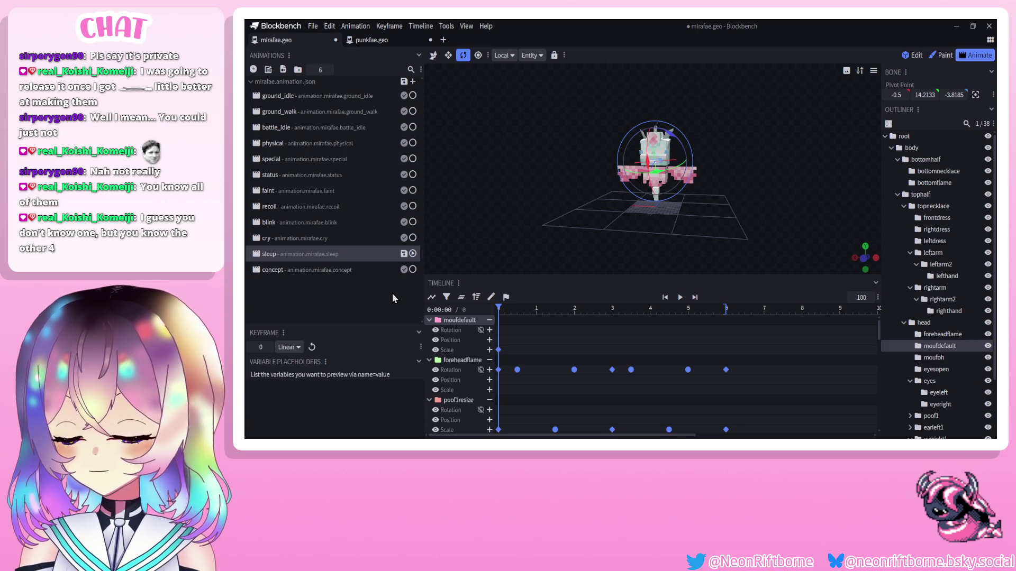
click(290, 97)
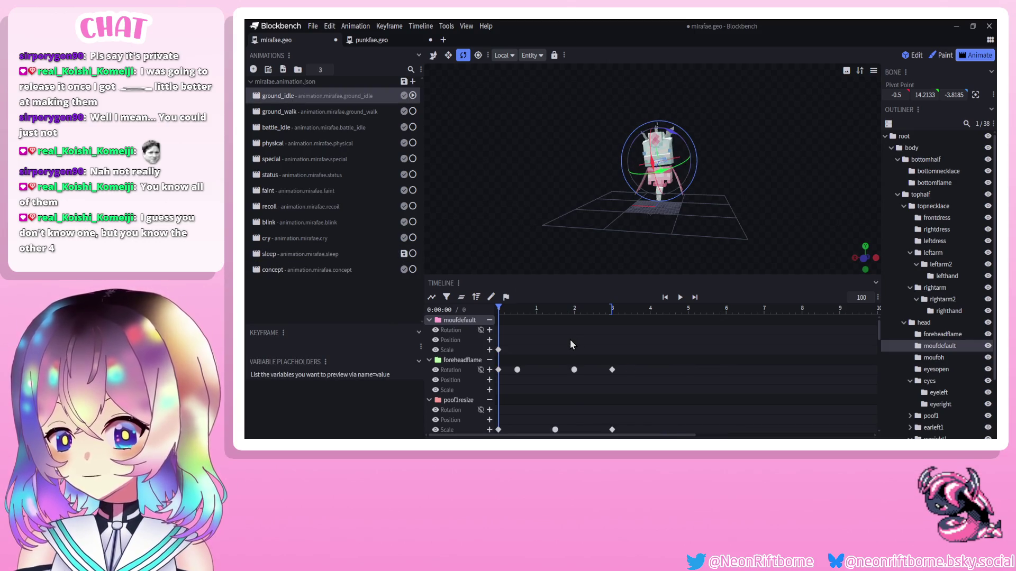
click(476, 297)
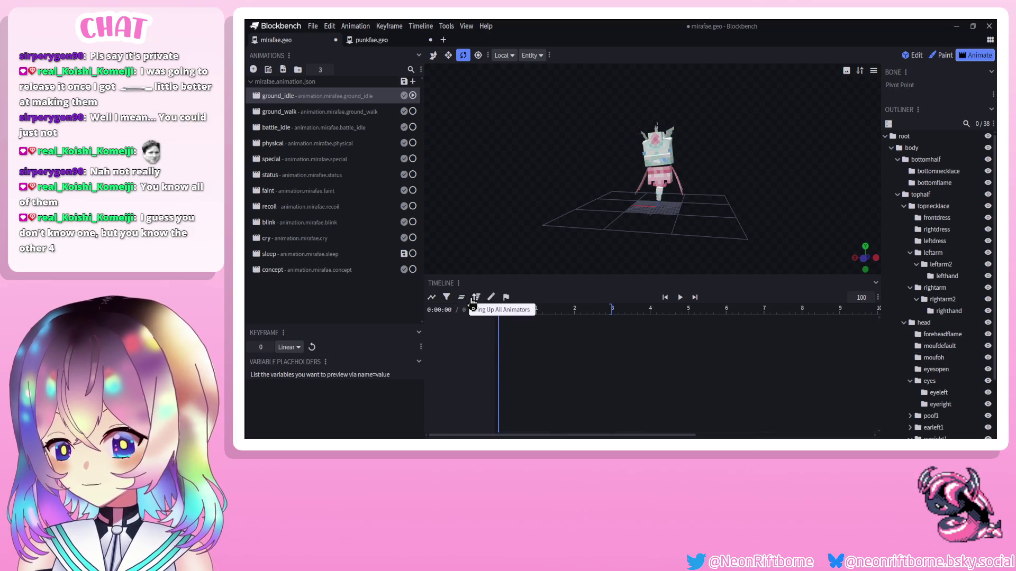
click(328, 269)
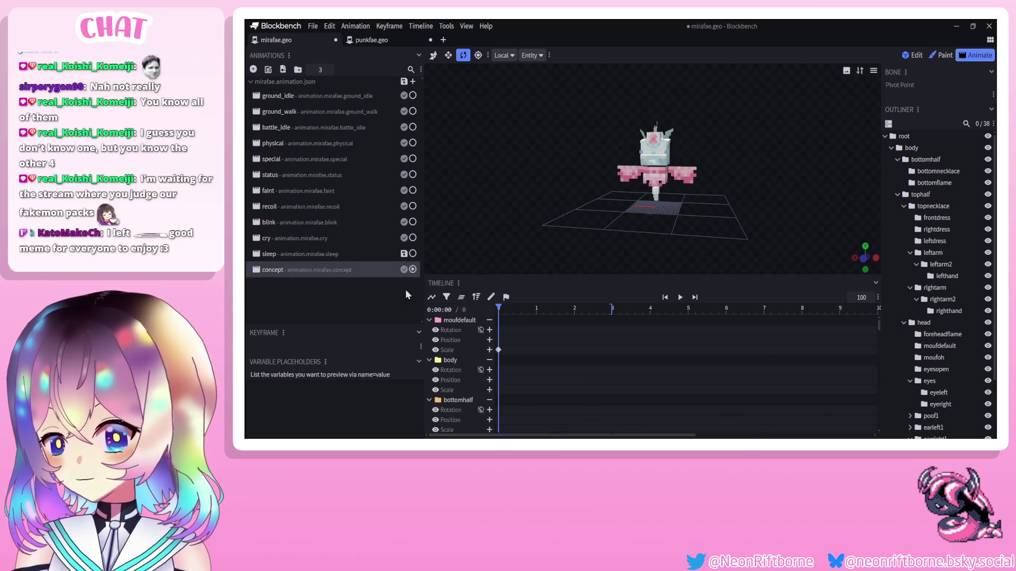
click(334, 254)
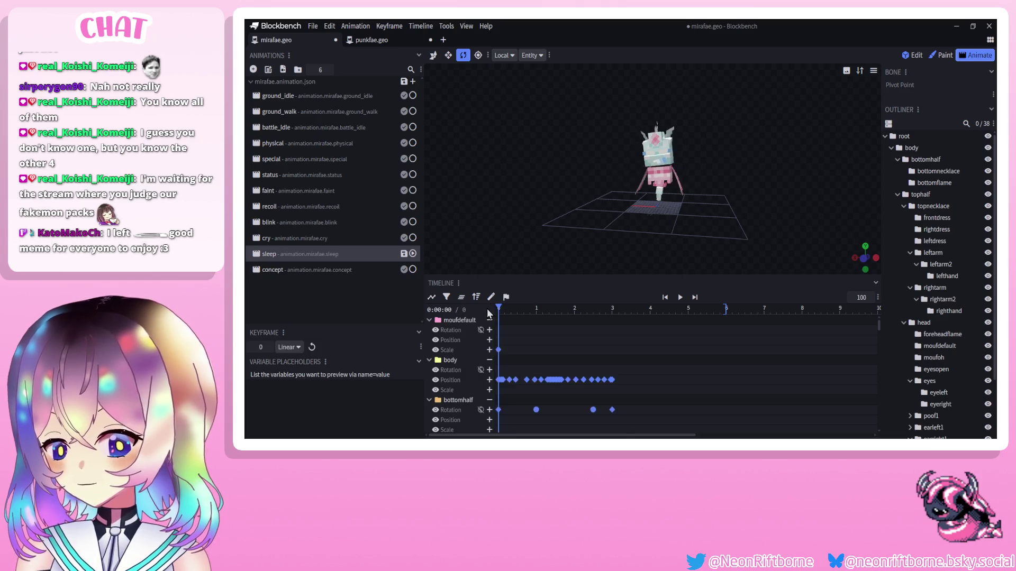
Paste a copy of the keyframes starting at 3 s, remove extras, and play the sleep animation.
drag(487, 309, 616, 326)
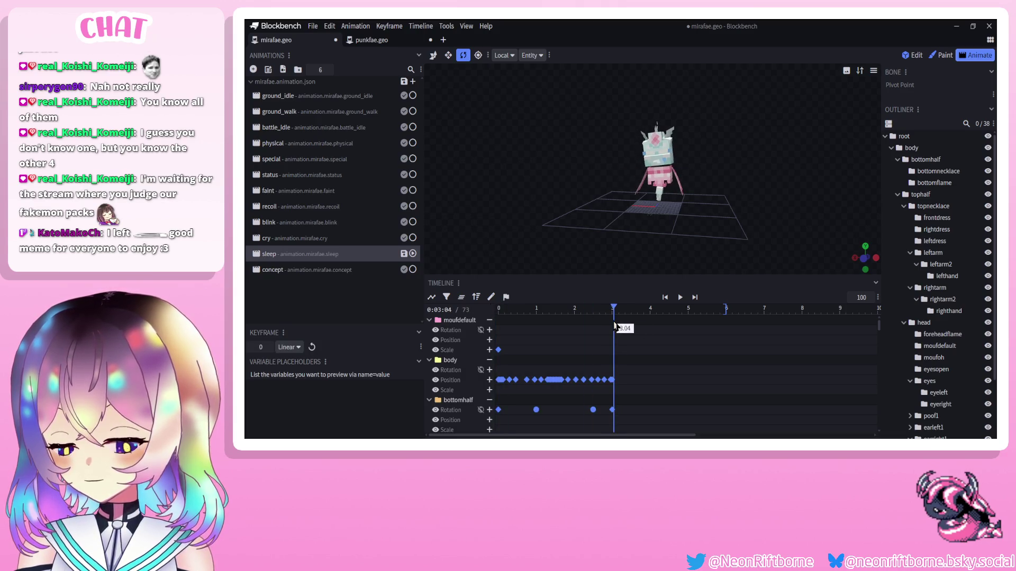
key(ctrl+c)
key(ctrl+v)
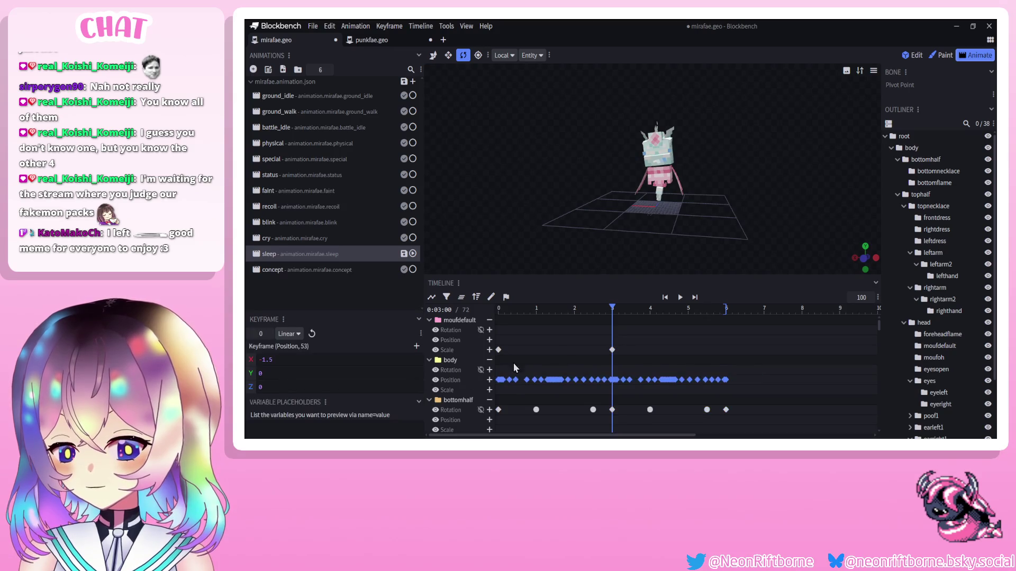
key(Delete)
click(620, 343)
click(679, 297)
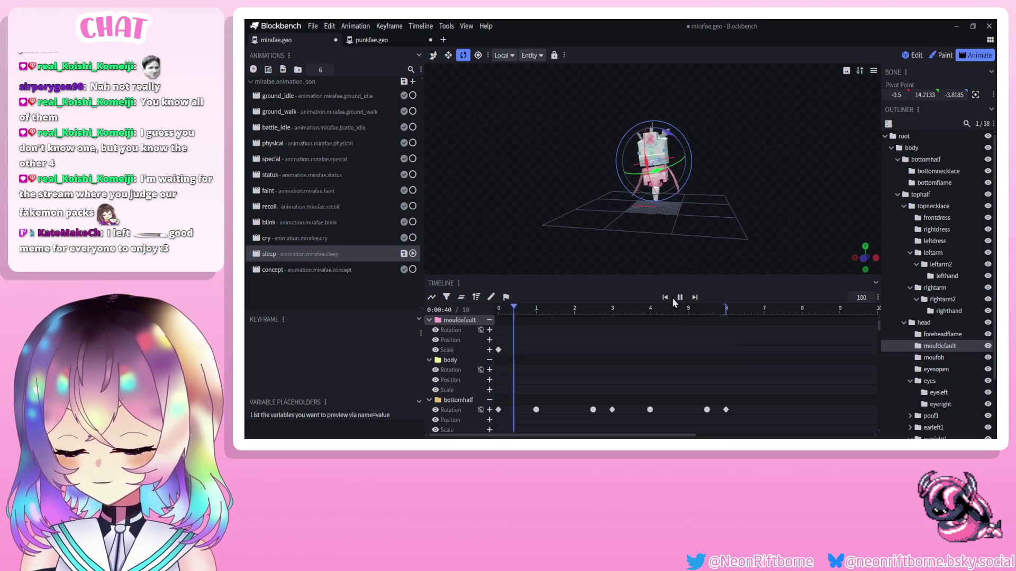
Rewind the sleep animation to 0, then zoom and orbit to inspect the posed model from below.
ctrl+scroll(608, 357, up, 2)
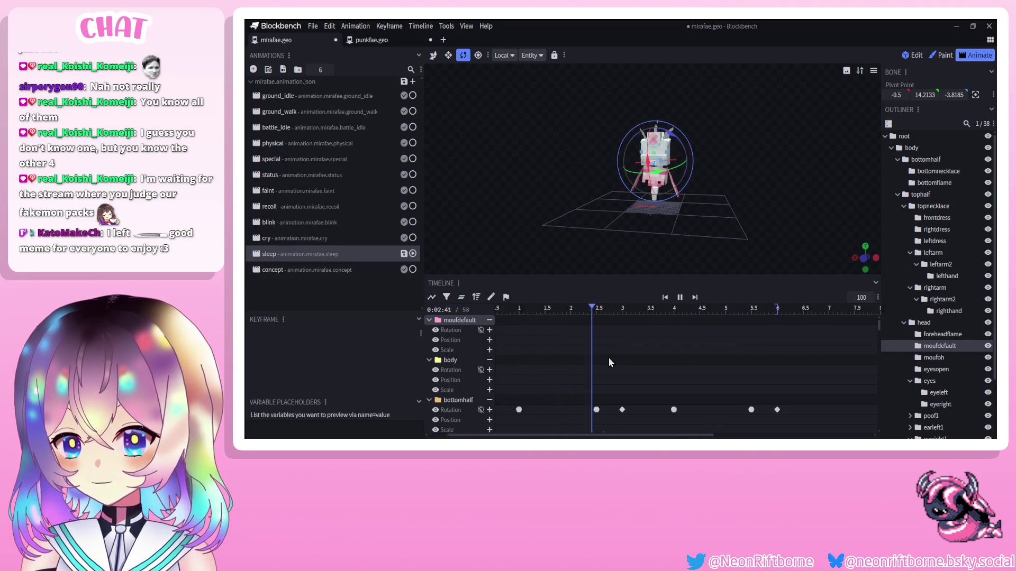
drag(608, 309, 459, 312)
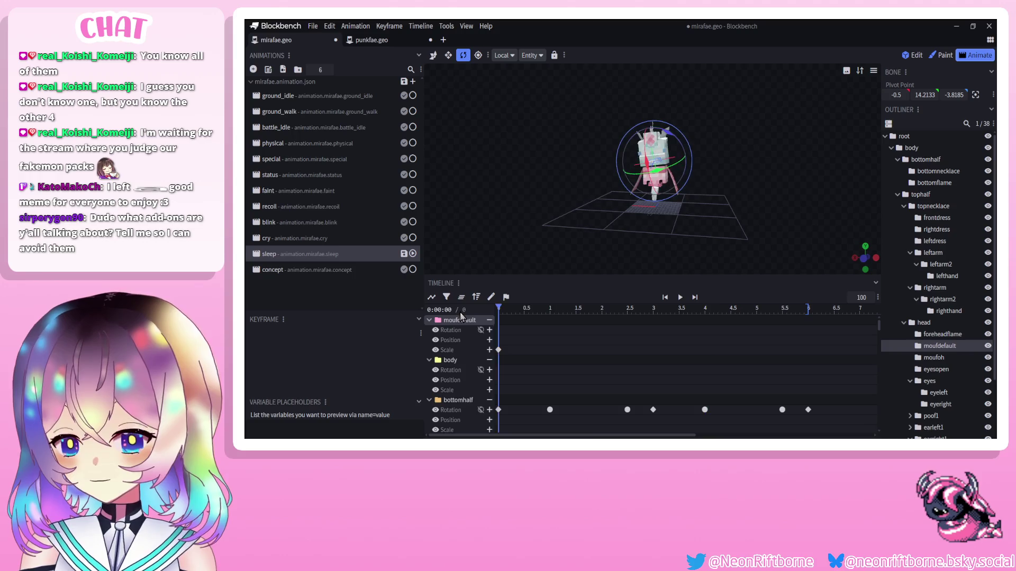
scroll(582, 234, up, 2)
mouse_move(582, 234)
mouse_down()
mouse_move(585, 224)
mouse_move(590, 236)
mouse_move(585, 222)
mouse_move(599, 227)
mouse_up()
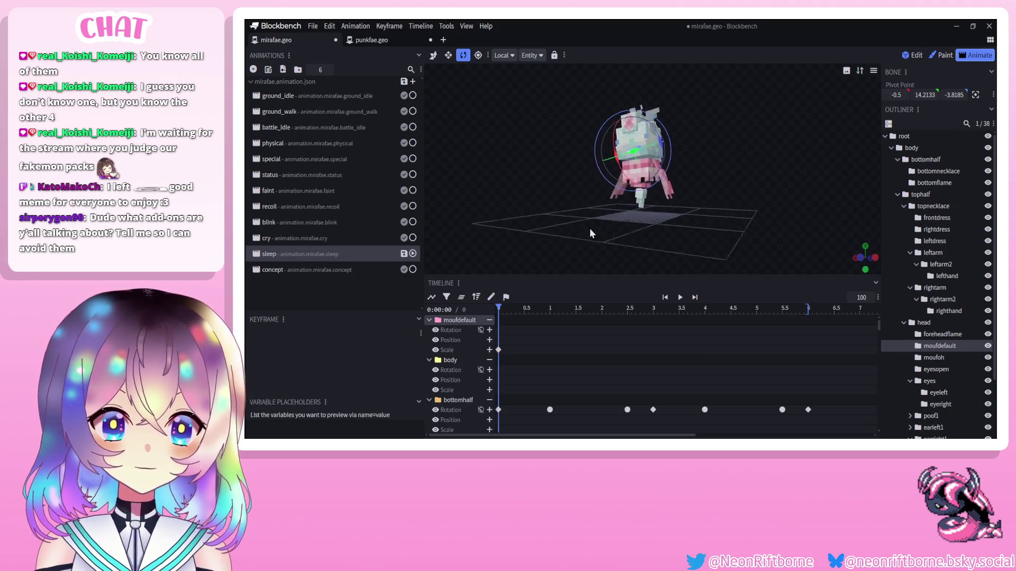
scroll(588, 224, up, 4)
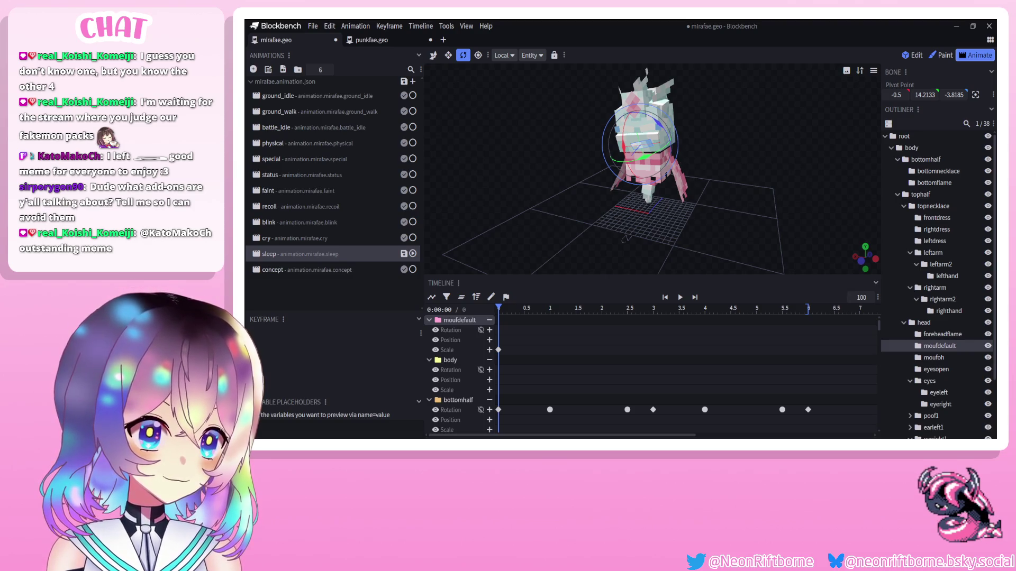
mouse_move(747, 171)
mouse_down()
mouse_move(736, 176)
mouse_move(758, 169)
mouse_up()
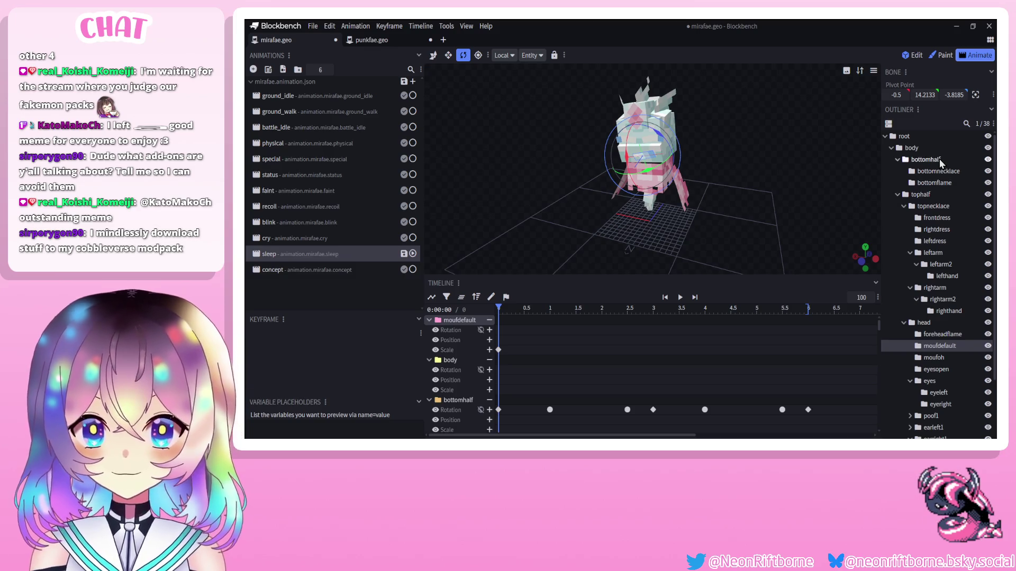
Tilt the tophalf bone forward, checking its keys at 0.5 and 2 s and tilting further at 3 s.
click(932, 193)
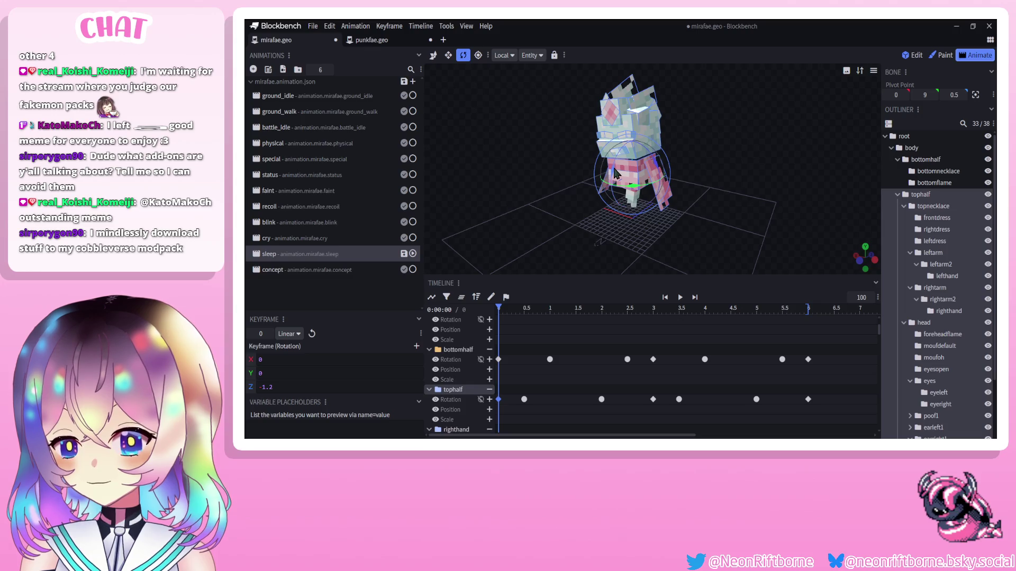
drag(614, 172, 612, 181)
click(524, 311)
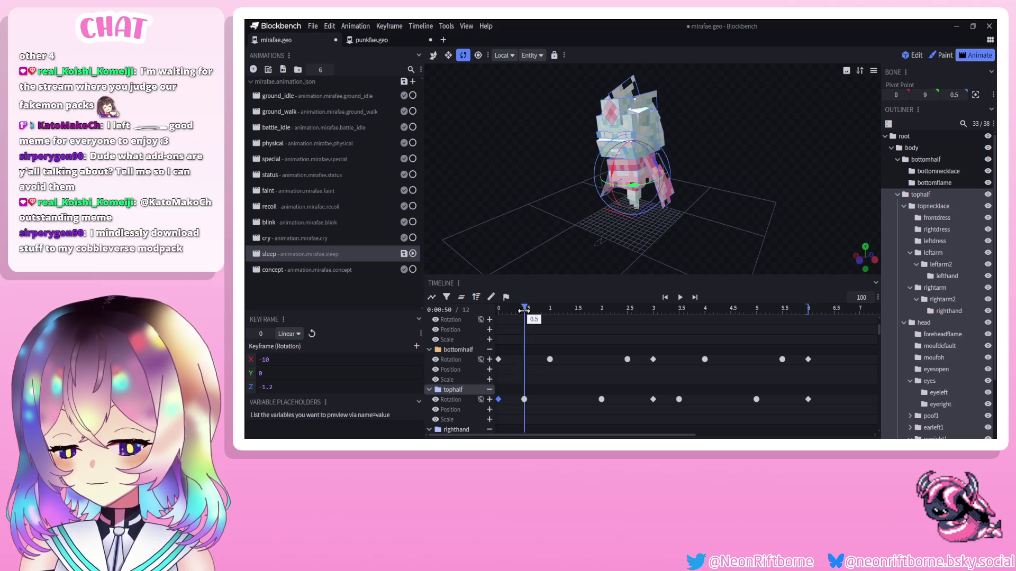
click(524, 399)
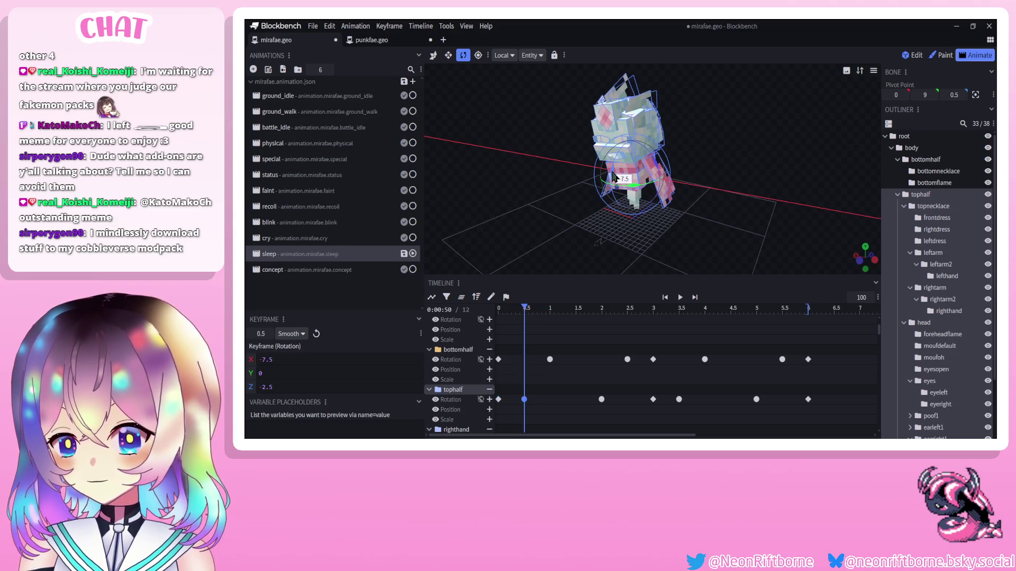
click(599, 310)
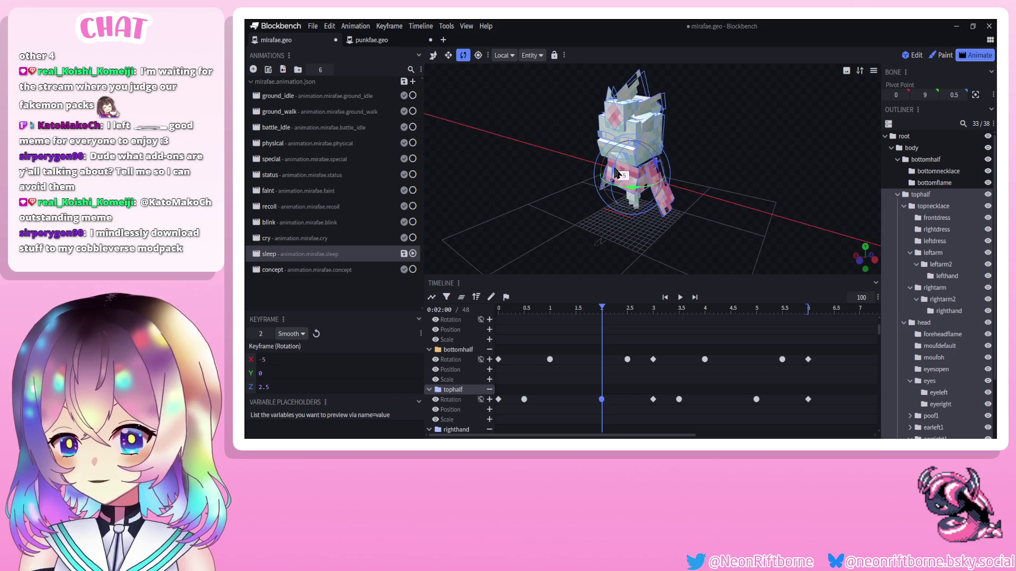
click(601, 399)
click(652, 312)
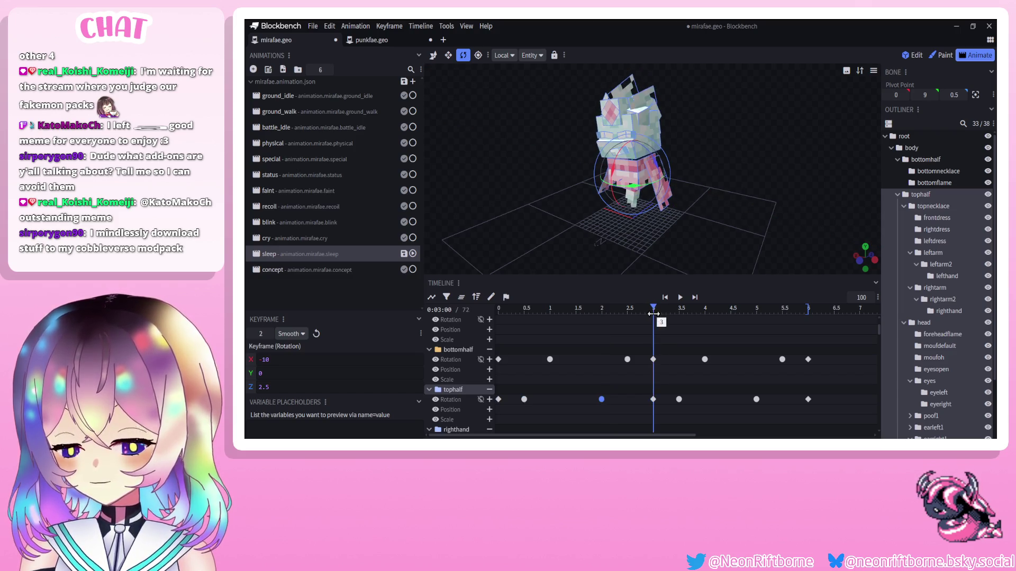
drag(612, 179, 611, 179)
Key tophalf rotations at 3.5 s (-10), 5 s and 6 s, then preview the sway and rewind.
drag(679, 312, 680, 308)
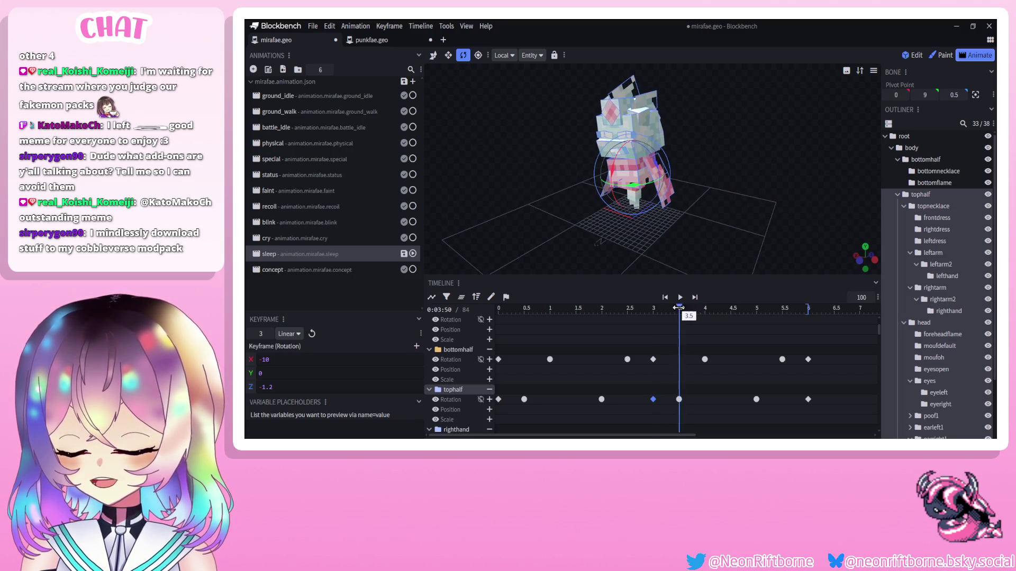
drag(611, 176, 611, 180)
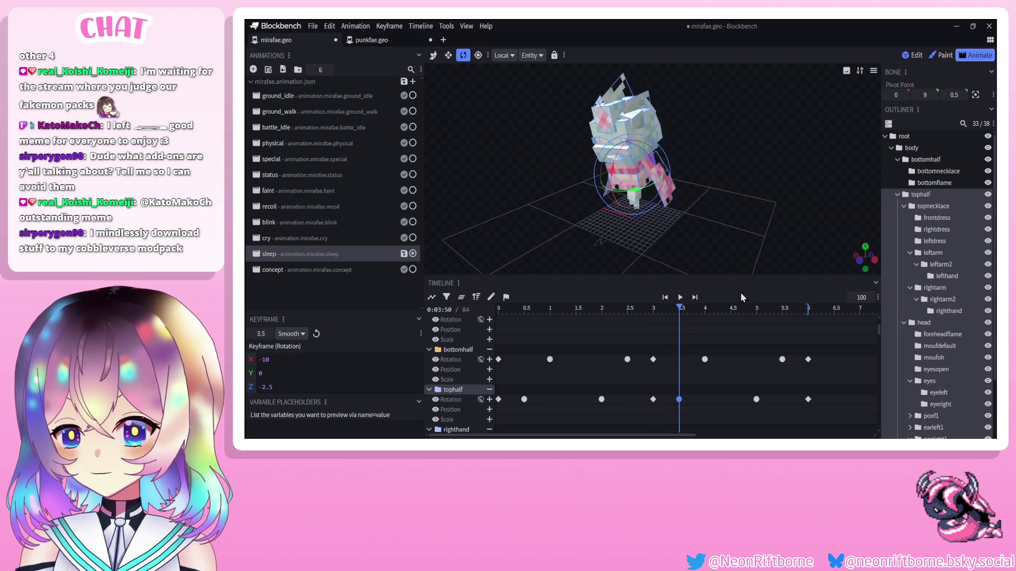
drag(749, 308, 755, 309)
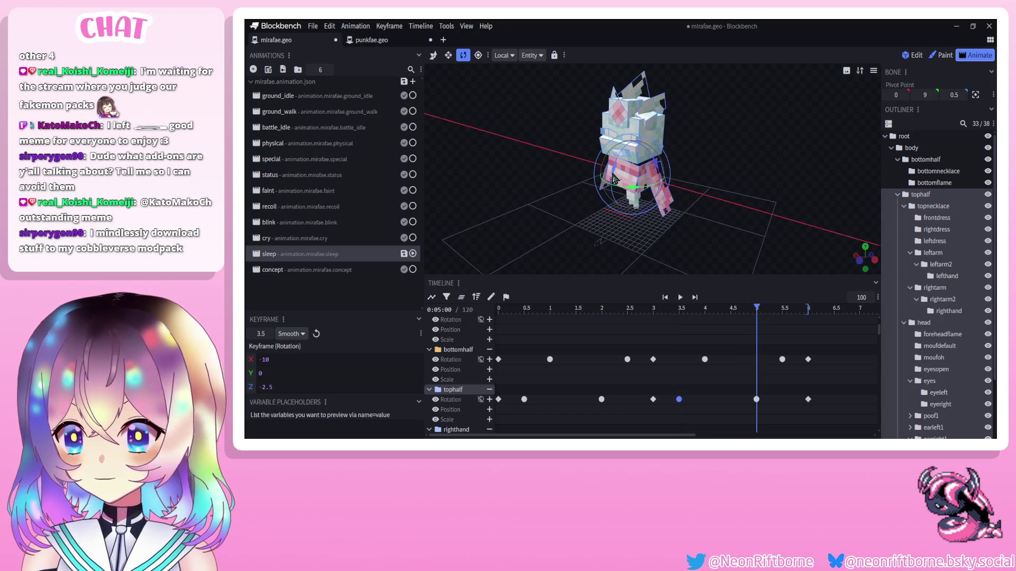
drag(614, 179, 647, 214)
drag(783, 309, 810, 321)
drag(613, 178, 662, 254)
click(680, 297)
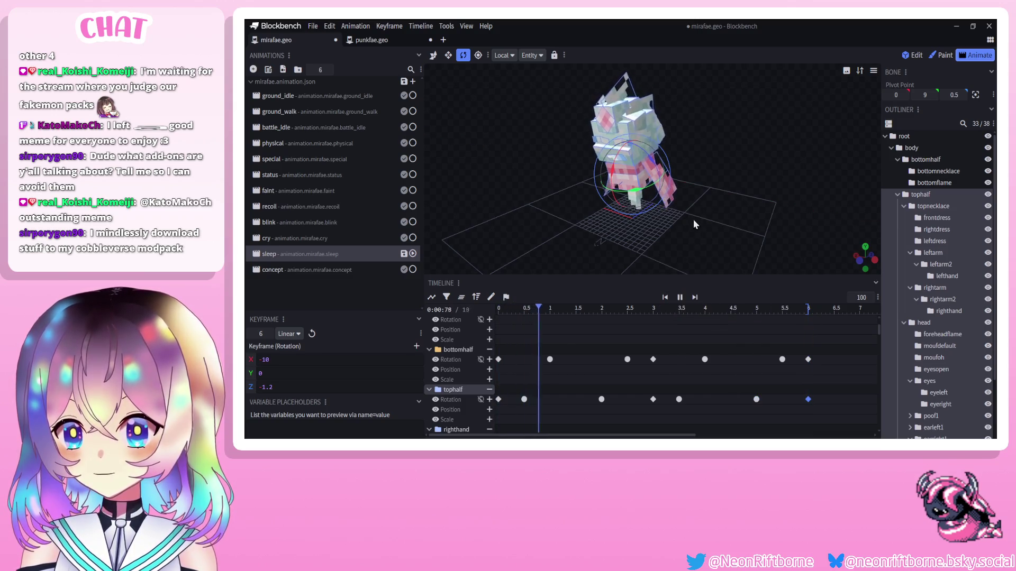
click(679, 297)
key(Home)
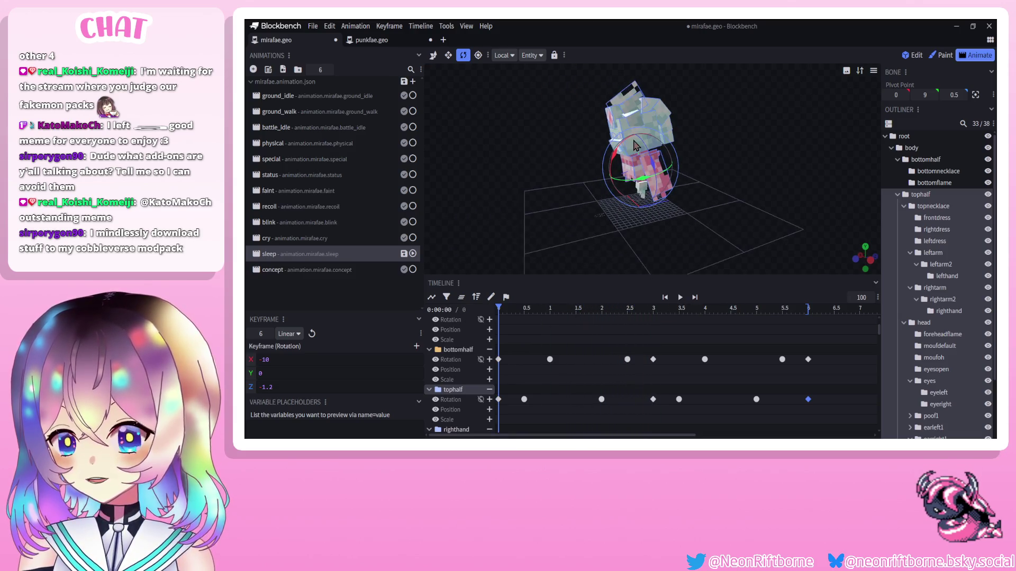
Key head rotations at 0, 1.5, 3, 4.5 and 6 s, tilting about -10 to -20 on X.
click(626, 163)
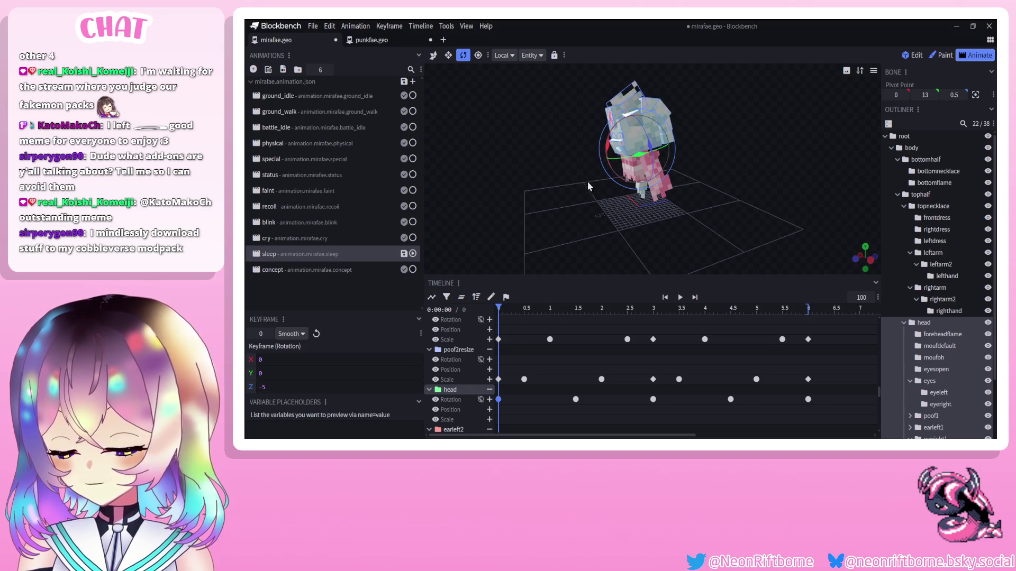
mouse_move(607, 144)
mouse_down()
mouse_move(604, 162)
mouse_move(554, 159)
mouse_up()
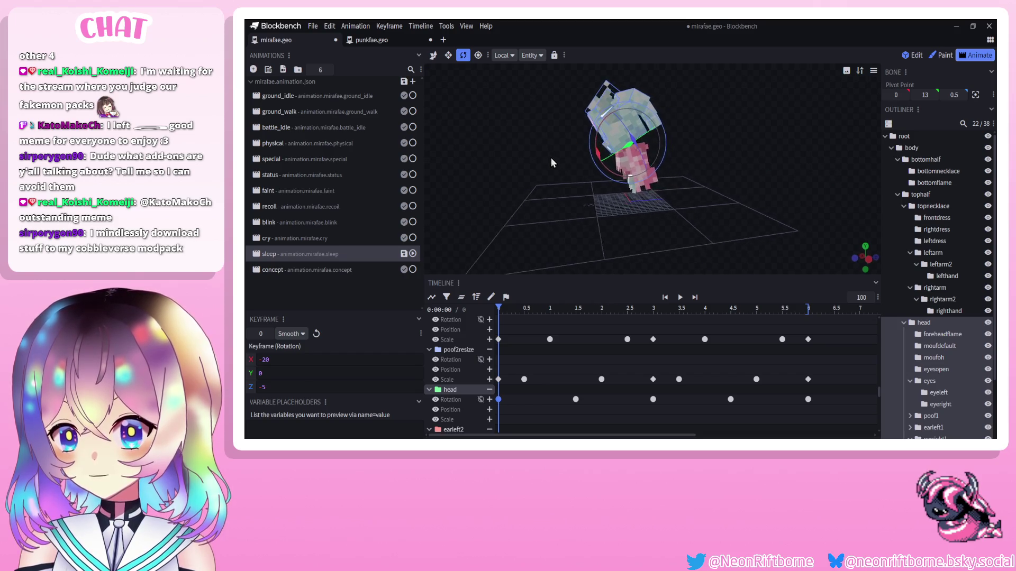
drag(574, 309, 578, 311)
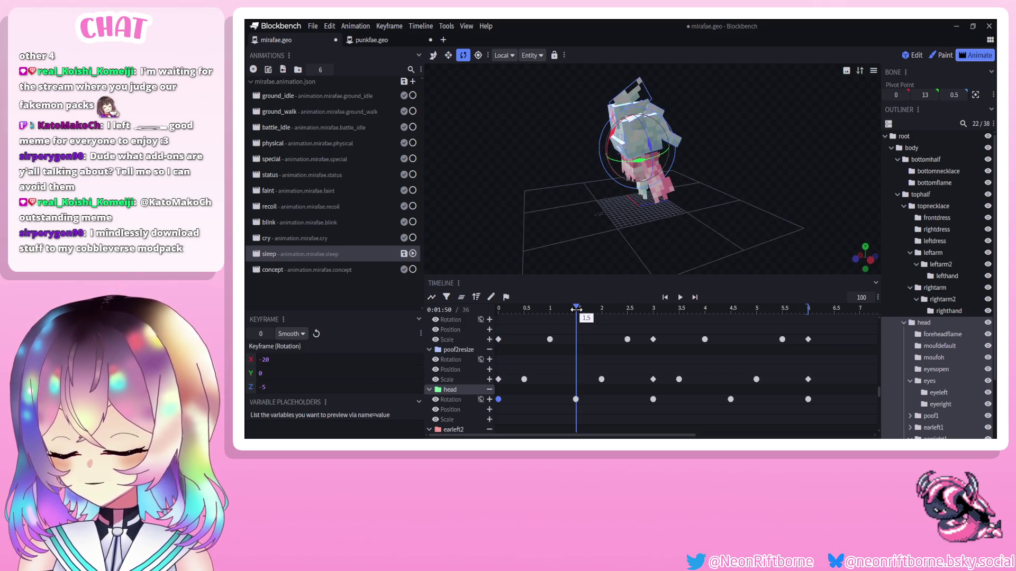
mouse_move(598, 158)
mouse_down()
mouse_move(605, 143)
mouse_move(605, 154)
mouse_up()
click(653, 399)
drag(695, 309, 729, 308)
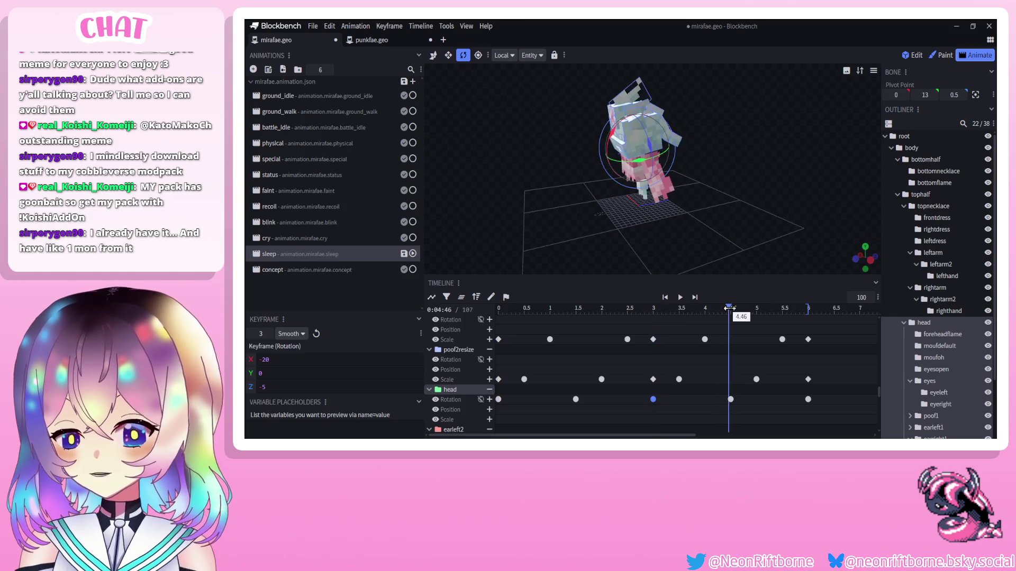
drag(608, 150, 598, 158)
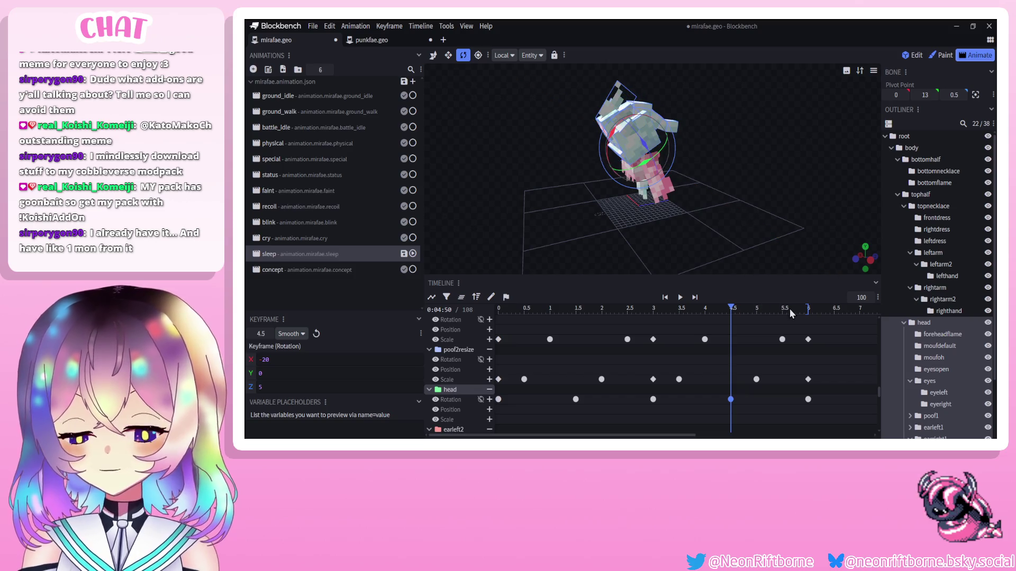
drag(790, 309, 808, 310)
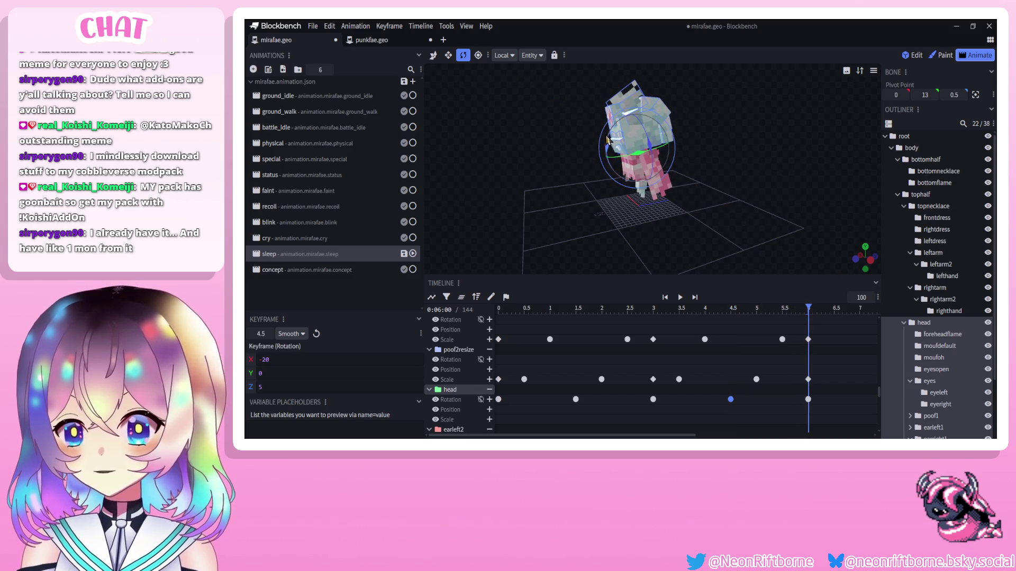
drag(607, 139, 569, 186)
scroll(921, 386, down, 3)
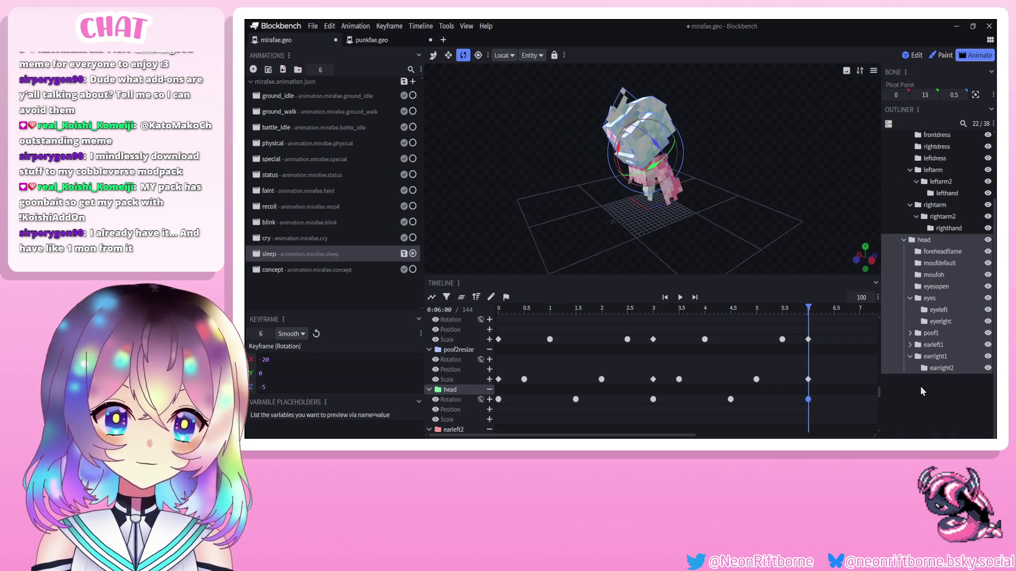
click(921, 386)
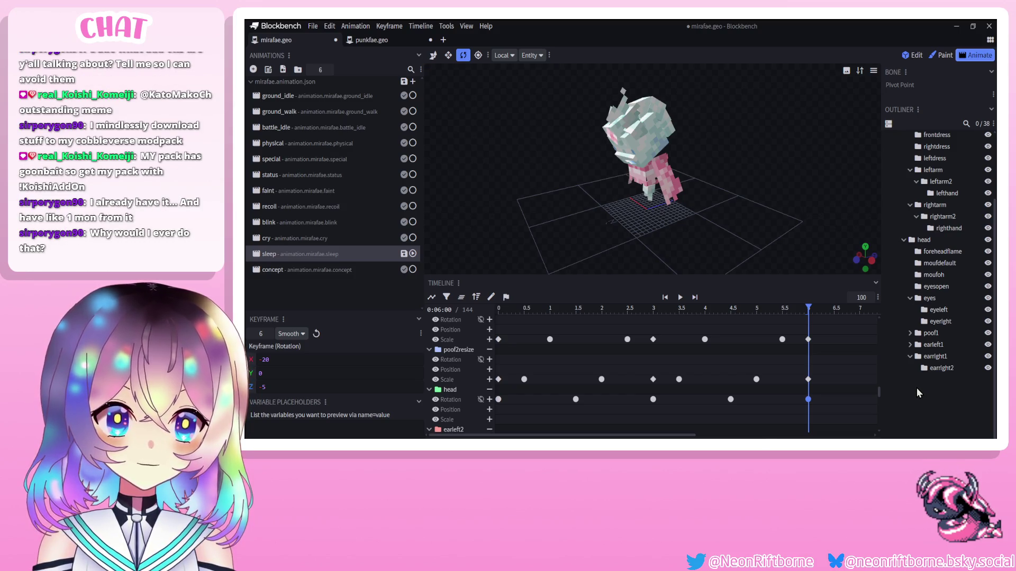
drag(839, 242, 826, 251)
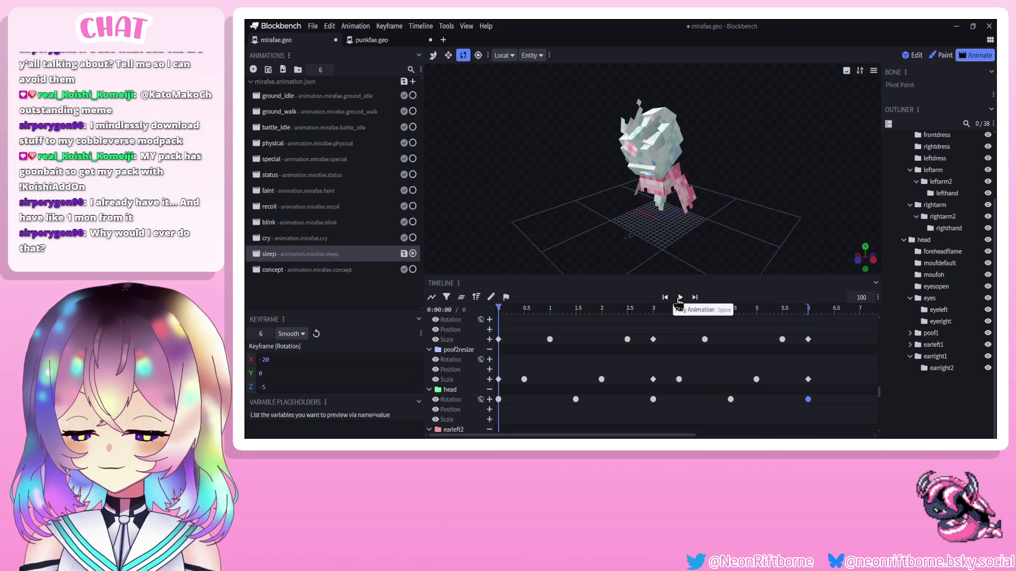
click(679, 298)
drag(750, 228, 753, 225)
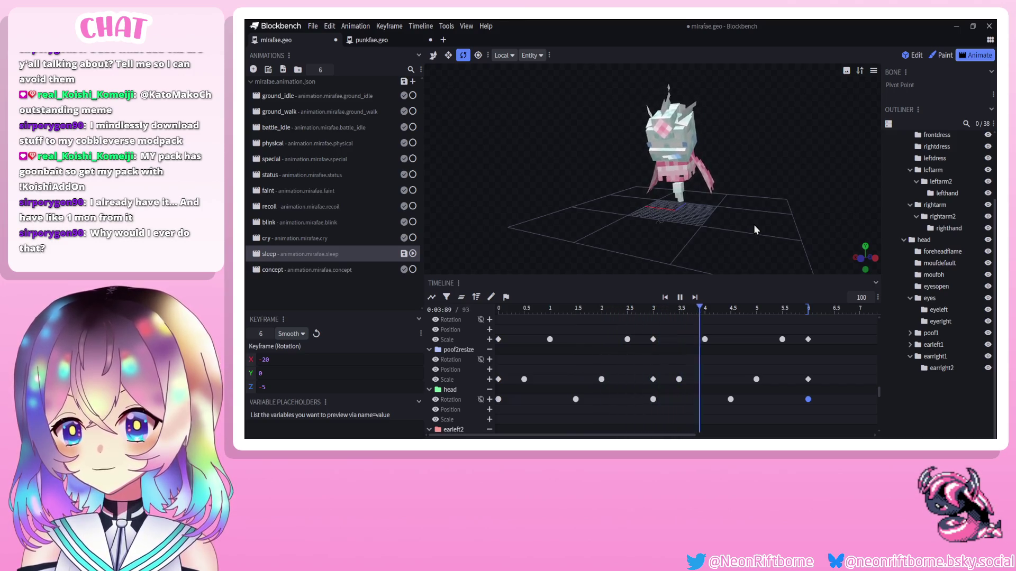
mouse_move(725, 265)
mouse_down()
mouse_move(758, 248)
mouse_move(742, 249)
mouse_up()
click(498, 309)
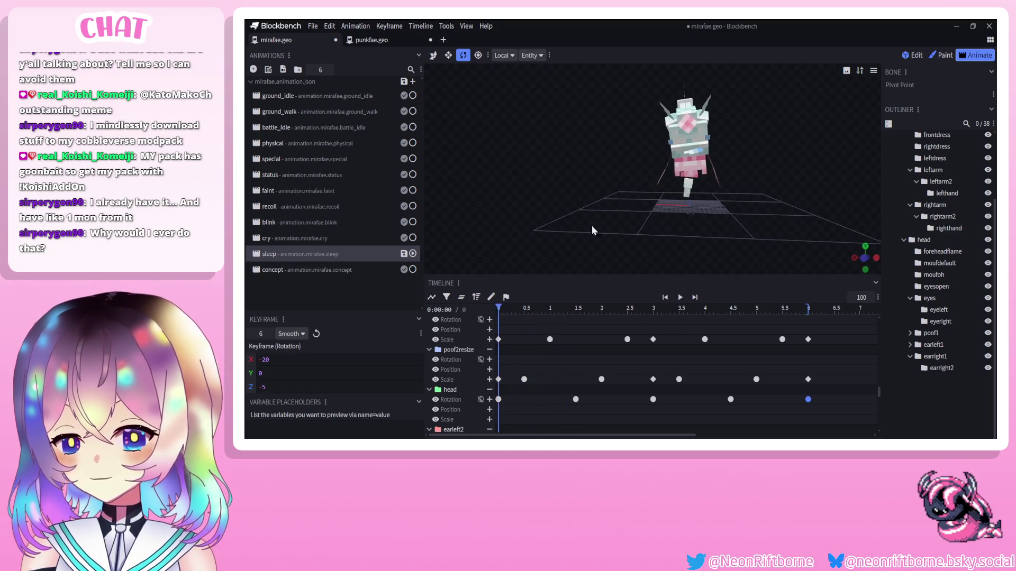
mouse_move(592, 226)
mouse_down()
mouse_move(557, 220)
mouse_move(568, 295)
mouse_up()
scroll(577, 322, up, 1)
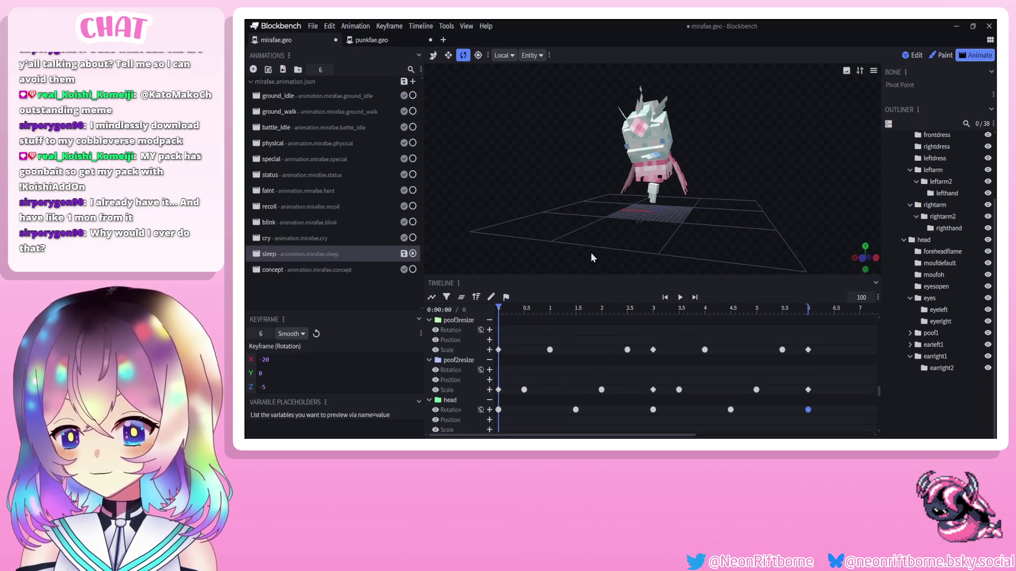
scroll(588, 233, up, 3)
Save the model, inspect the blink animation's eye Scale keyframes at 0 s, then return to sleep.
click(305, 222)
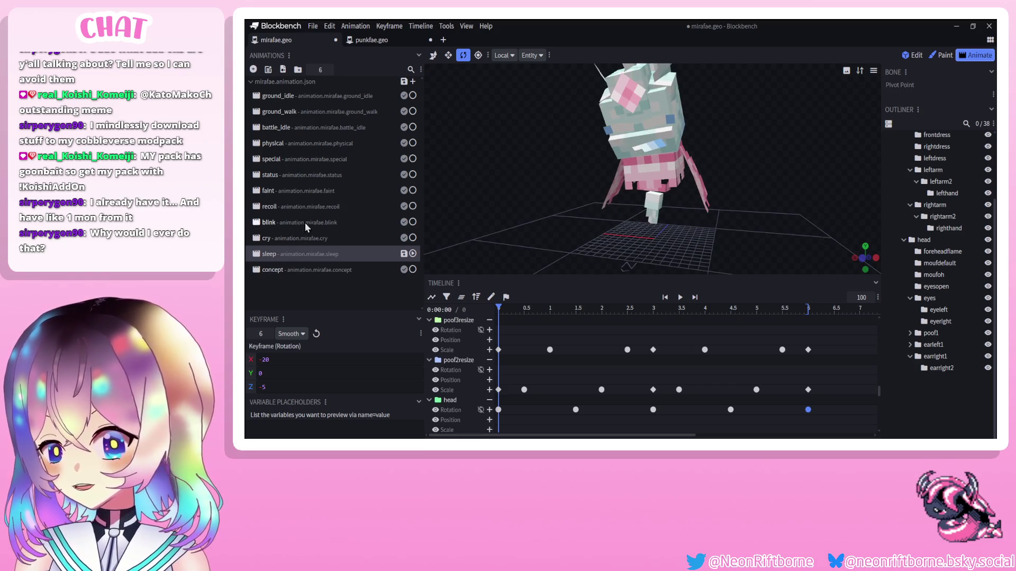
key(ctrl+s)
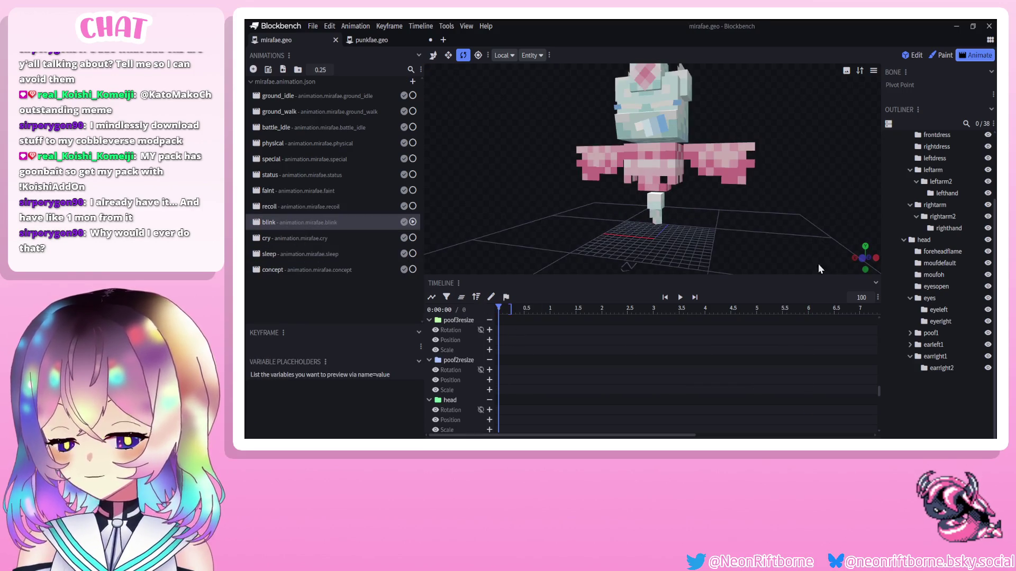
scroll(518, 351, down, 5)
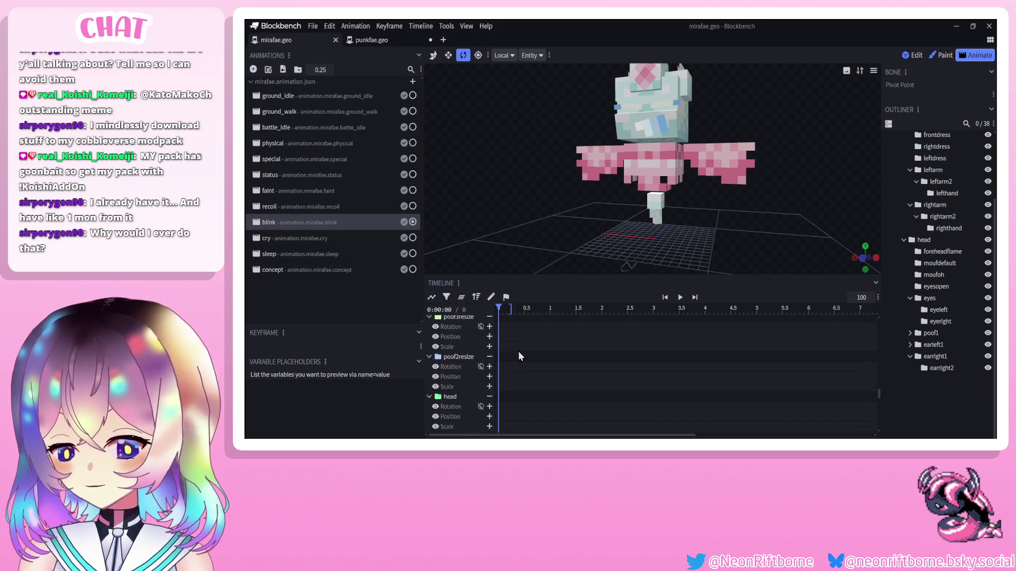
scroll(540, 354, up, 10)
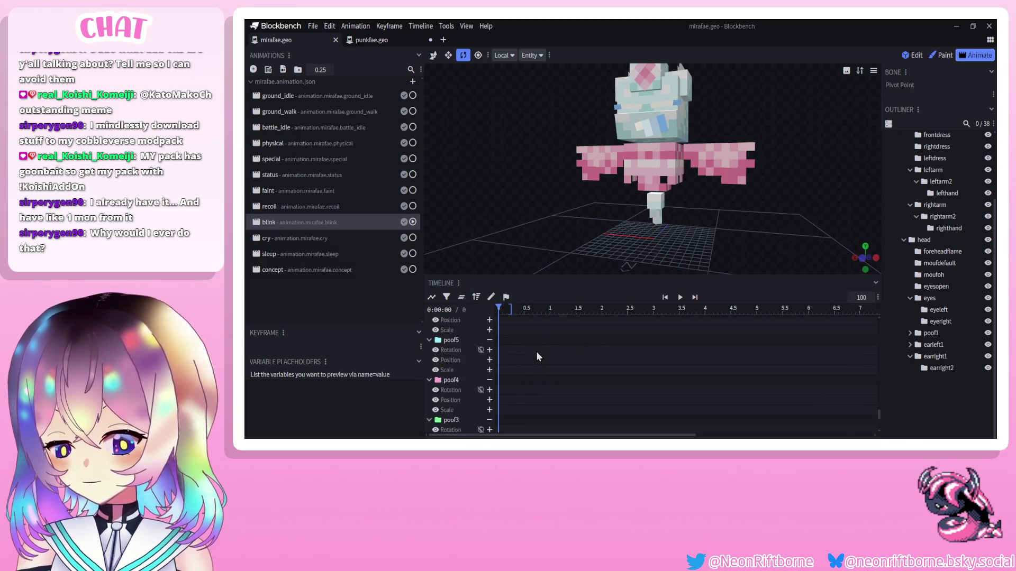
scroll(542, 348, up, 10)
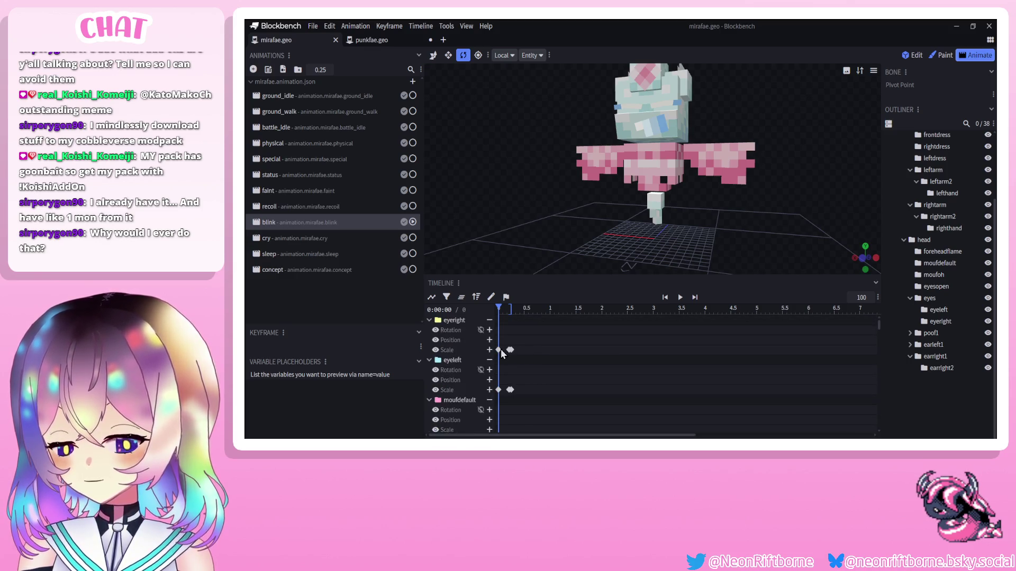
click(498, 350)
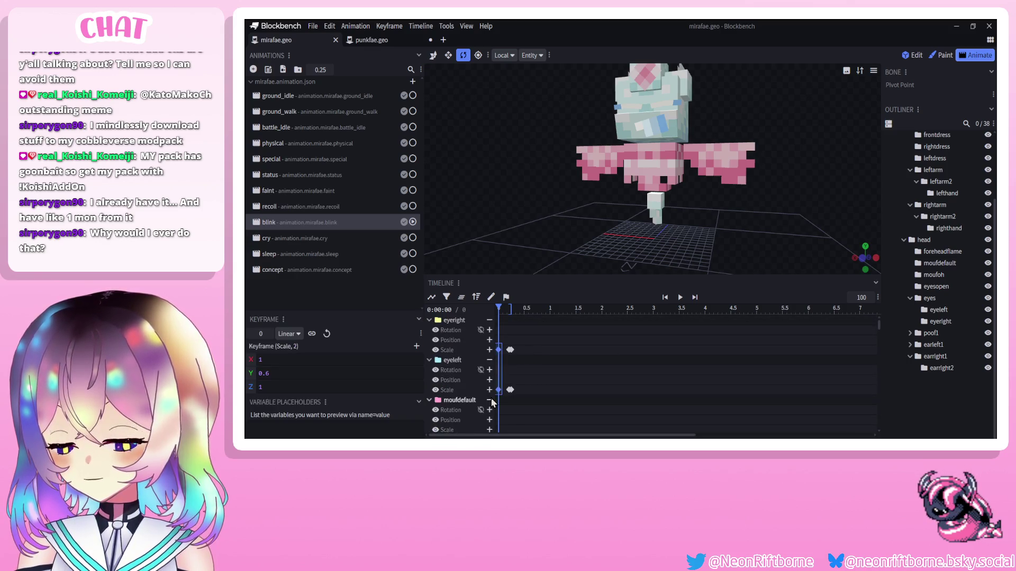
click(320, 254)
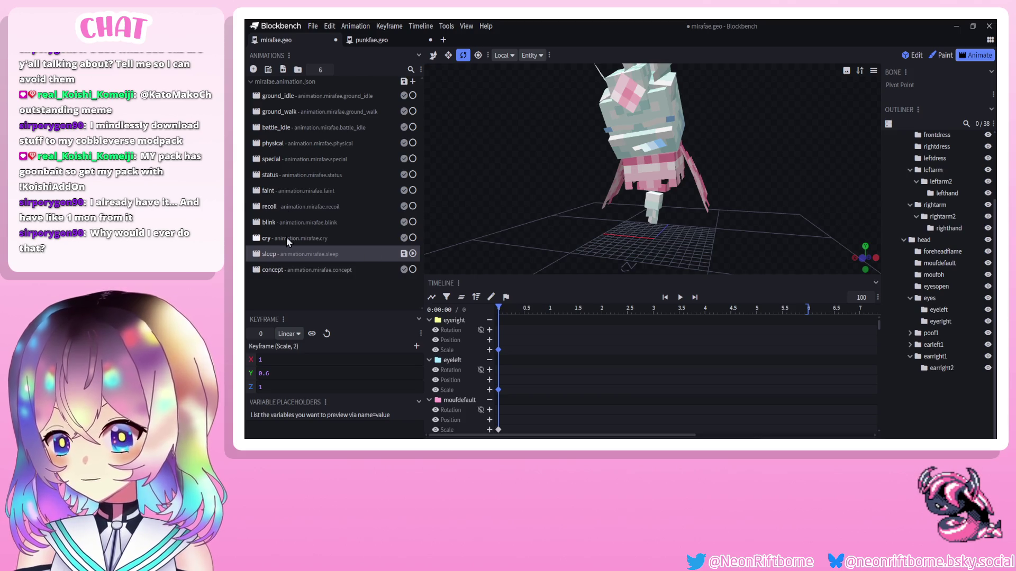
Copy the mouth Position keyframes from the recoil animation into the sleep animation.
key(ctrl+s)
click(294, 209)
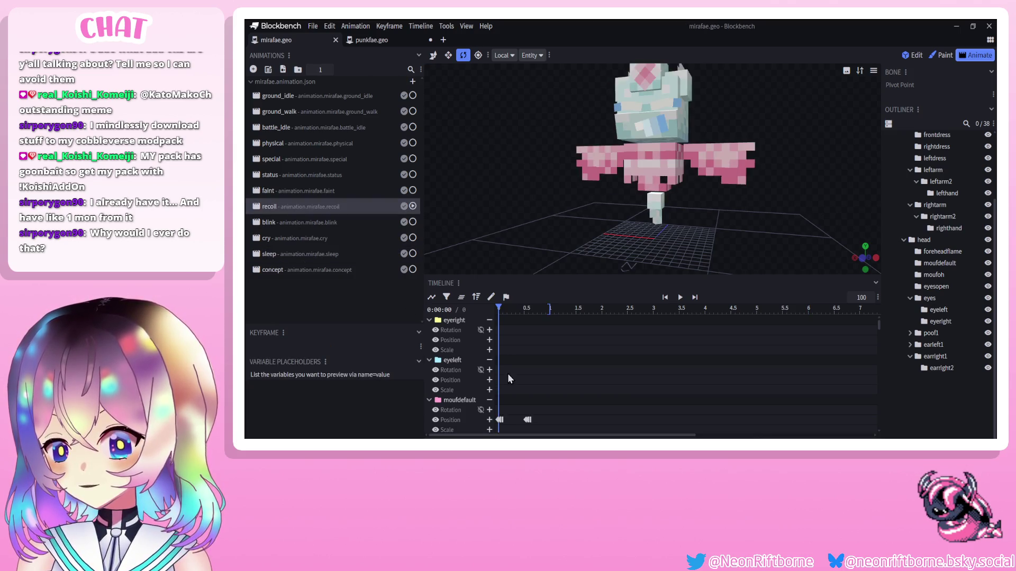
click(476, 296)
mouse_move(511, 333)
mouse_down()
mouse_move(504, 385)
mouse_move(496, 380)
mouse_up()
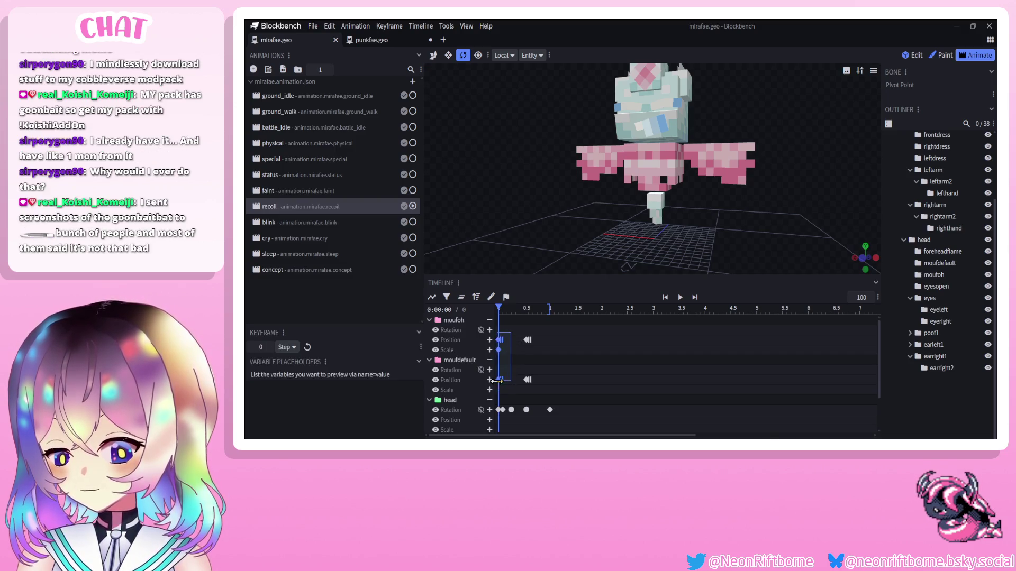
click(300, 258)
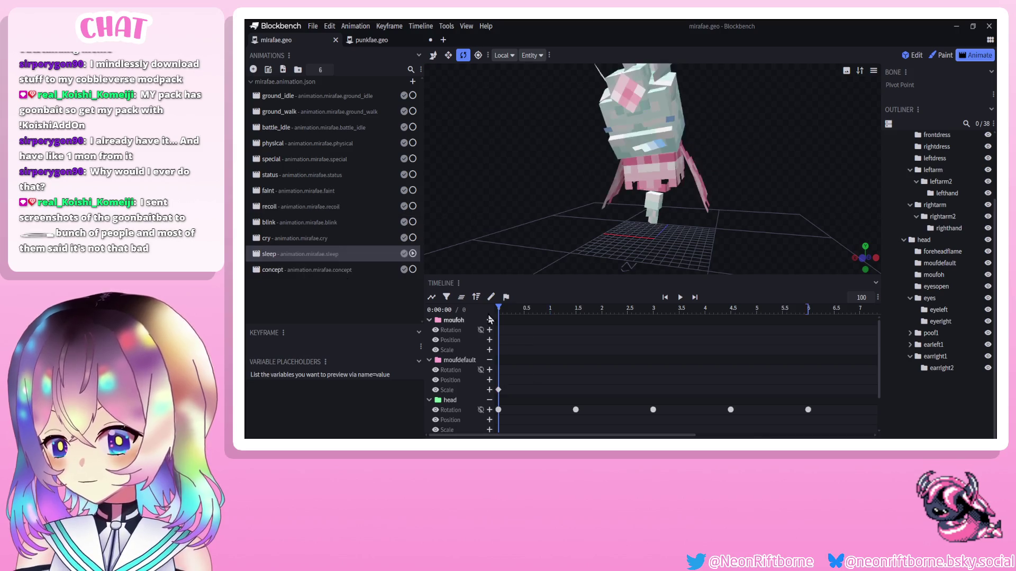
key(ctrl+v)
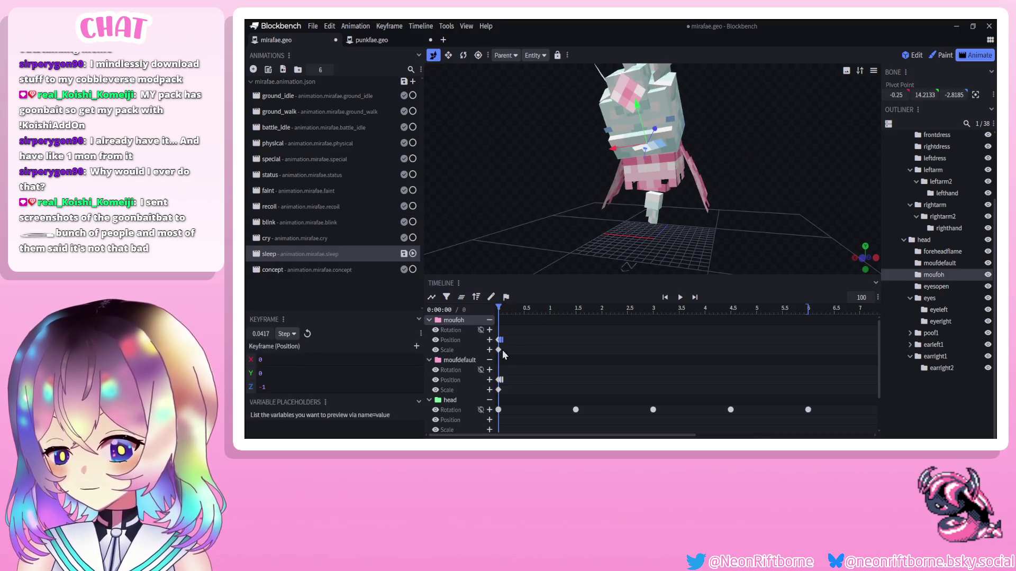
Set the pasted moufdefault Position Z to 1 and lower moufoh to Z -1.
click(500, 381)
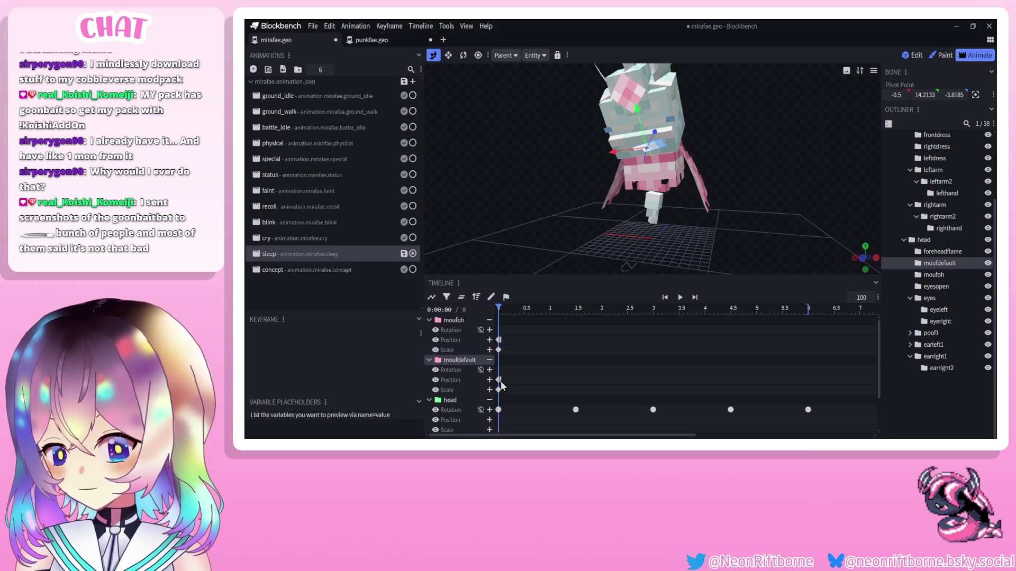
click(499, 381)
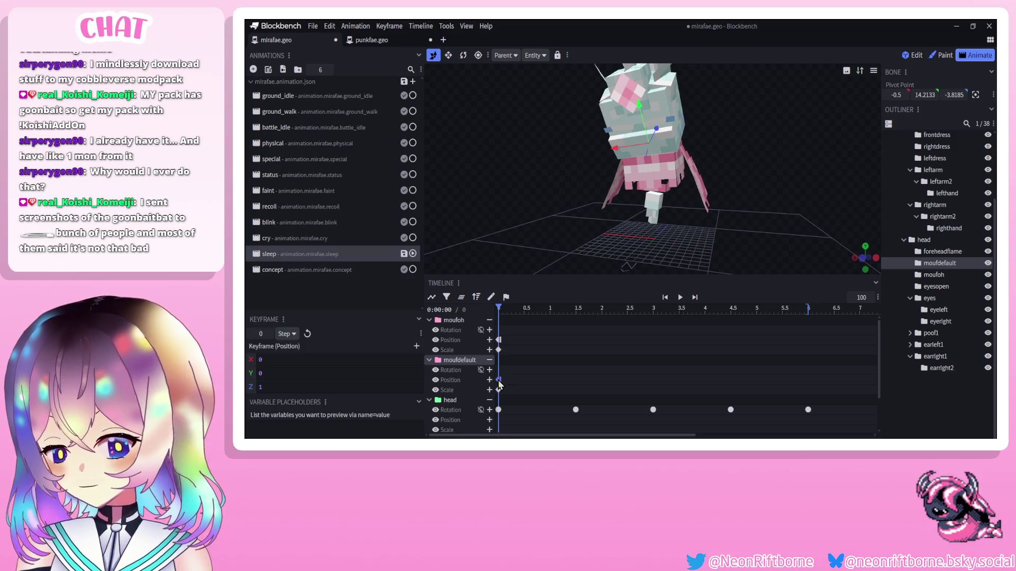
click(498, 340)
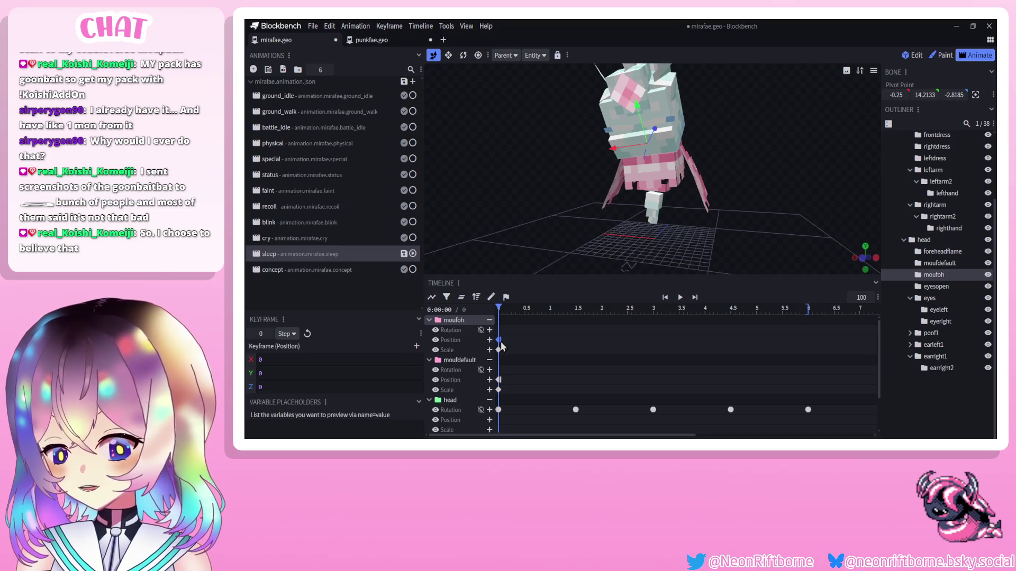
drag(655, 133, 653, 136)
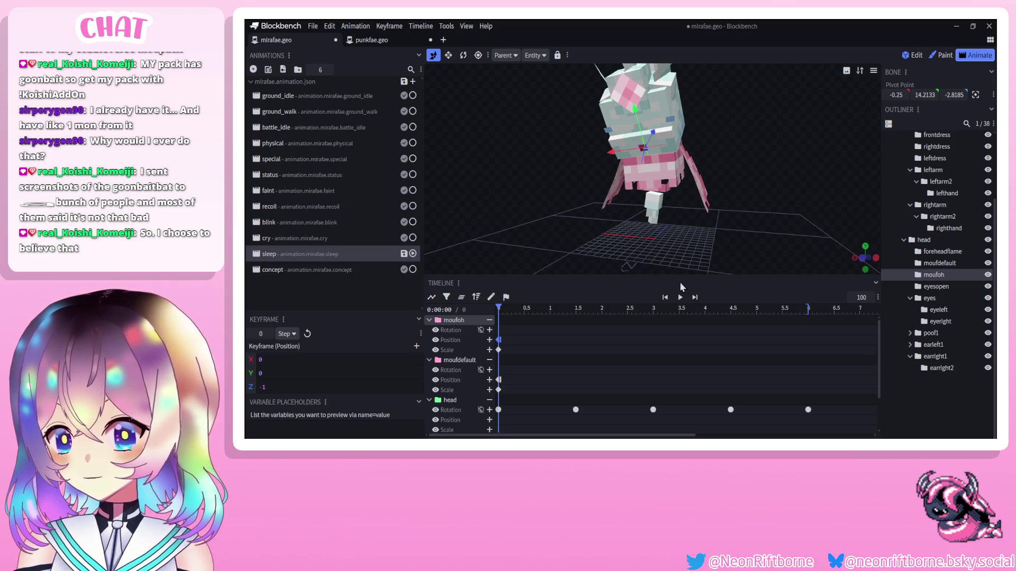
Play the sleep animation, save, and watch the loop from several angles.
click(679, 296)
click(901, 385)
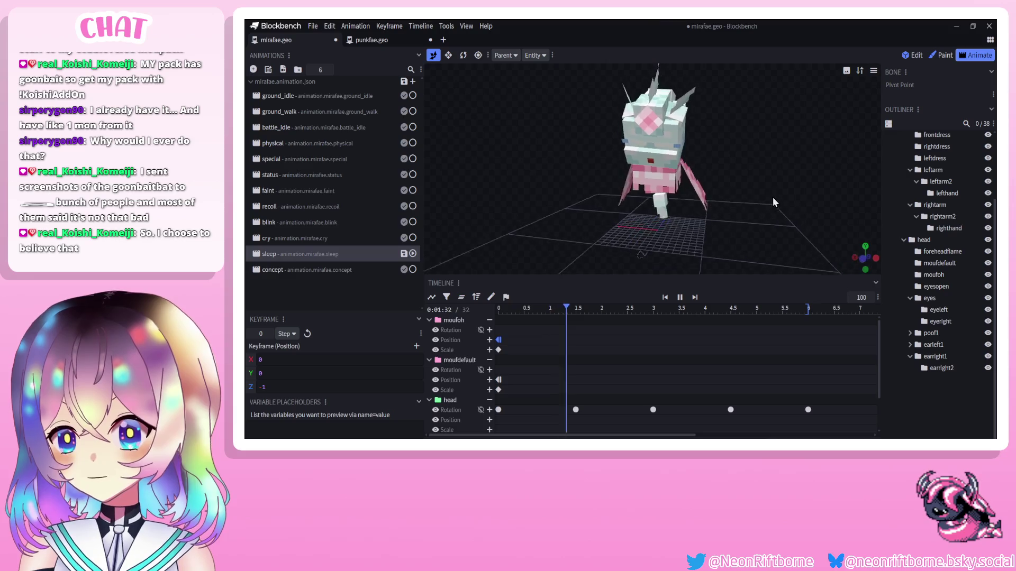
key(ctrl+s)
scroll(745, 192, down, 3)
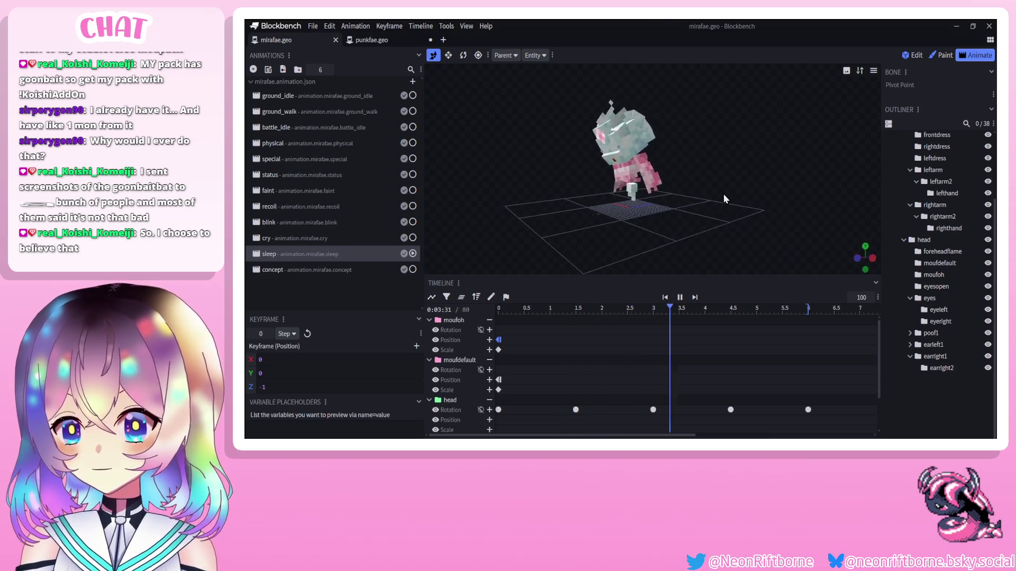
drag(723, 194, 757, 201)
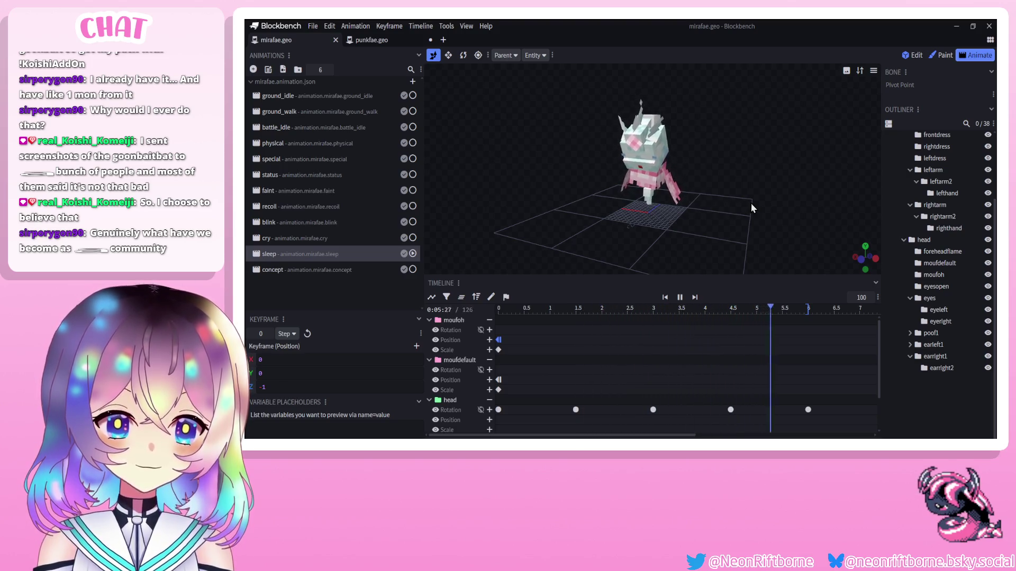
drag(751, 204, 745, 205)
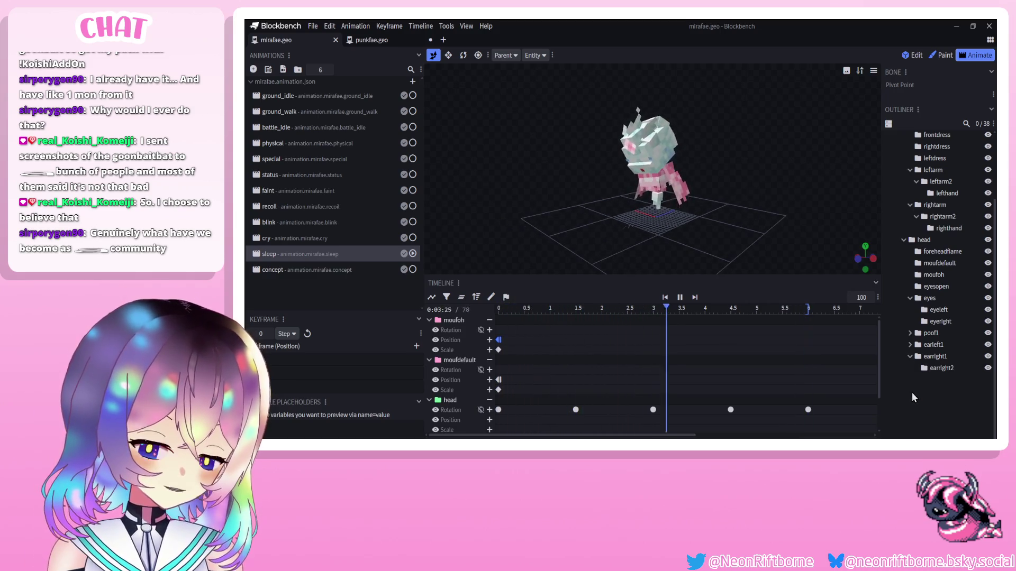
mouse_move(671, 200)
mouse_down()
mouse_move(767, 207)
mouse_move(730, 200)
mouse_move(718, 181)
mouse_move(714, 192)
mouse_move(599, 199)
mouse_move(867, 199)
mouse_move(563, 214)
mouse_move(732, 234)
mouse_move(846, 224)
mouse_move(363, 196)
mouse_move(789, 224)
mouse_move(762, 227)
mouse_up()
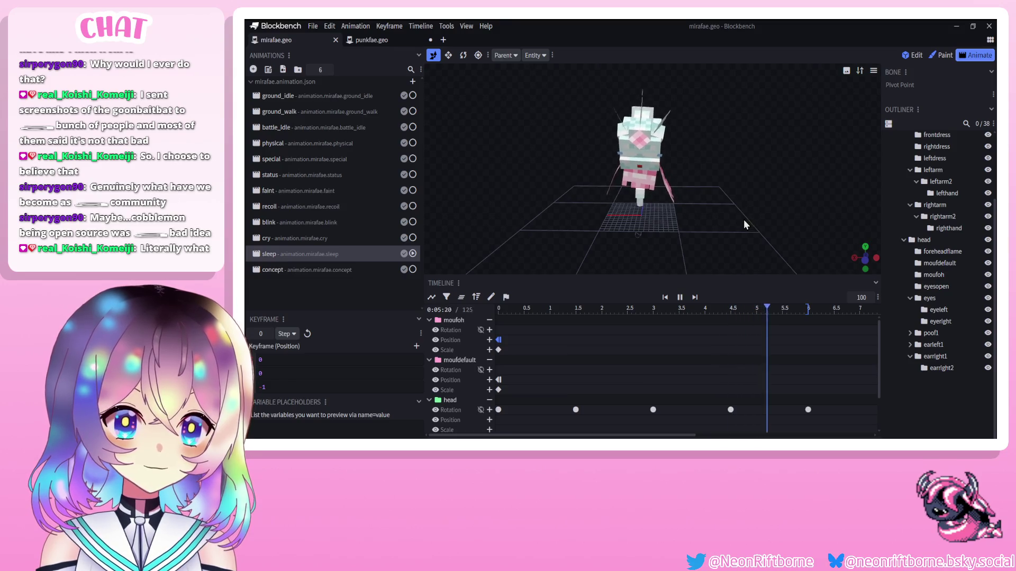
mouse_move(742, 220)
mouse_down()
mouse_move(594, 214)
mouse_move(686, 220)
mouse_move(693, 236)
mouse_up()
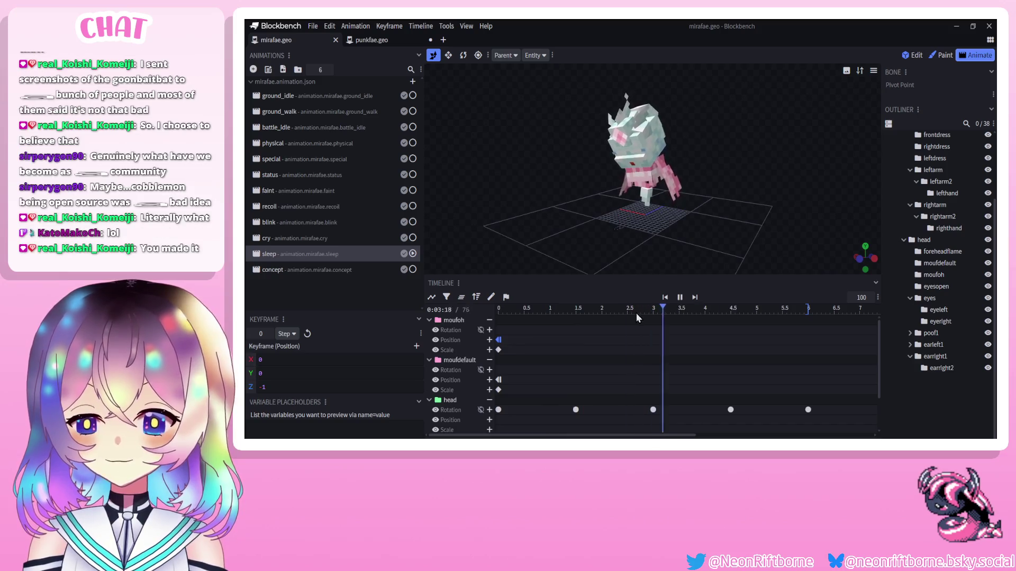
Stop playback, save the model as mirafae.geo.json, and play the sleep animation again.
click(412, 304)
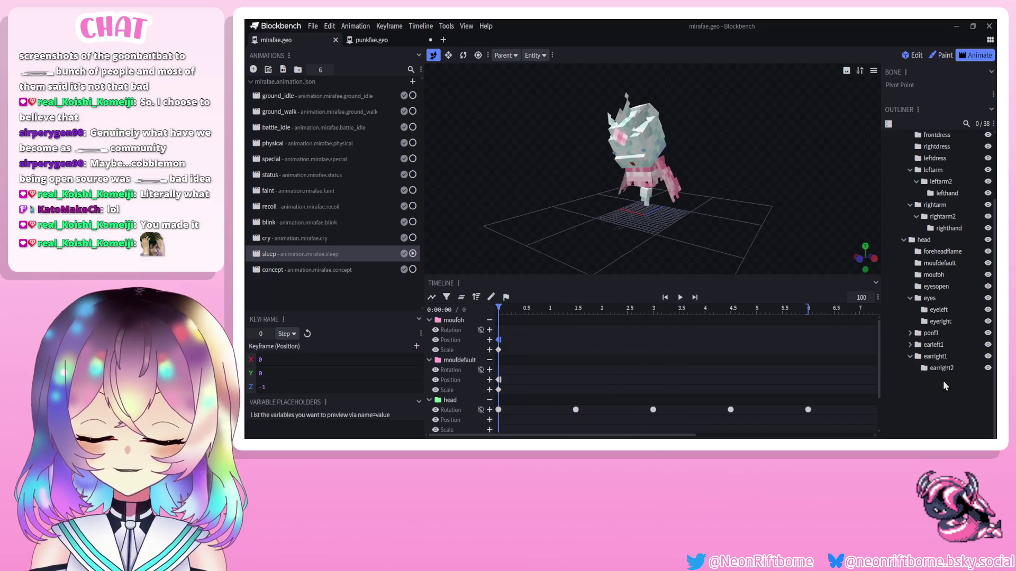
mouse_move(555, 230)
mouse_down()
mouse_move(539, 215)
mouse_move(526, 220)
mouse_move(581, 238)
mouse_move(549, 245)
mouse_move(552, 256)
mouse_up()
key(ctrl+s)
scroll(581, 242, up, 5)
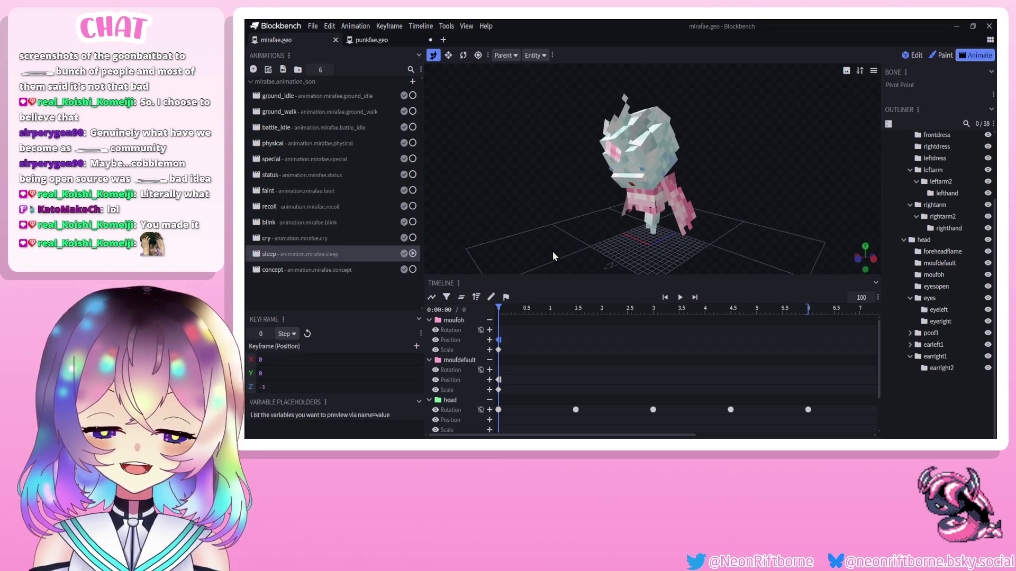
click(683, 300)
mouse_move(564, 239)
mouse_down()
mouse_move(598, 227)
mouse_move(560, 228)
mouse_move(548, 242)
mouse_move(548, 208)
mouse_move(570, 219)
mouse_up()
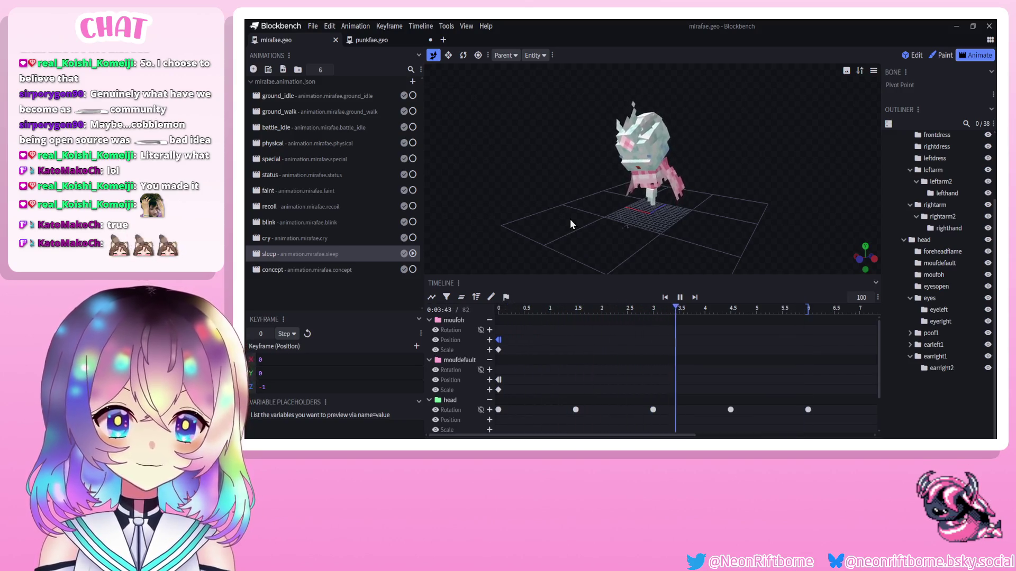
Enter the Paint workspace with mirafae.png shown and turn the model to face front.
key(2)
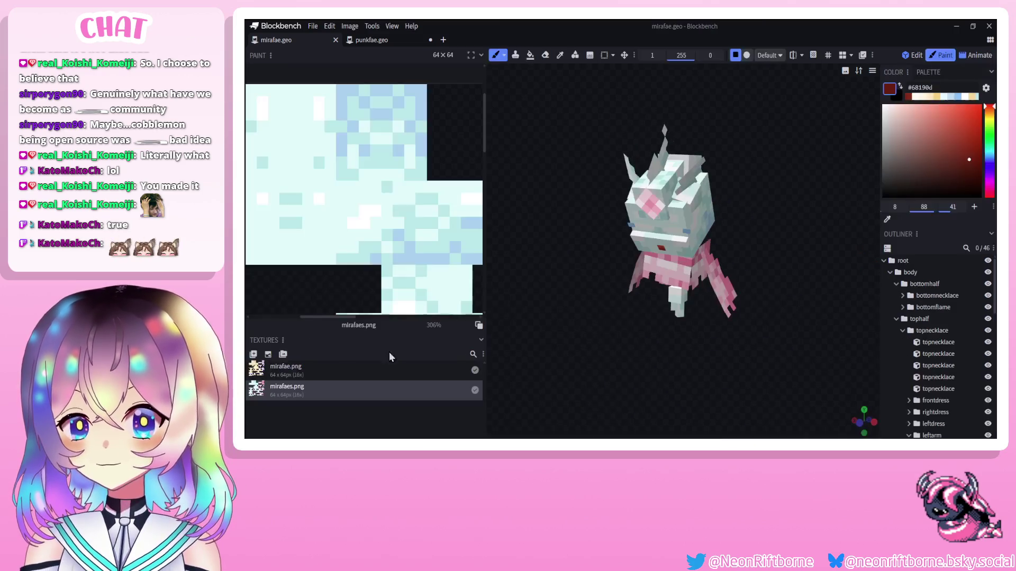
click(322, 373)
drag(540, 358, 642, 333)
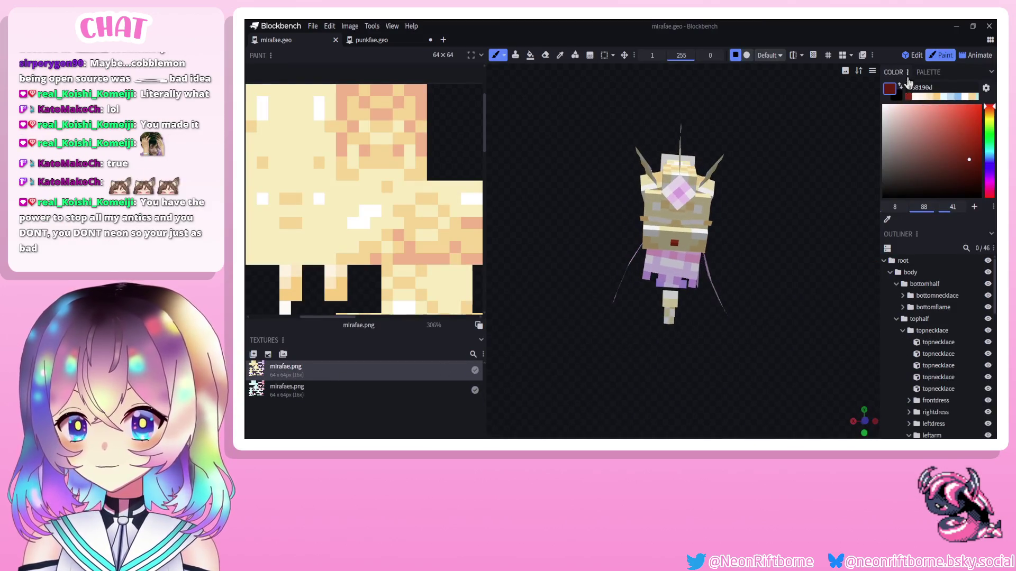
click(968, 56)
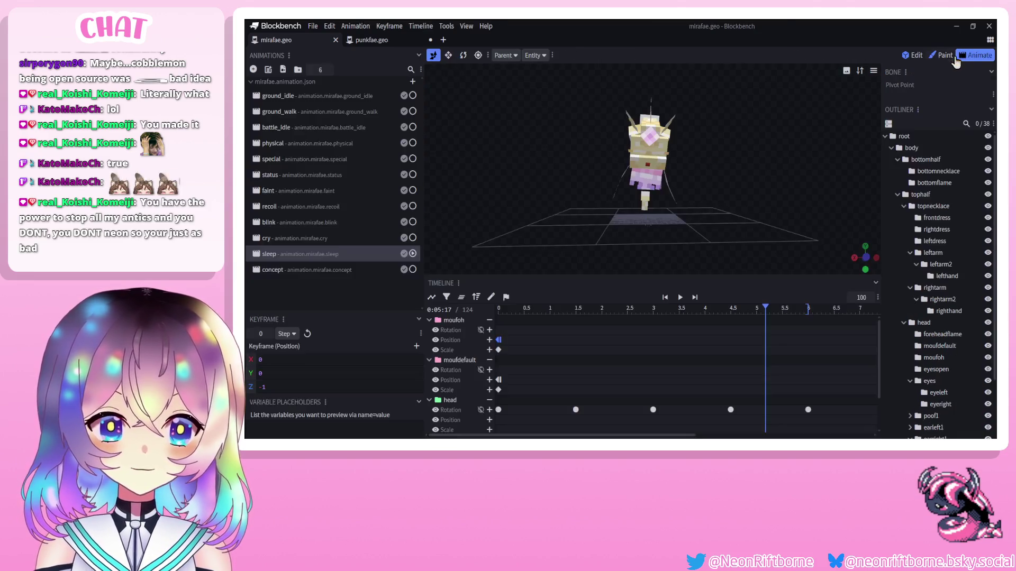
click(946, 58)
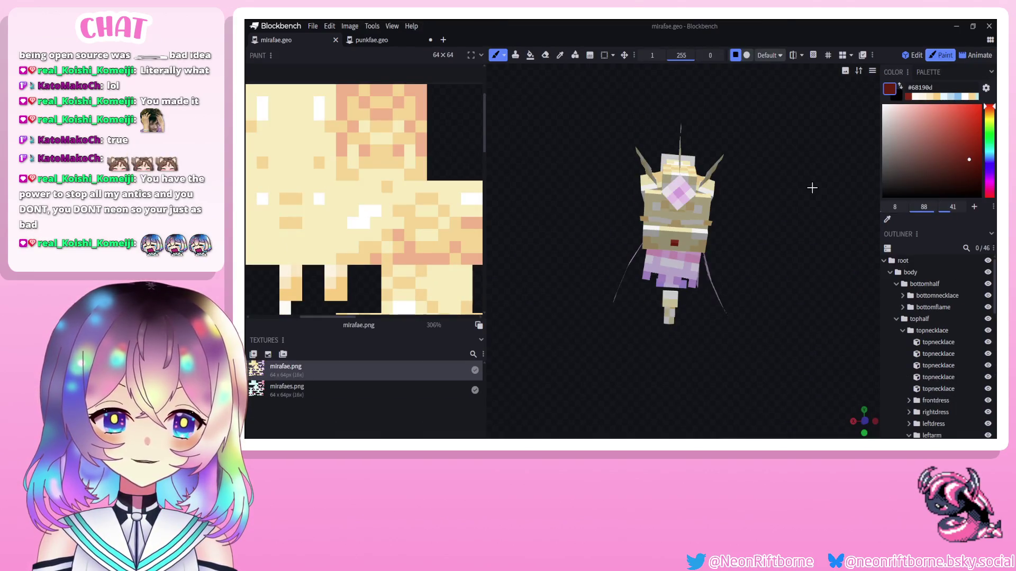
mouse_move(796, 164)
mouse_down()
mouse_move(782, 192)
mouse_move(731, 205)
mouse_up()
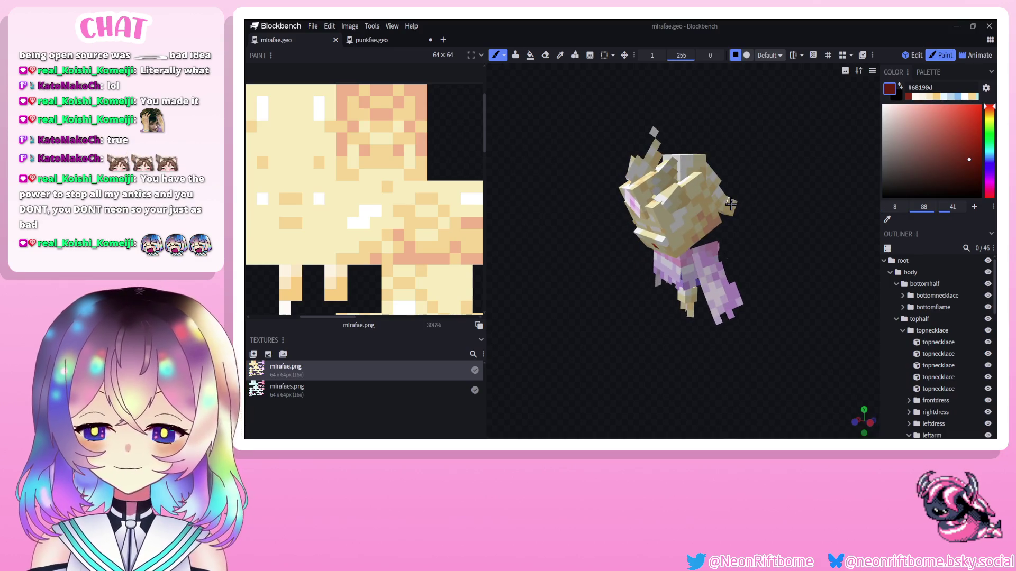
drag(775, 290, 633, 354)
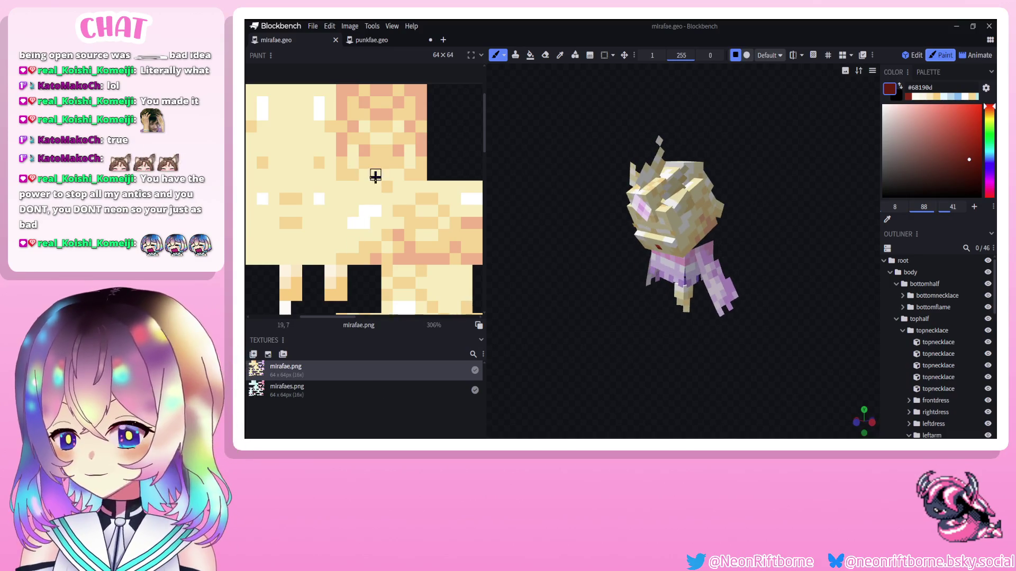
scroll(375, 176, down, 5)
scroll(365, 233, down, 1)
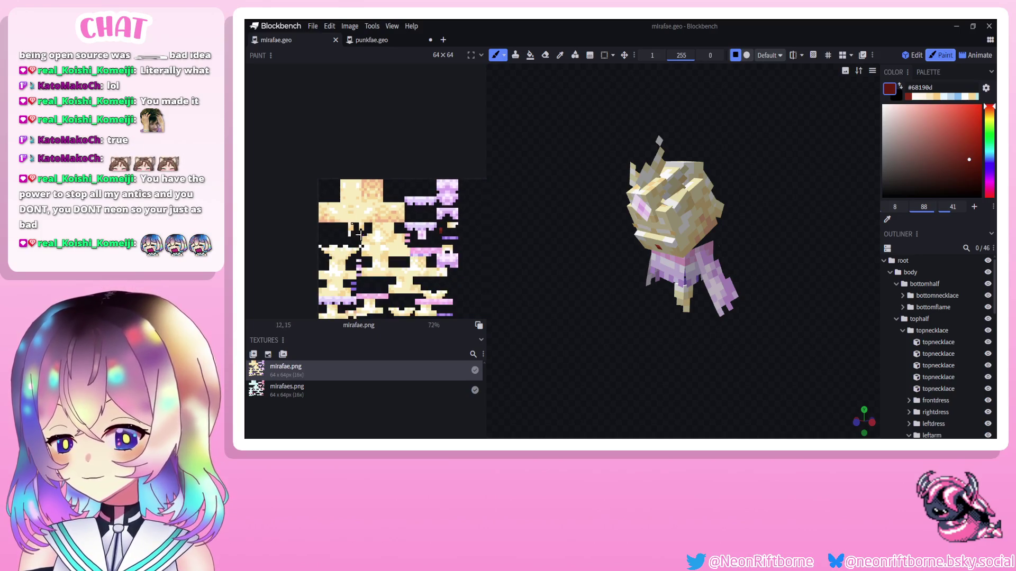
scroll(370, 239, up, 1)
scroll(372, 241, down, 2)
scroll(378, 251, up, 1)
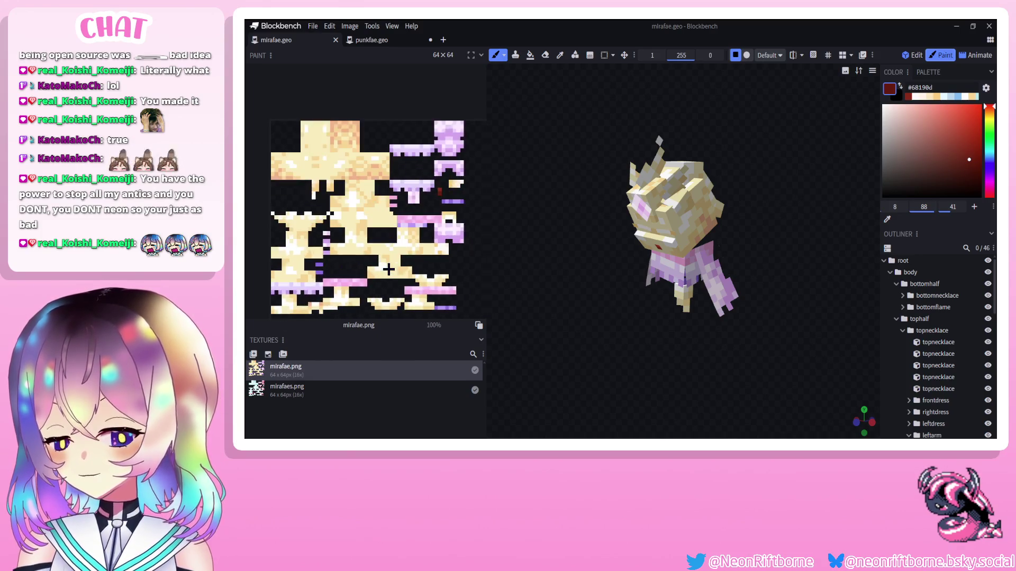
Make a copy of mirafae.png and rename it mirafae_emissive.png.
key(Delete)
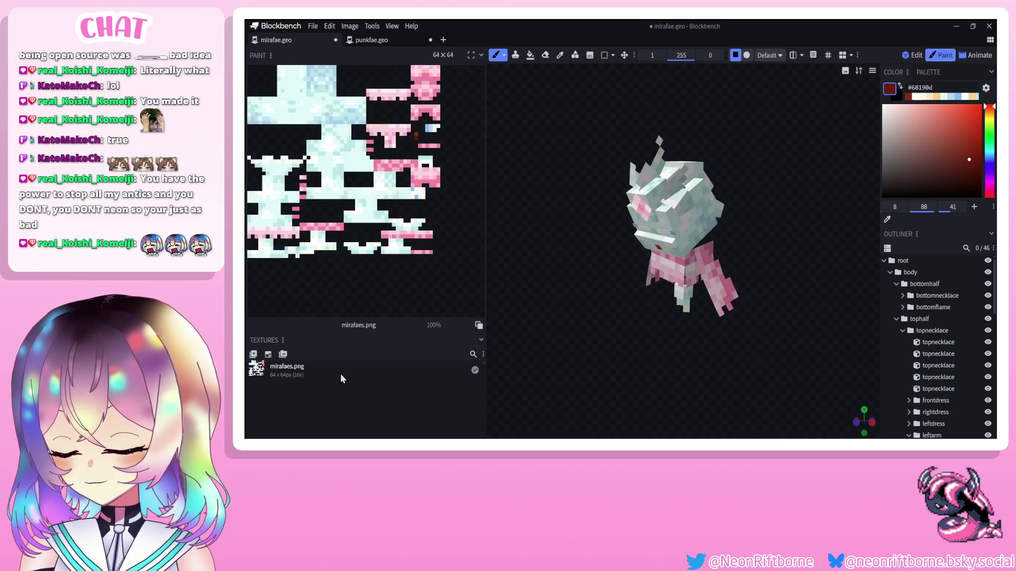
key(ctrl+z)
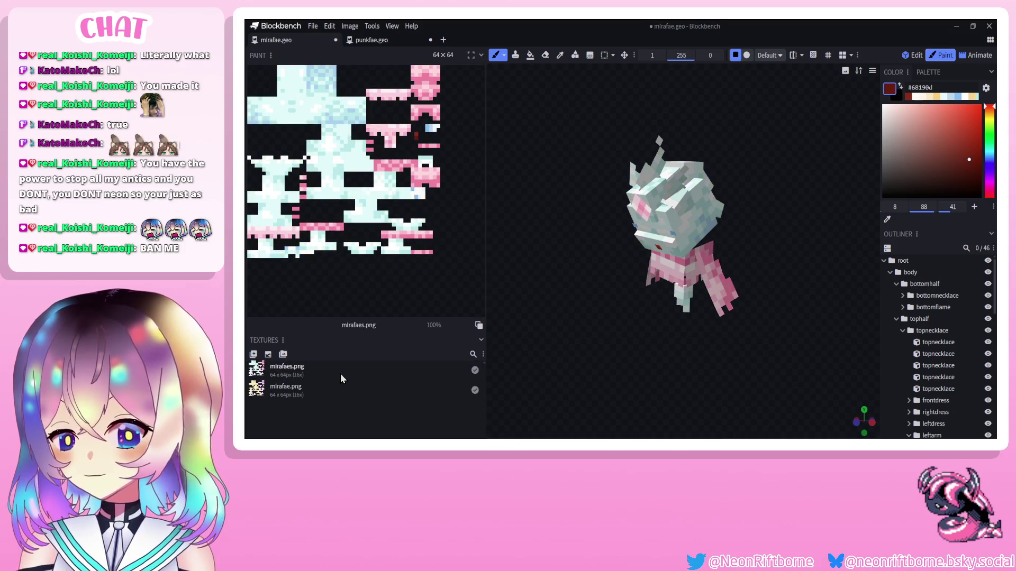
drag(329, 397, 328, 367)
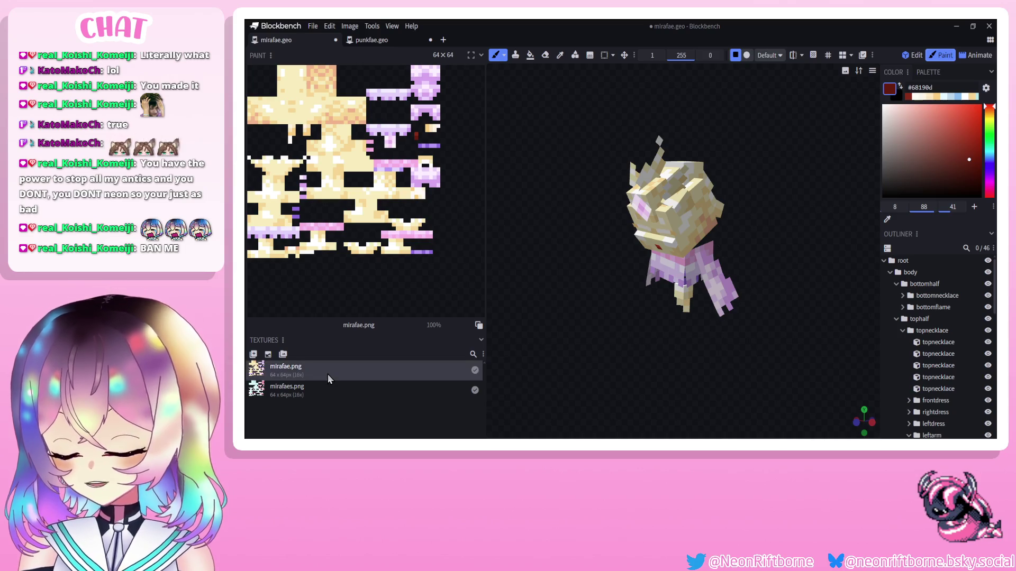
double_click(328, 373)
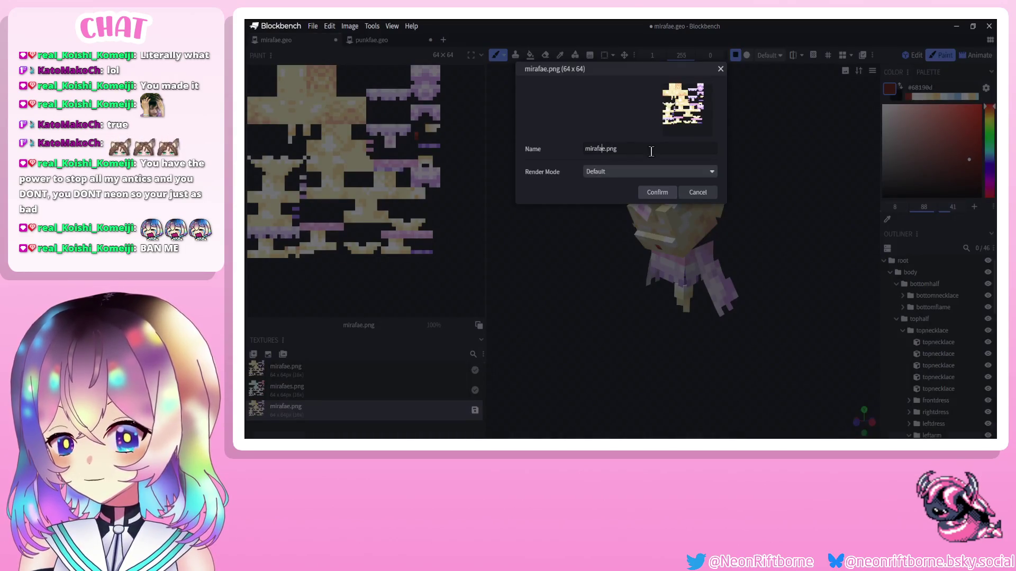
text(_emissive)
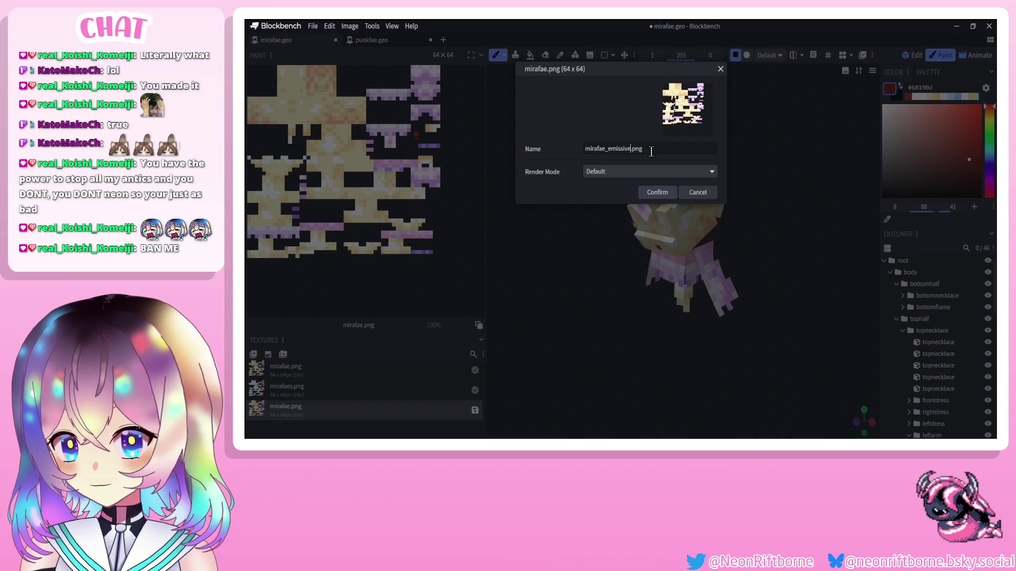
click(661, 192)
drag(555, 195, 584, 200)
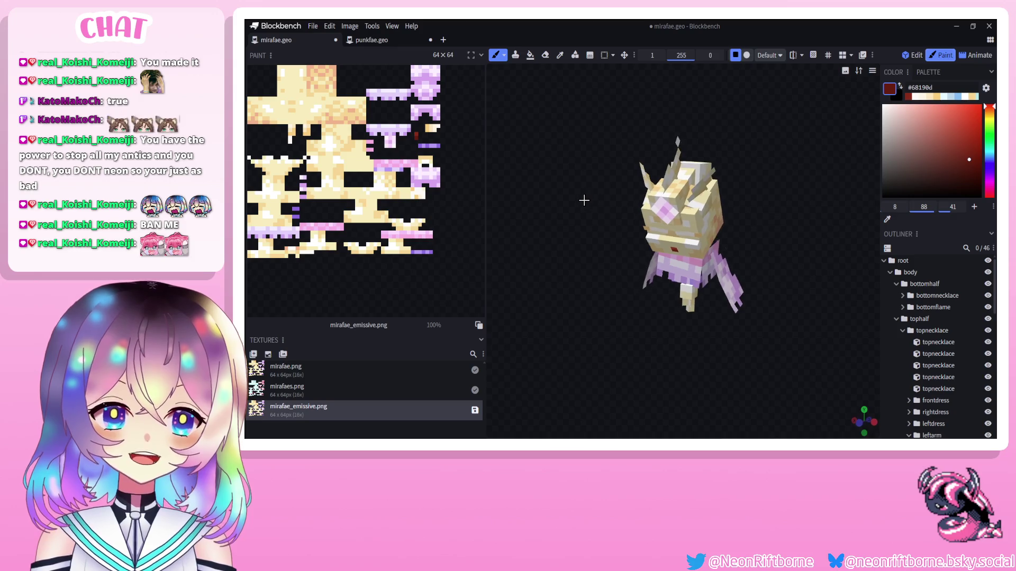
Marquee-select and delete the purple pixel areas near the top right of mirafae_emissive.png.
scroll(584, 199, up, 5)
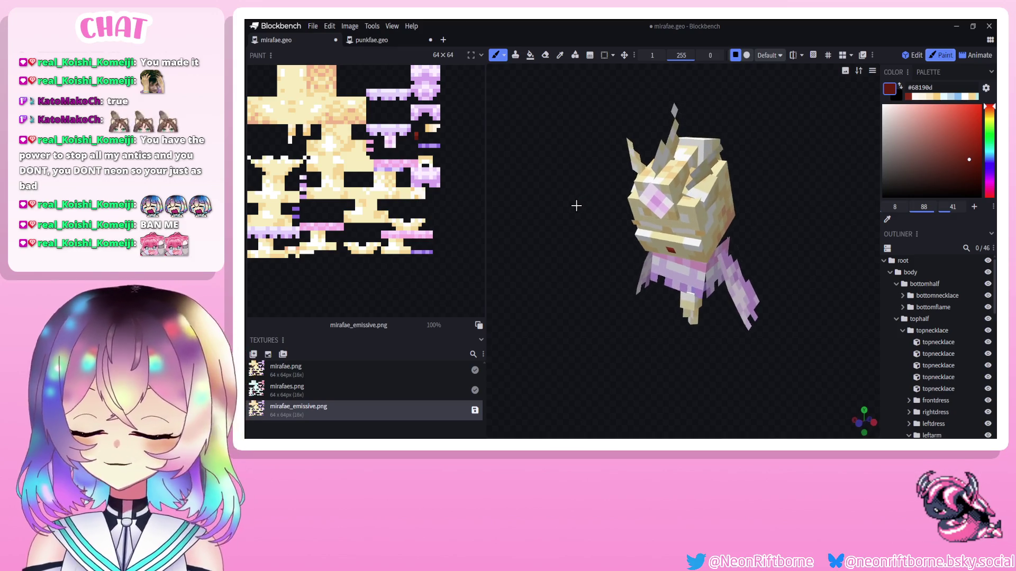
scroll(401, 157, up, 3)
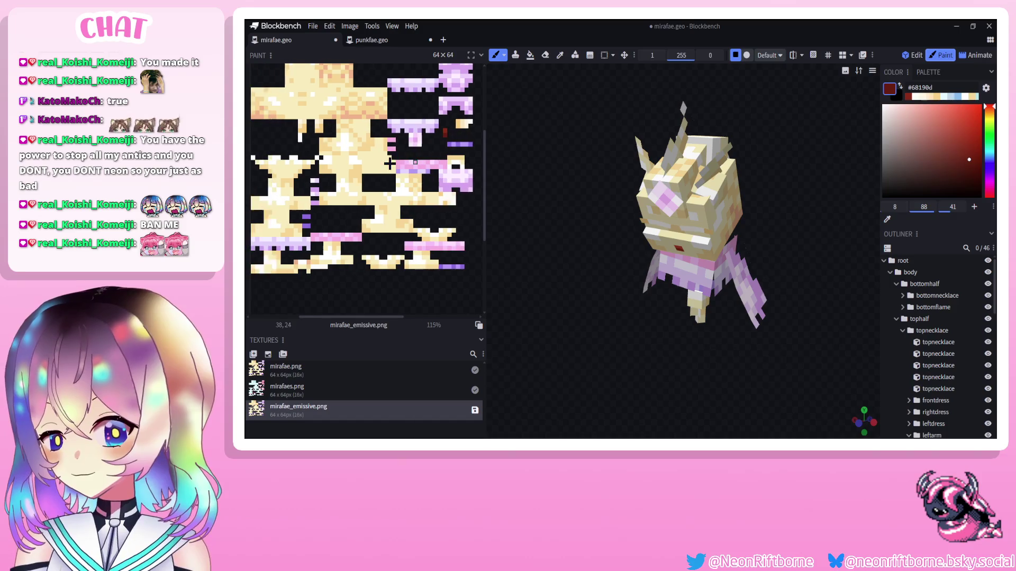
click(605, 55)
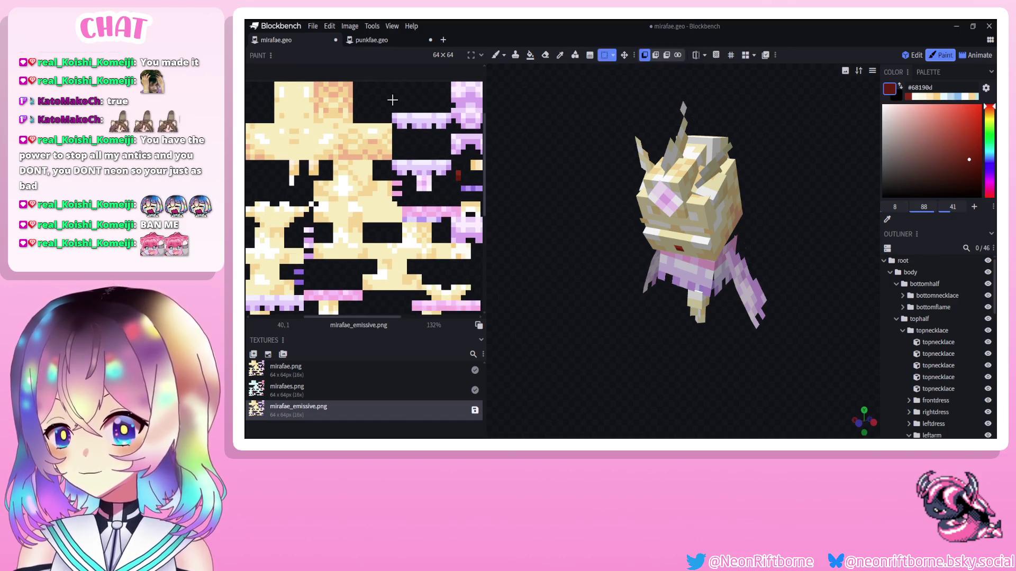
mouse_move(392, 103)
mouse_down()
mouse_move(417, 163)
mouse_move(471, 201)
mouse_move(479, 185)
mouse_move(452, 192)
mouse_up()
key(Delete)
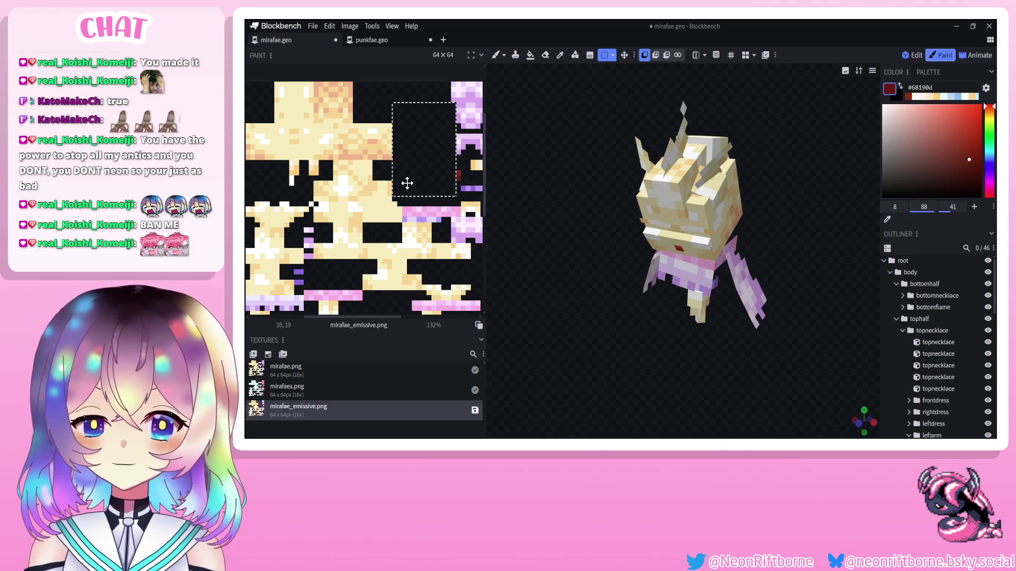
scroll(404, 181, right, 2)
drag(415, 87, 457, 159)
key(Delete)
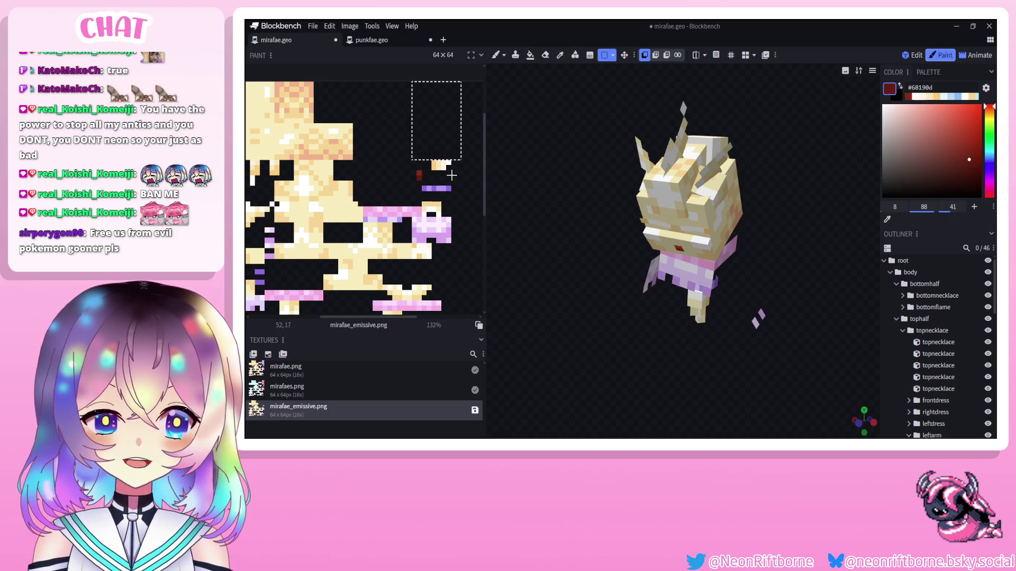
Erase the pink strip and the purple column pixels from the emissive texture.
mouse_move(427, 139)
mouse_down()
mouse_move(465, 196)
mouse_move(365, 221)
mouse_up()
drag(451, 217, 409, 242)
mouse_move(524, 256)
mouse_down()
mouse_move(657, 256)
mouse_move(519, 253)
mouse_up()
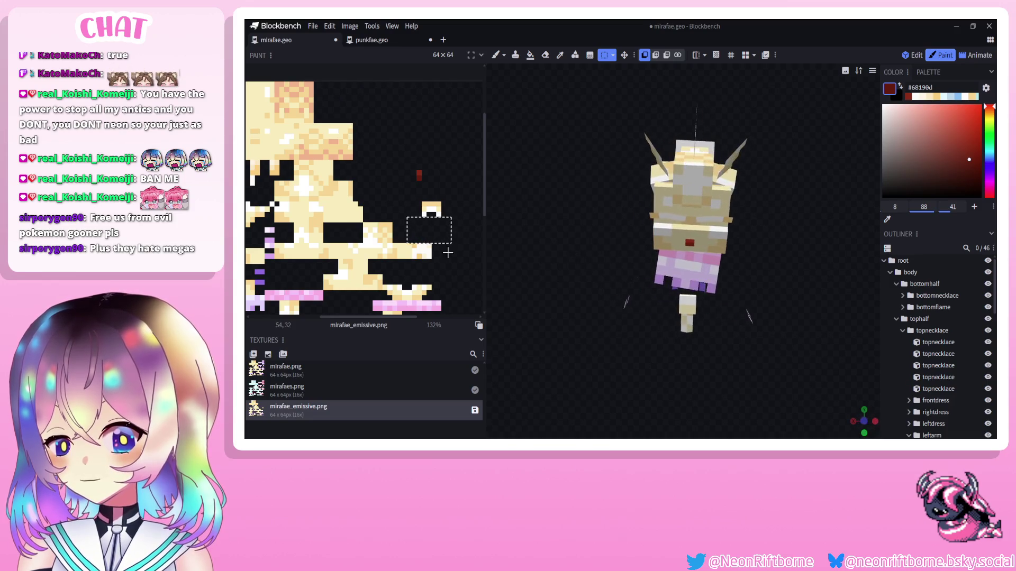
scroll(444, 233, down, 3)
mouse_move(443, 217)
mouse_down()
mouse_move(348, 228)
mouse_move(259, 217)
mouse_move(256, 206)
mouse_up()
key(Delete)
key(Delete)
key(Delete)
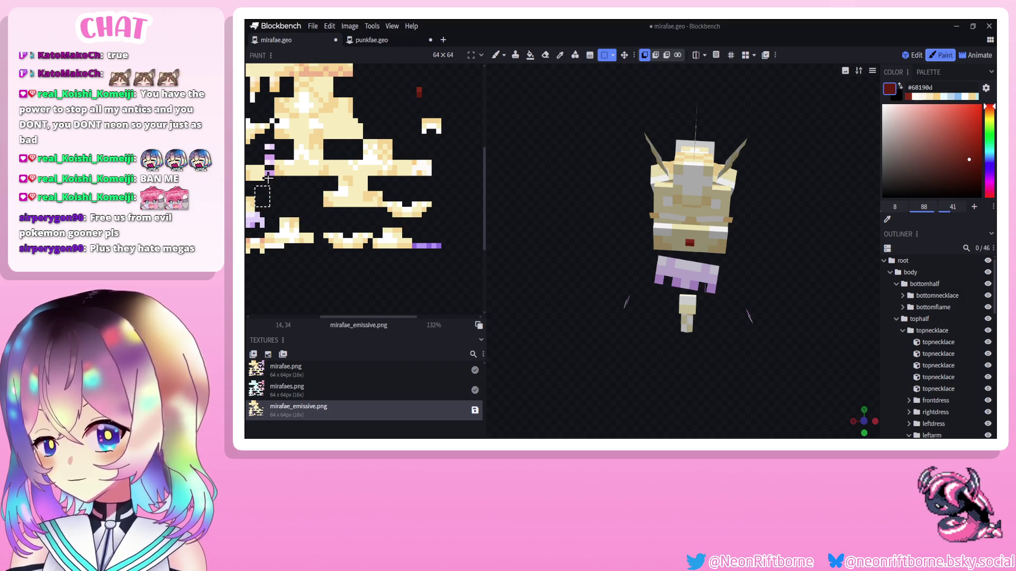
drag(272, 152, 271, 146)
drag(446, 239, 412, 259)
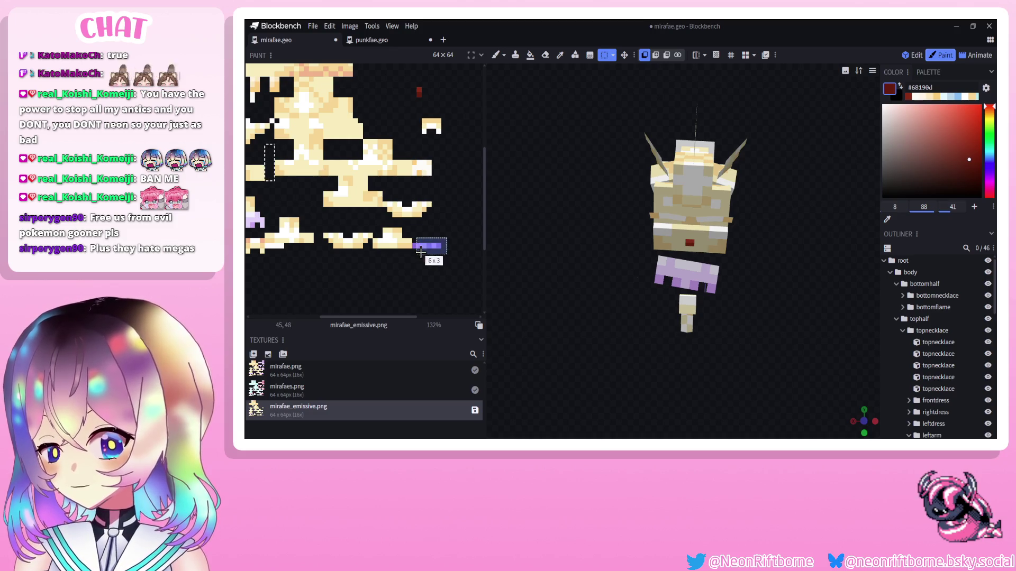
key(Delete)
Delete the remaining purple strip pixels and select the red pixel on the texture.
shift+scroll(332, 247, left, 2)
shift+scroll(332, 247, left, 5)
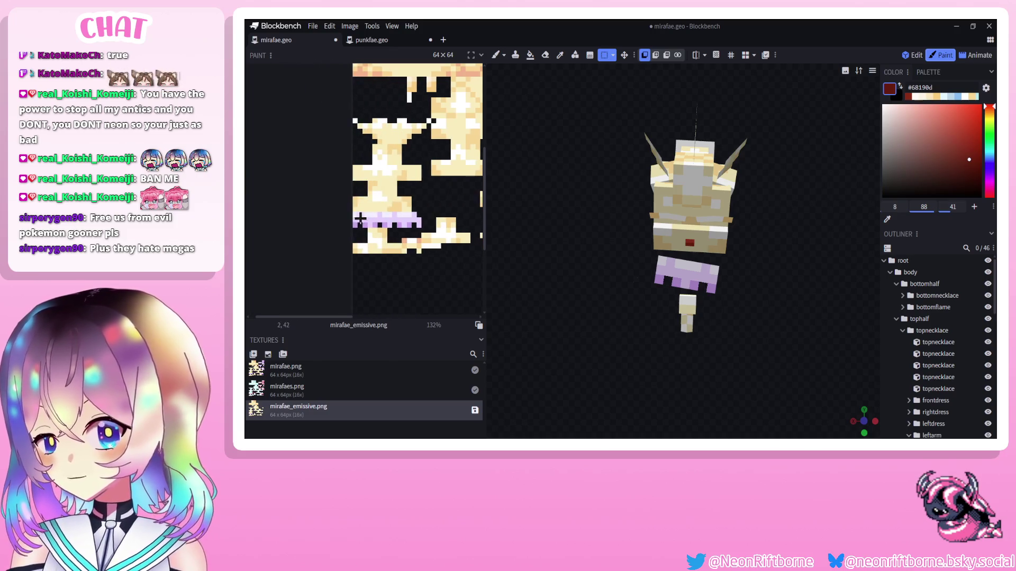
mouse_move(353, 212)
mouse_down()
mouse_move(362, 225)
mouse_move(418, 227)
mouse_up()
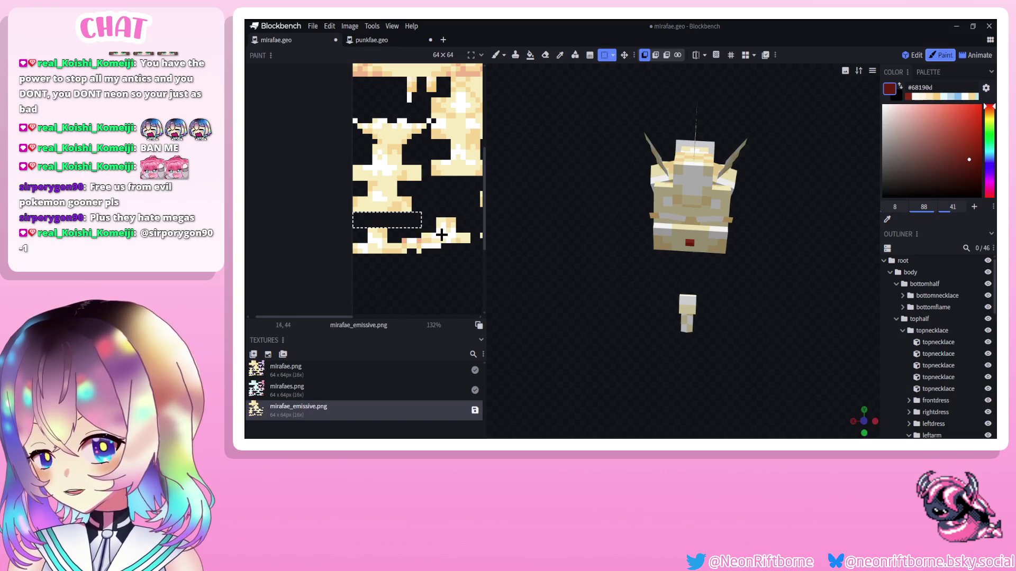
key(Delete)
mouse_move(609, 272)
mouse_down()
mouse_move(798, 281)
mouse_move(606, 278)
mouse_up()
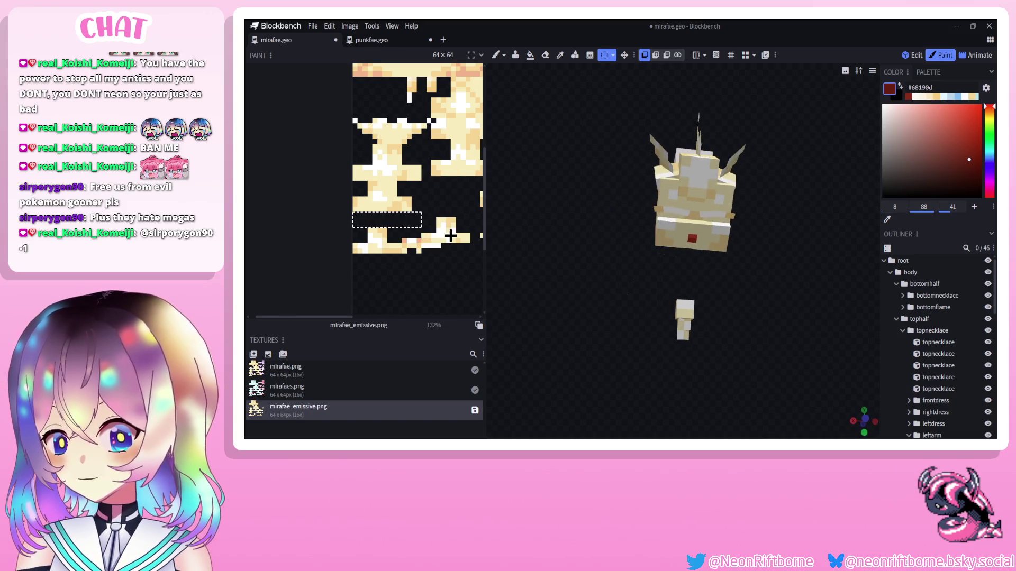
scroll(376, 212, up, 3)
shift+scroll(379, 212, right, 3)
drag(407, 207, 421, 222)
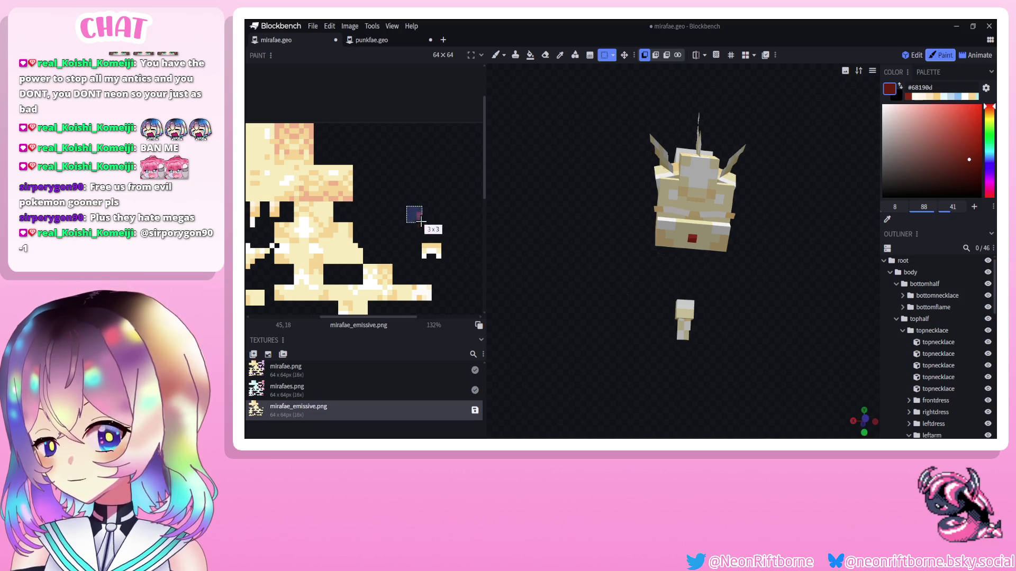
mouse_move(589, 240)
mouse_down()
mouse_move(553, 247)
mouse_move(569, 222)
mouse_move(609, 220)
mouse_move(587, 244)
mouse_move(585, 233)
mouse_up()
scroll(585, 233, up, 2)
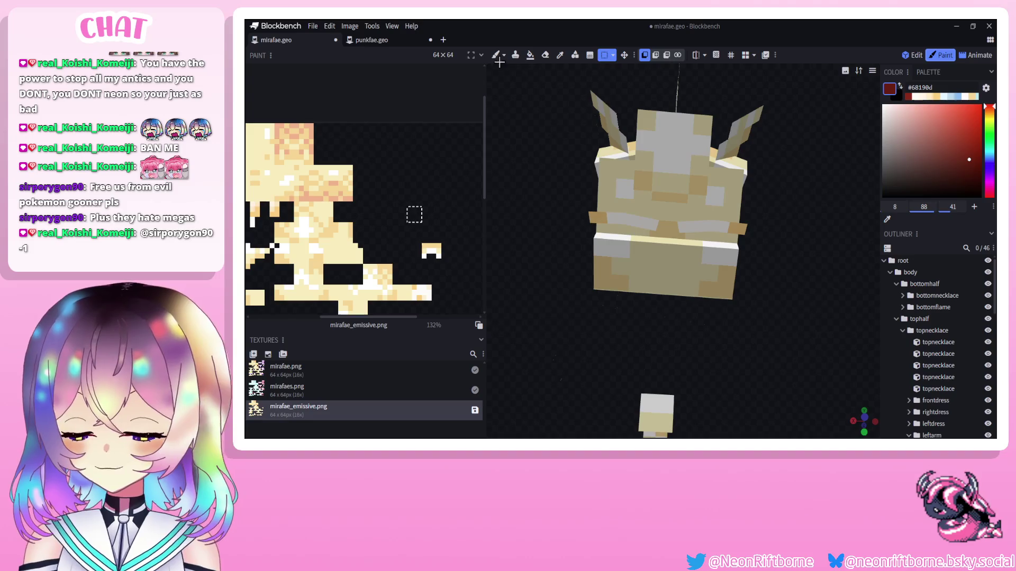
Paste the copied pixels, then use the Eraser on the model's eye cubes.
click(545, 55)
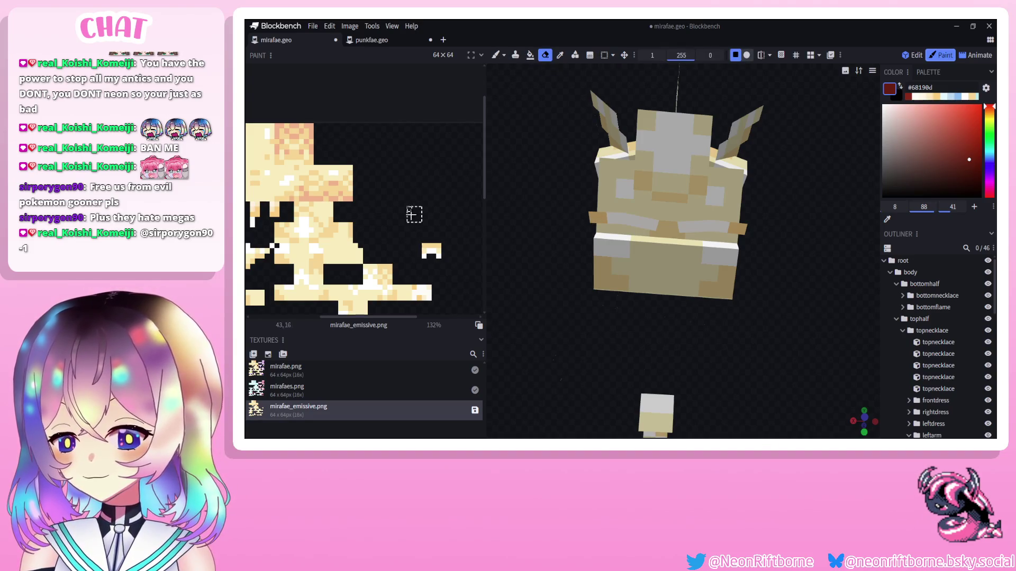
click(610, 55)
key(ctrl+v)
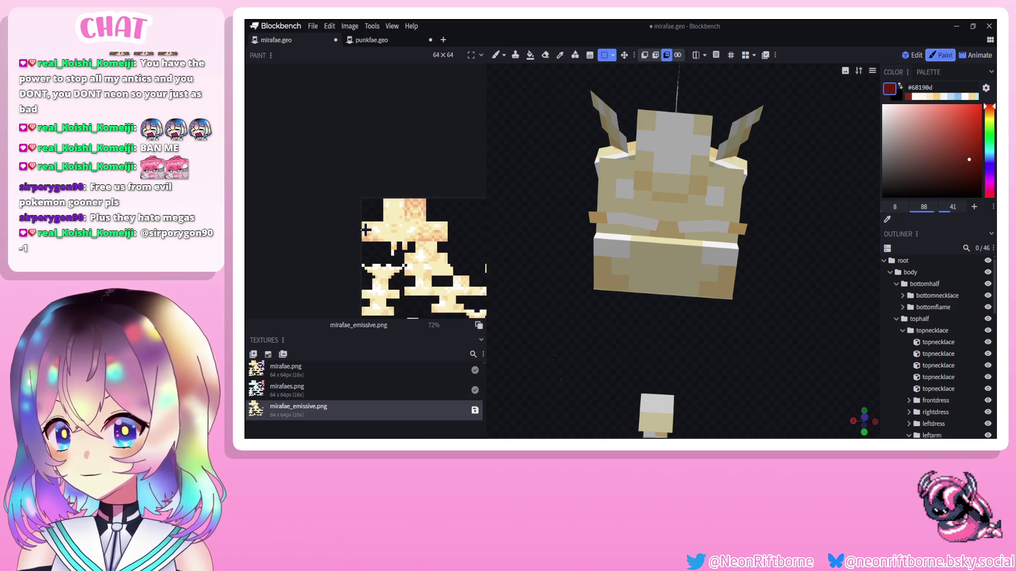
click(545, 55)
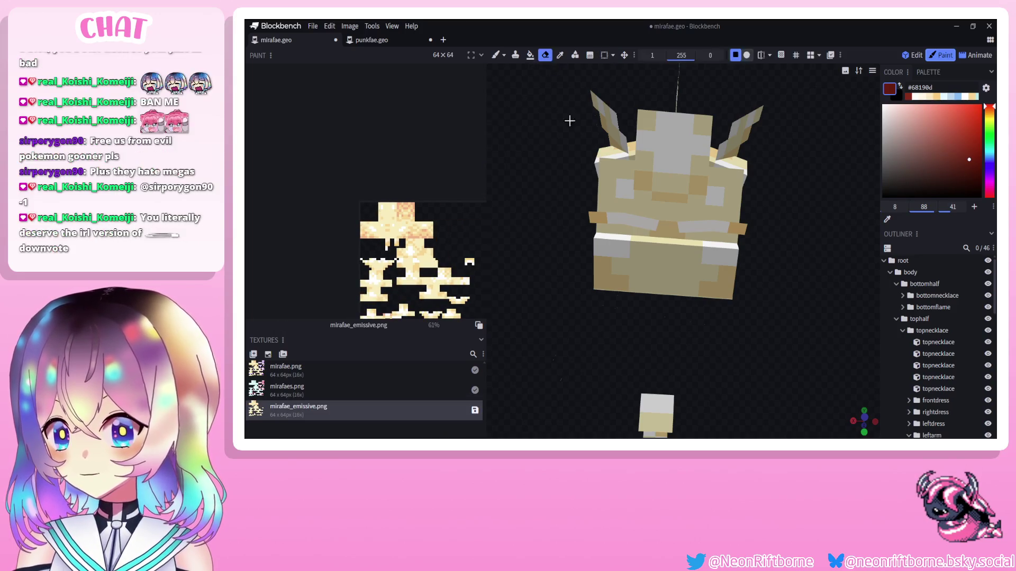
click(613, 219)
drag(627, 219, 646, 224)
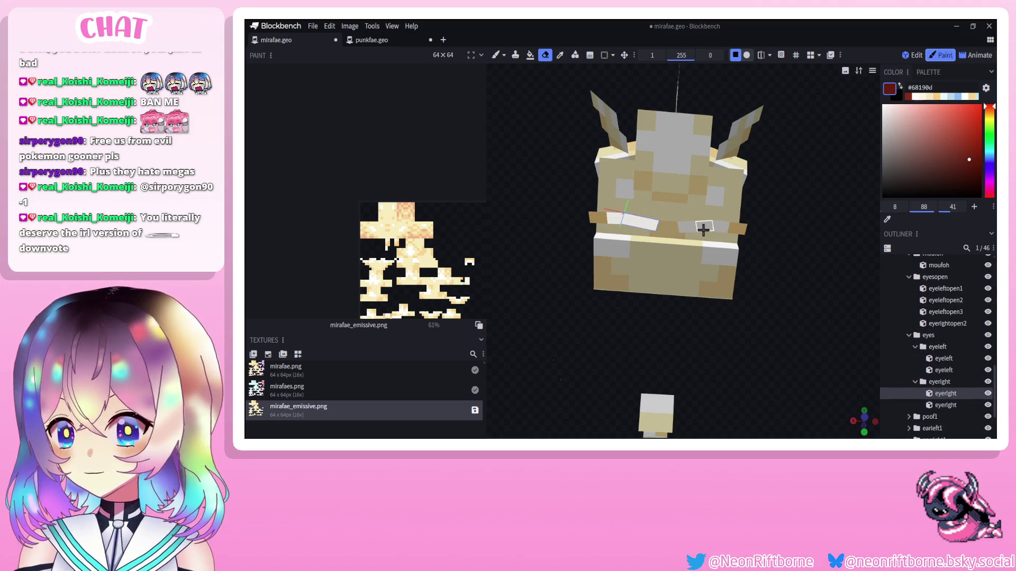
click(691, 229)
click(716, 226)
scroll(464, 297, up, 4)
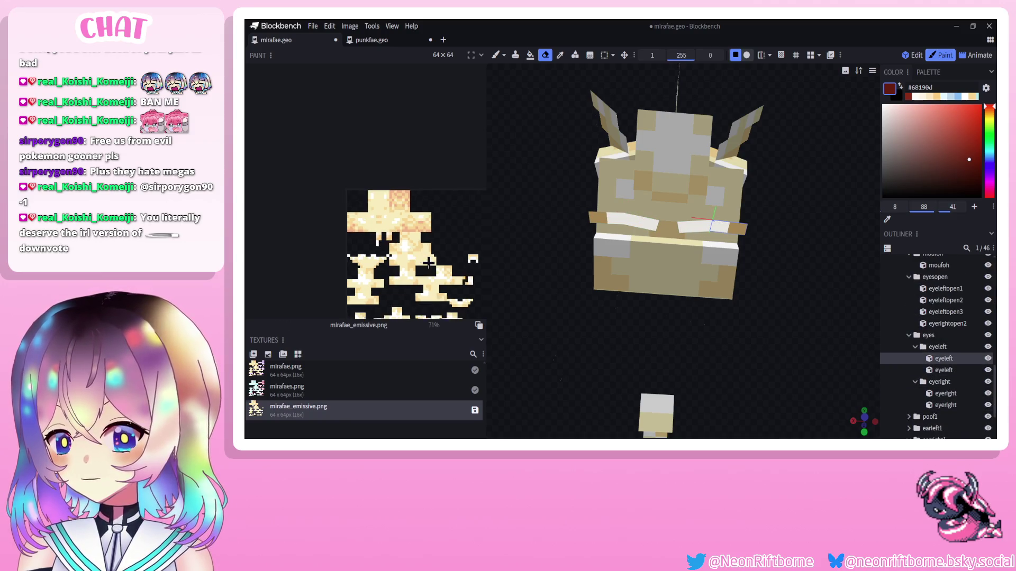
scroll(464, 297, up, 5)
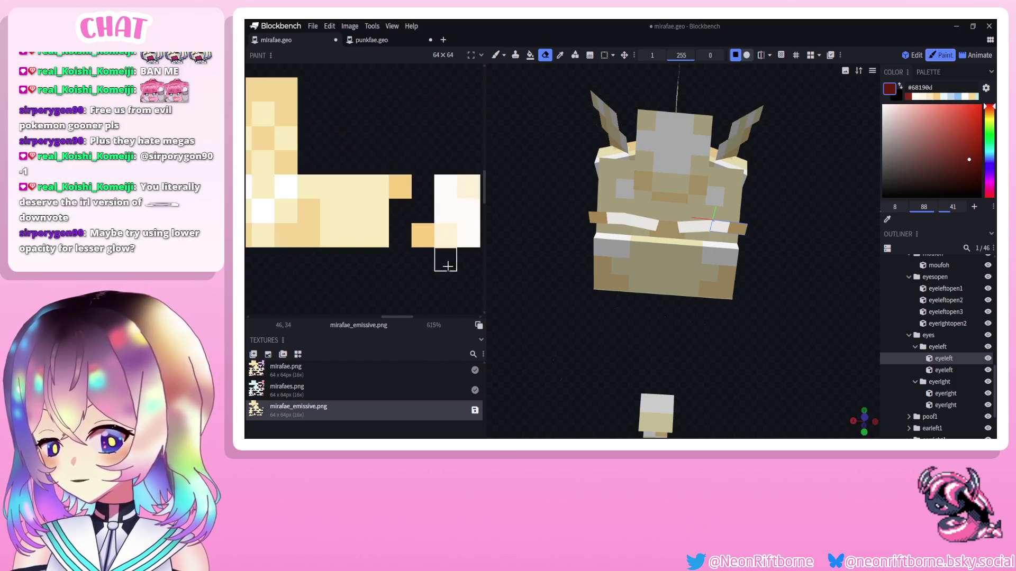
Erase the leftover white eye pixels on mirafae_emissive.png.
click(447, 206)
mouse_move(468, 210)
mouse_down()
mouse_move(468, 234)
mouse_move(565, 238)
mouse_move(706, 281)
mouse_move(624, 249)
mouse_up()
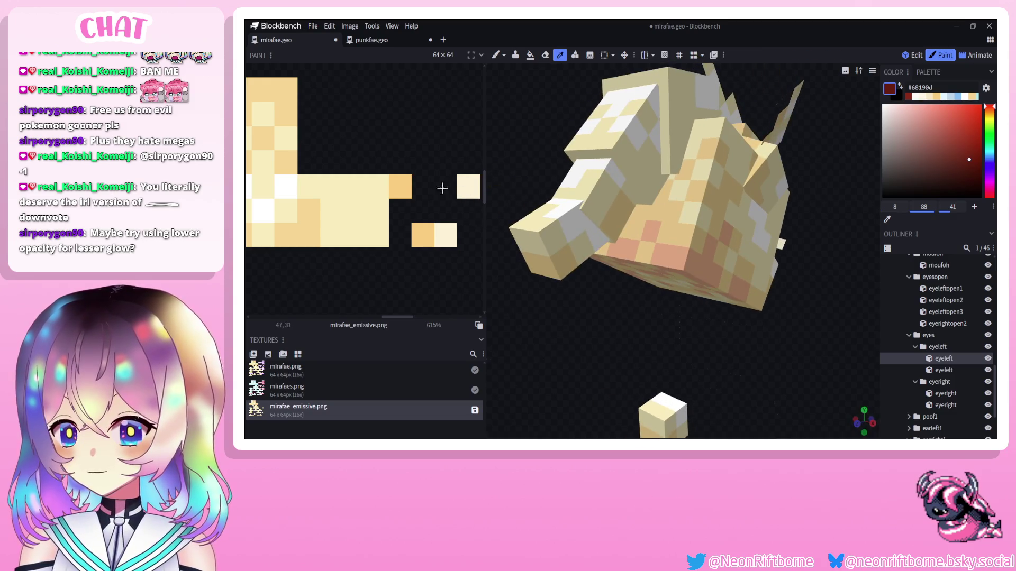
alt+click(401, 189)
click(468, 187)
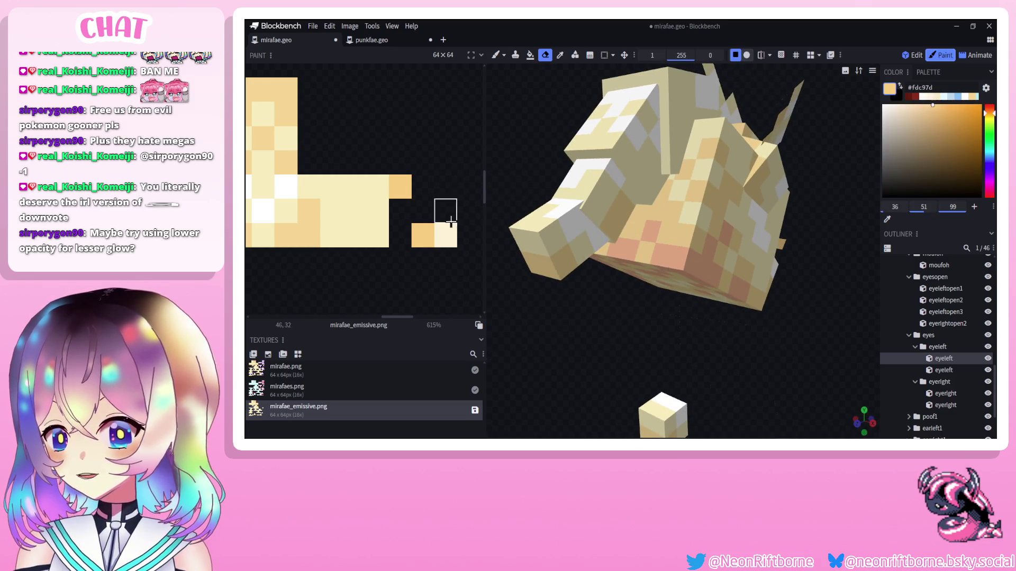
Paint one pixel on mirafaes.png blue using a colour picked from the texture.
click(497, 56)
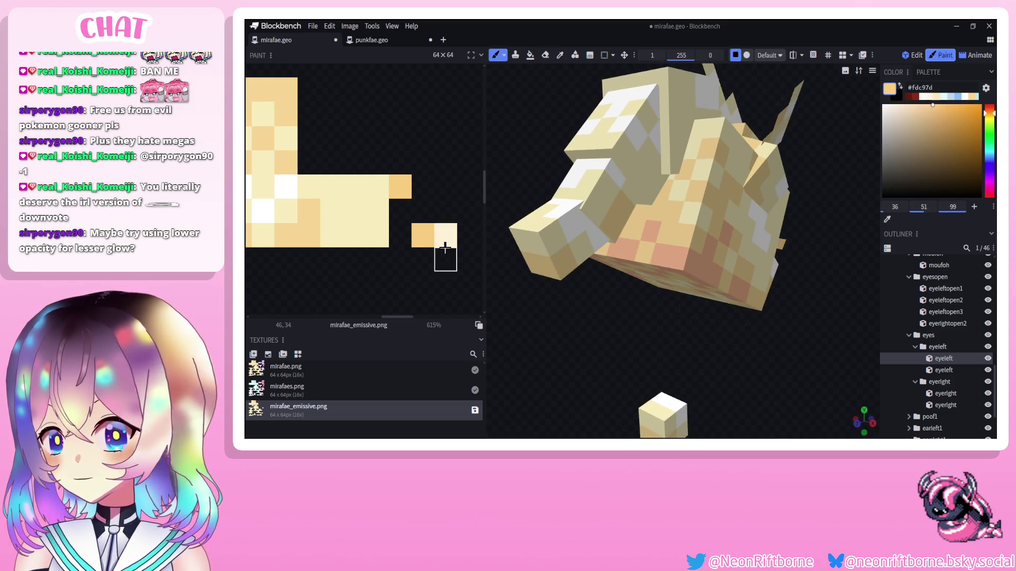
click(296, 368)
click(296, 388)
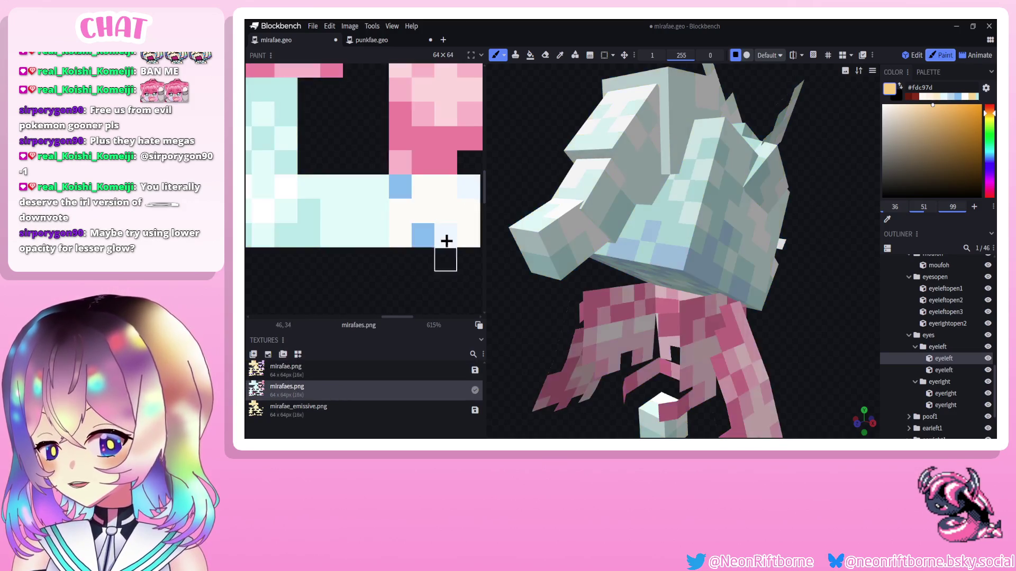
alt+click(434, 233)
click(464, 194)
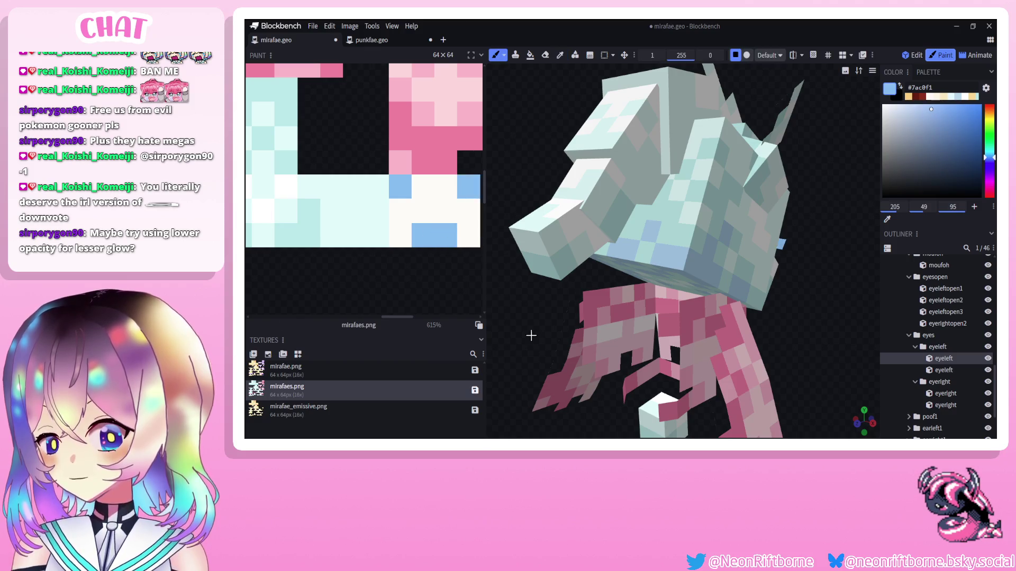
key(KP_1)
Return to mirafae_emissive.png and select the left eye cube in Edit mode.
click(318, 402)
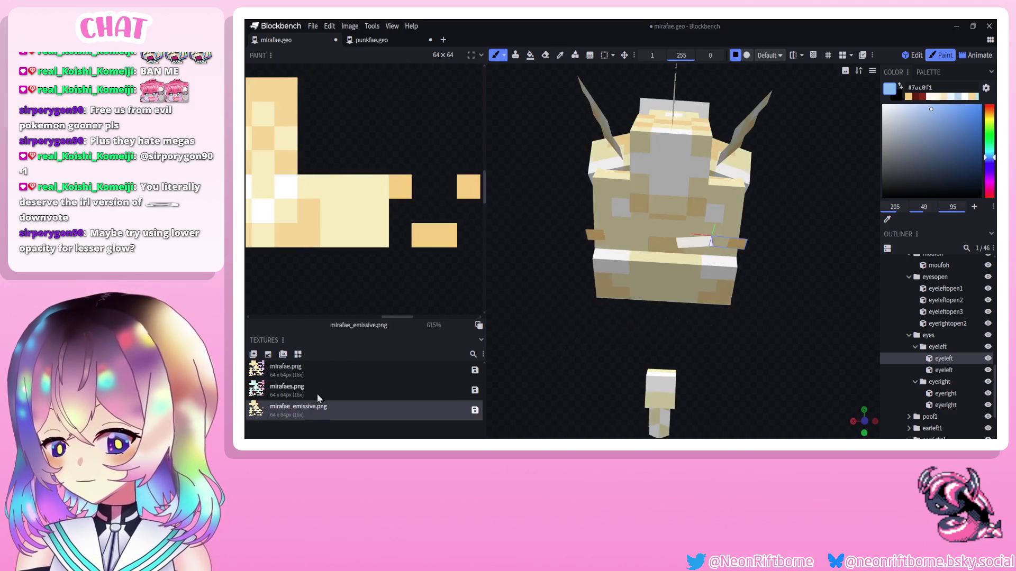
scroll(396, 263, down, 2)
mouse_move(524, 286)
mouse_down()
mouse_move(544, 291)
mouse_move(550, 281)
mouse_up()
scroll(404, 250, down, 5)
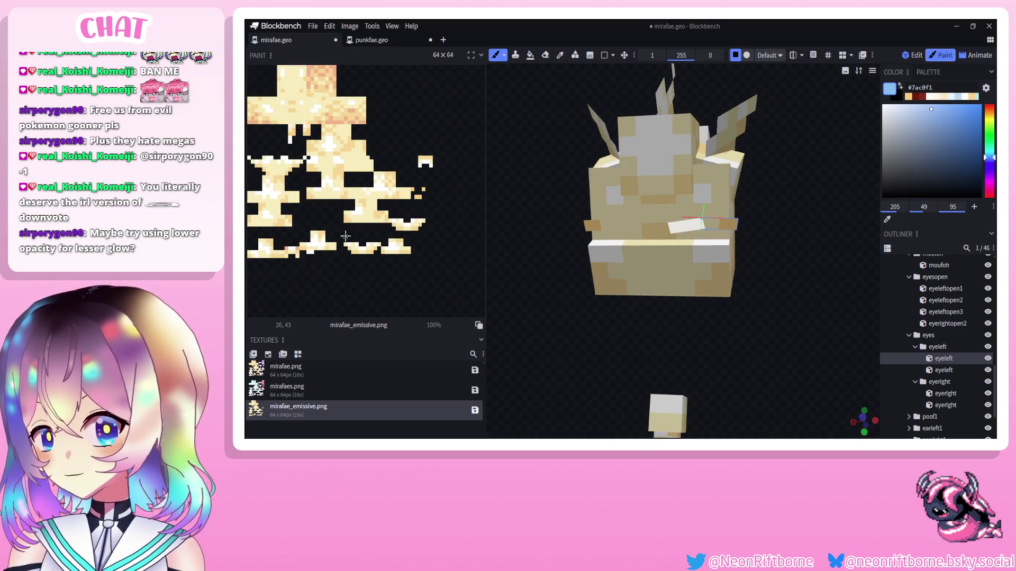
click(913, 55)
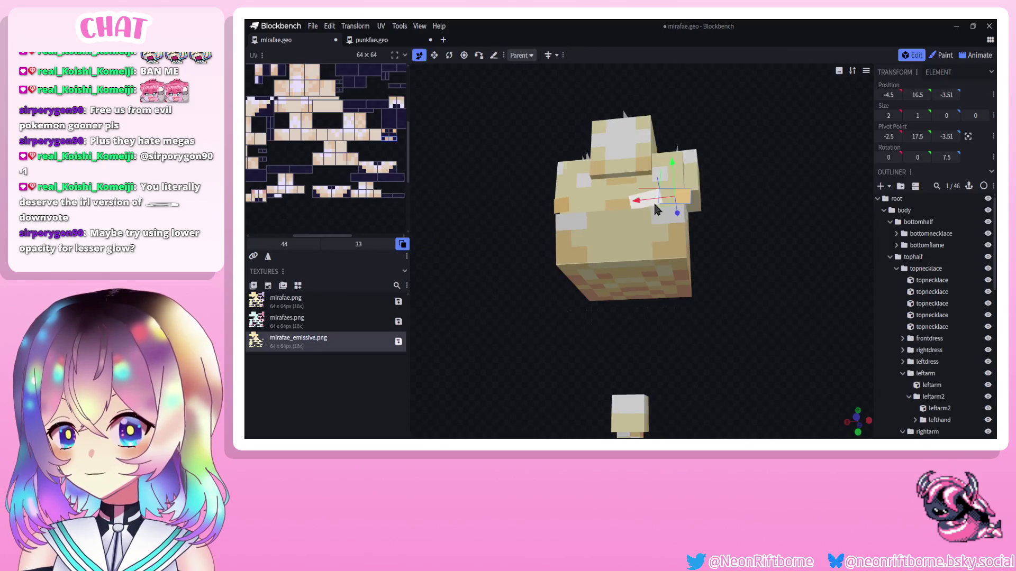
click(652, 200)
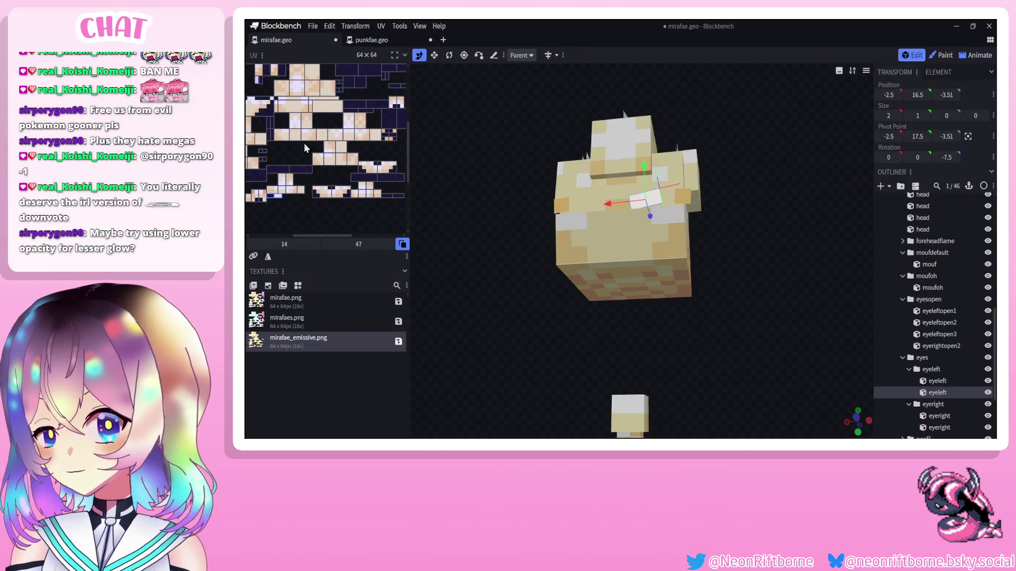
click(941, 55)
scroll(438, 100, up, 3)
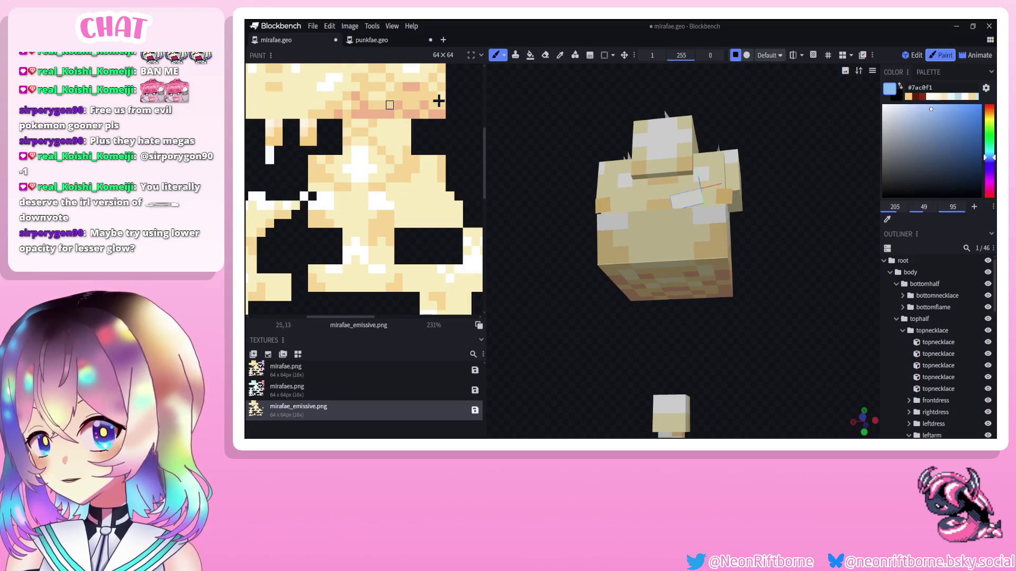
Switch to the Eraser, orbit to a frontal angle and save the project.
click(544, 56)
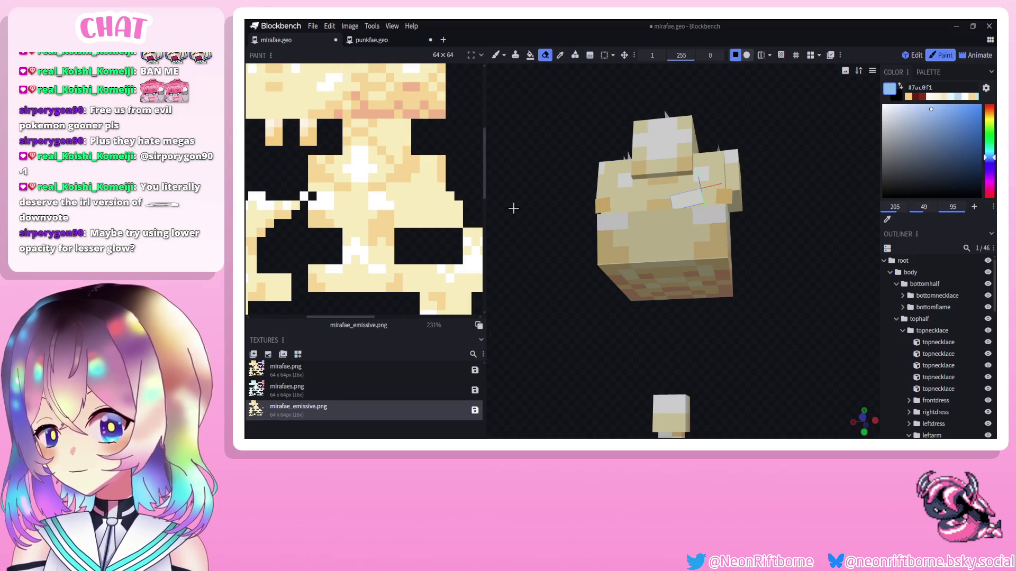
drag(513, 208, 556, 231)
scroll(418, 189, down, 5)
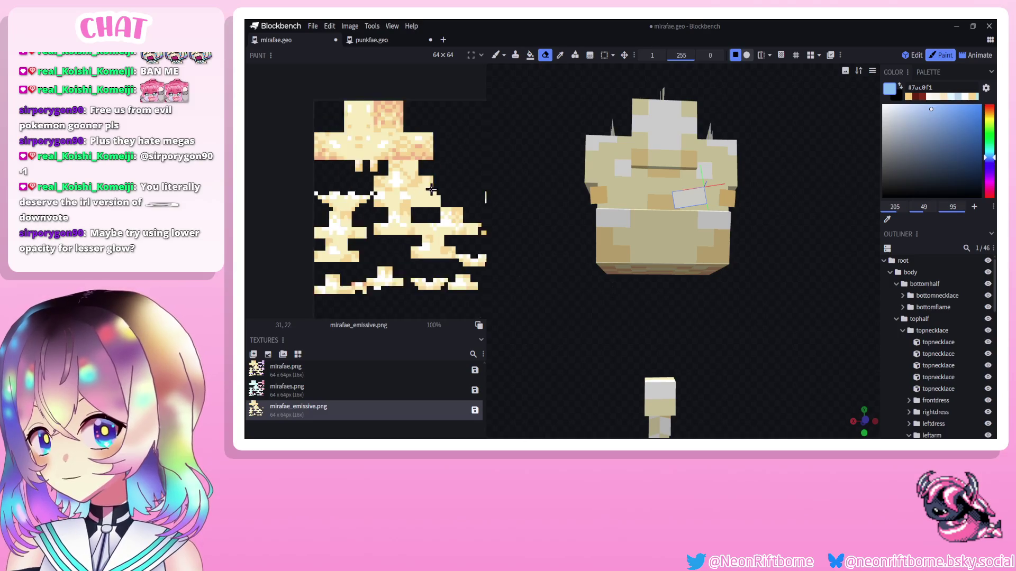
scroll(431, 189, down, 1)
scroll(613, 317, down, 1)
scroll(946, 383, down, 5)
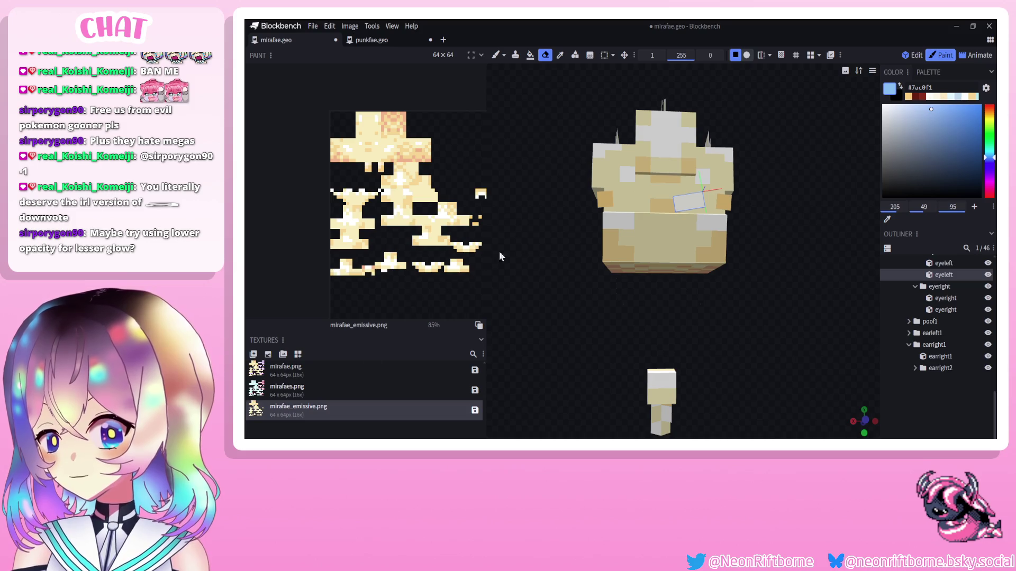
key(ctrl+s)
Cycle through the three textures, then select the eyeleft cube in Edit mode to view its UVs.
click(311, 373)
click(321, 388)
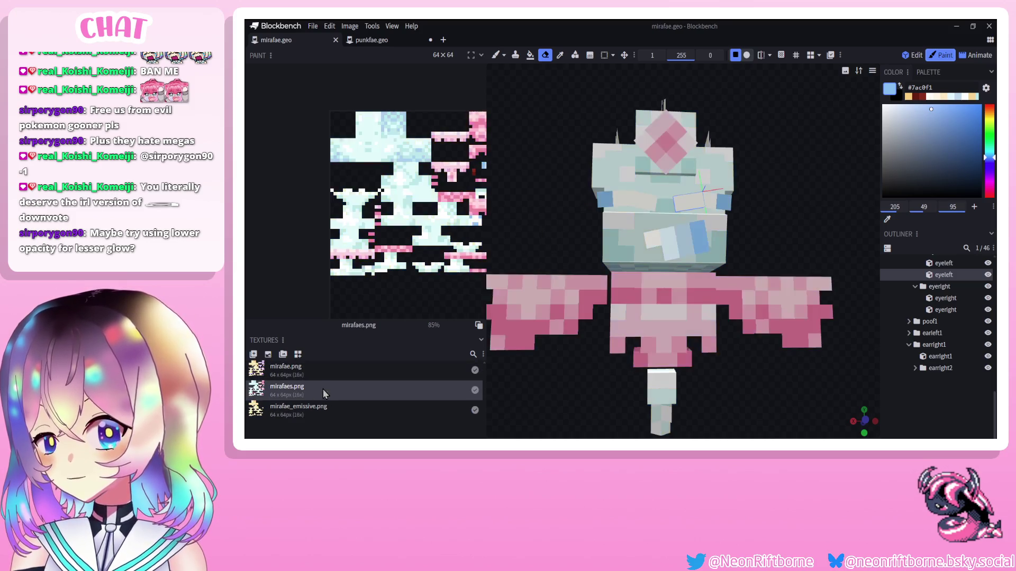
click(326, 412)
click(606, 300)
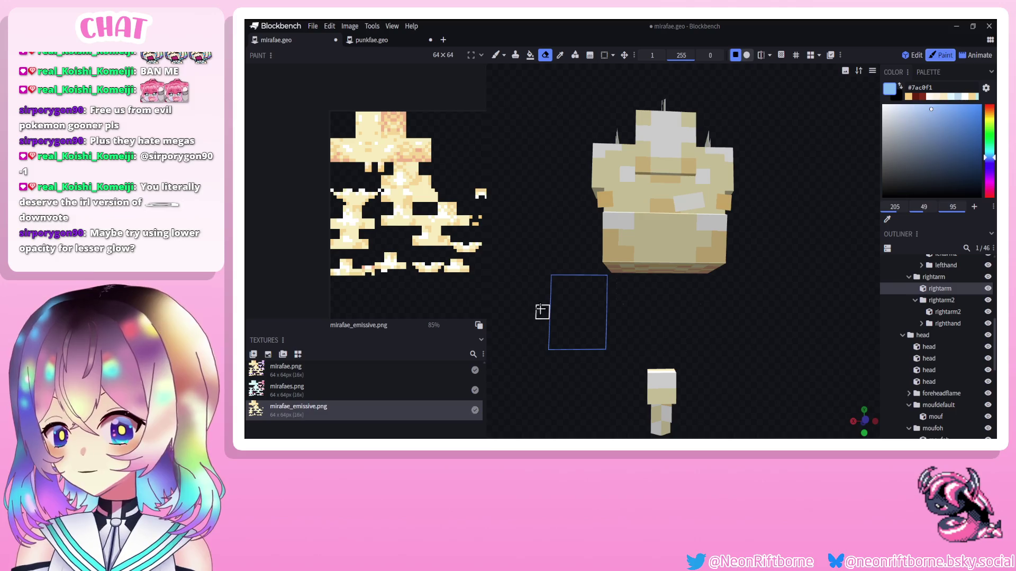
click(919, 55)
click(640, 201)
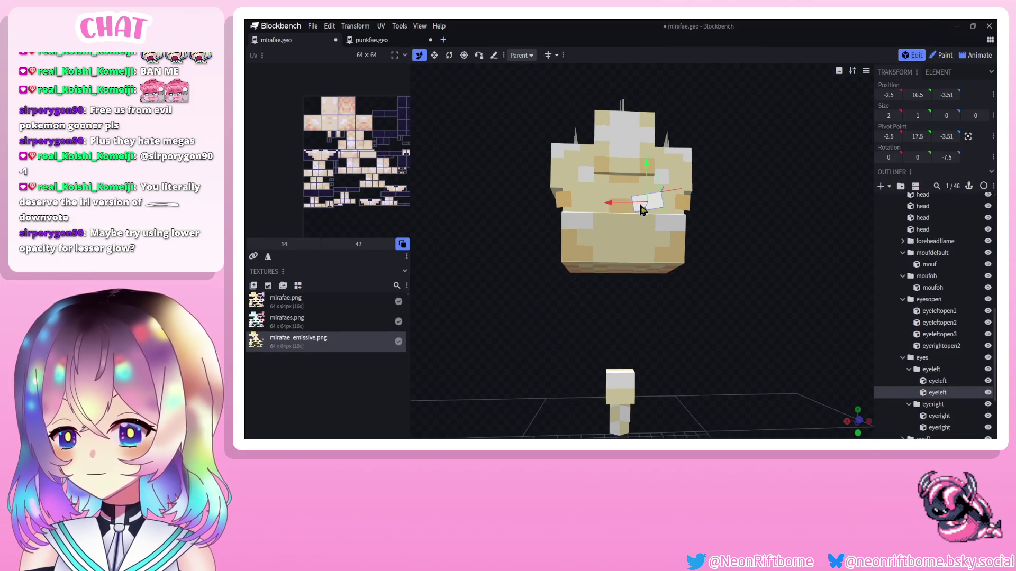
scroll(308, 164, up, 4)
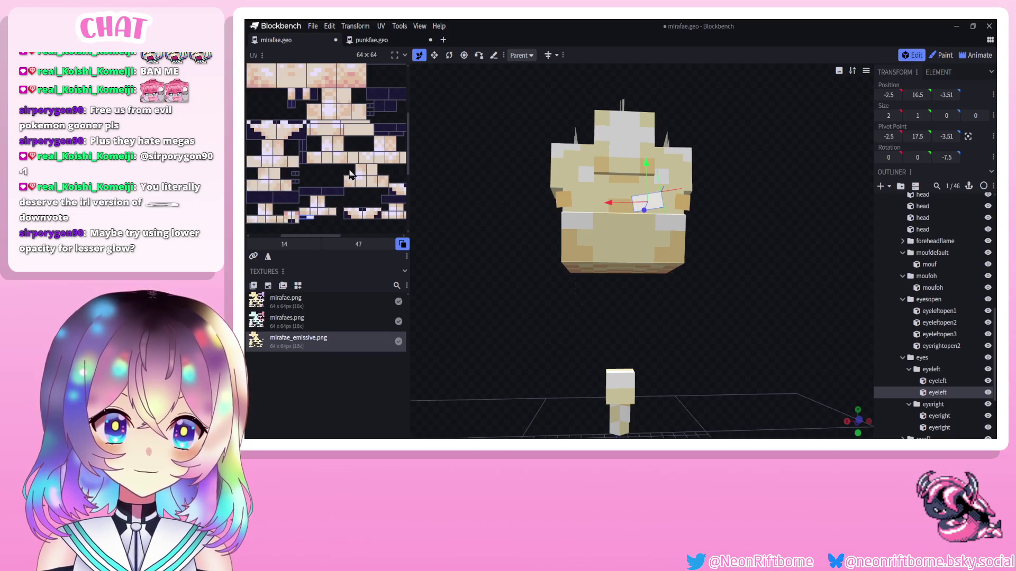
scroll(348, 169, up, 3)
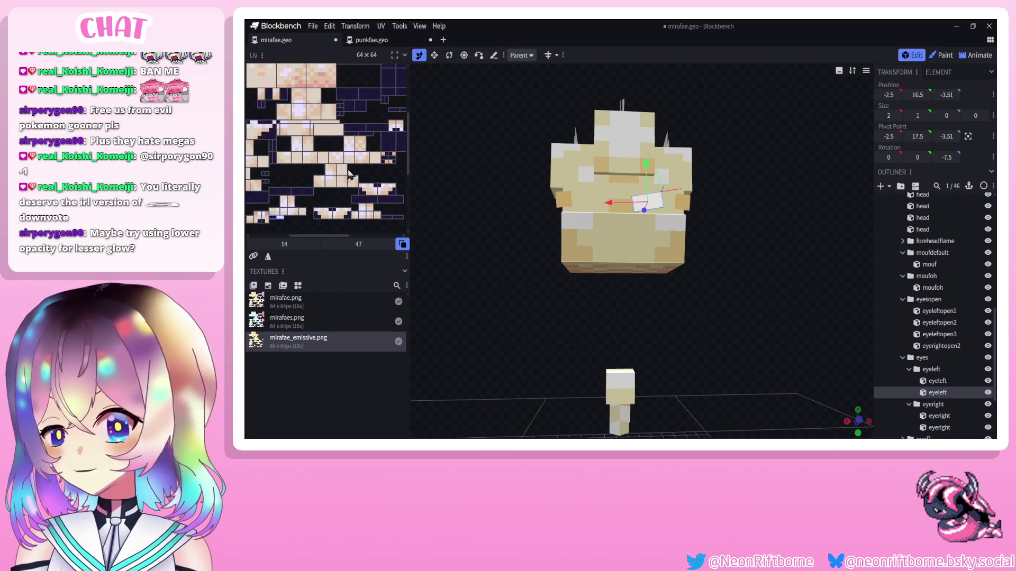
Erase cream pixels from mirafae_emissive.png in Paint mode, check the model, and save.
click(941, 55)
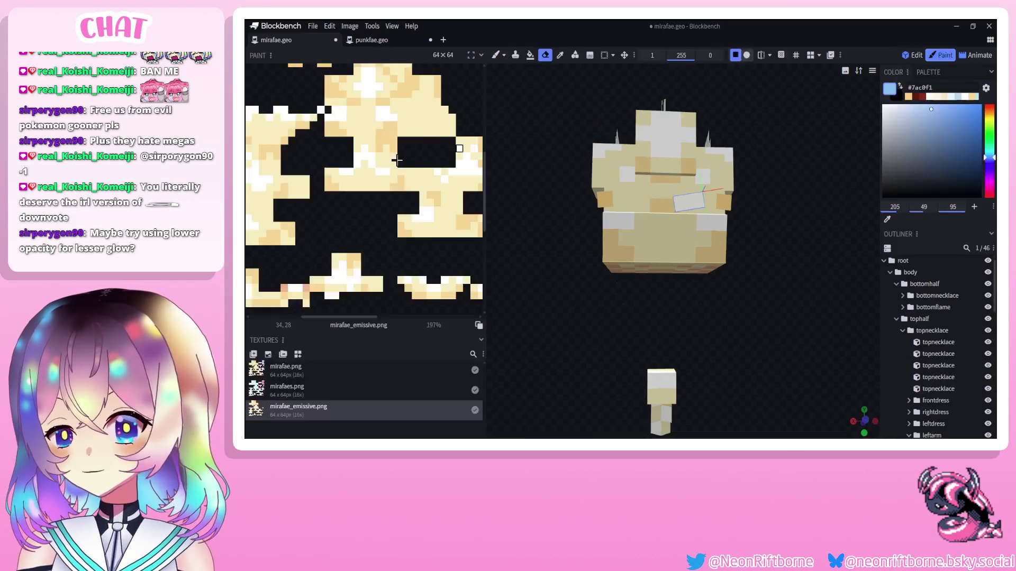
scroll(320, 218, down, 1)
click(330, 214)
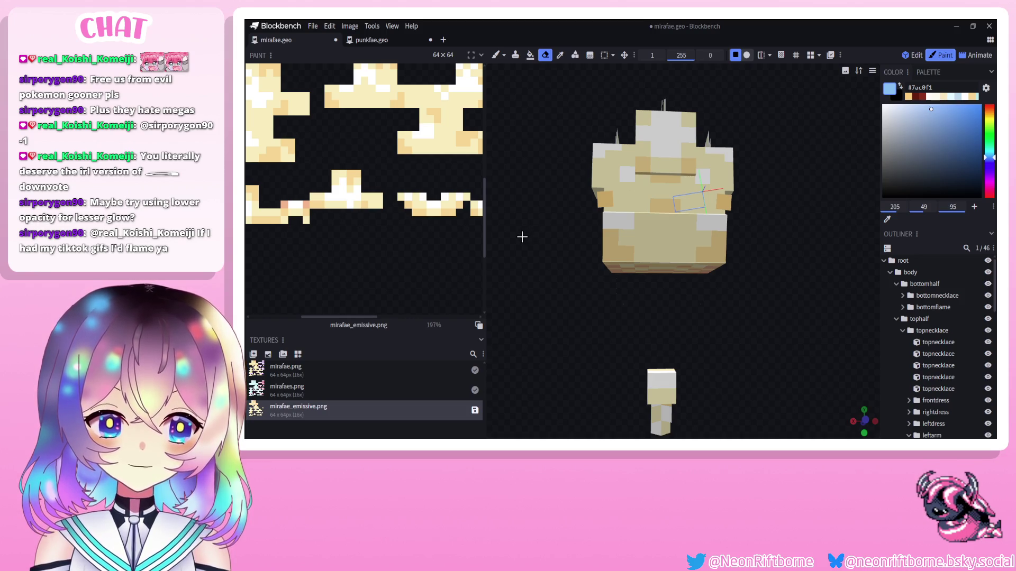
mouse_move(524, 246)
mouse_down()
mouse_move(556, 278)
mouse_move(519, 276)
mouse_up()
scroll(405, 254, up, 2)
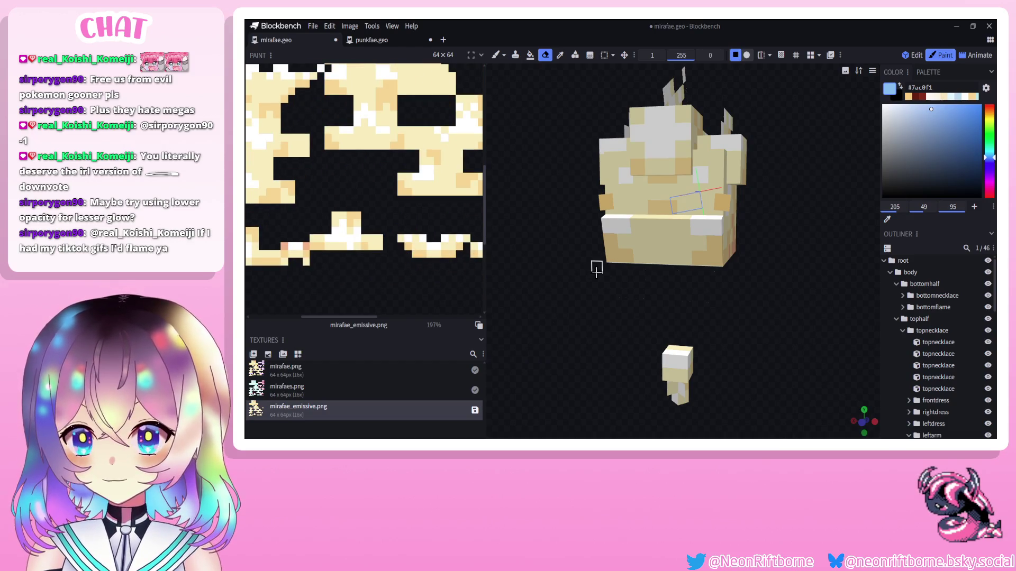
click(574, 291)
mouse_move(549, 243)
mouse_down()
mouse_move(494, 234)
mouse_move(539, 227)
mouse_move(593, 188)
mouse_move(744, 225)
mouse_move(543, 236)
mouse_up()
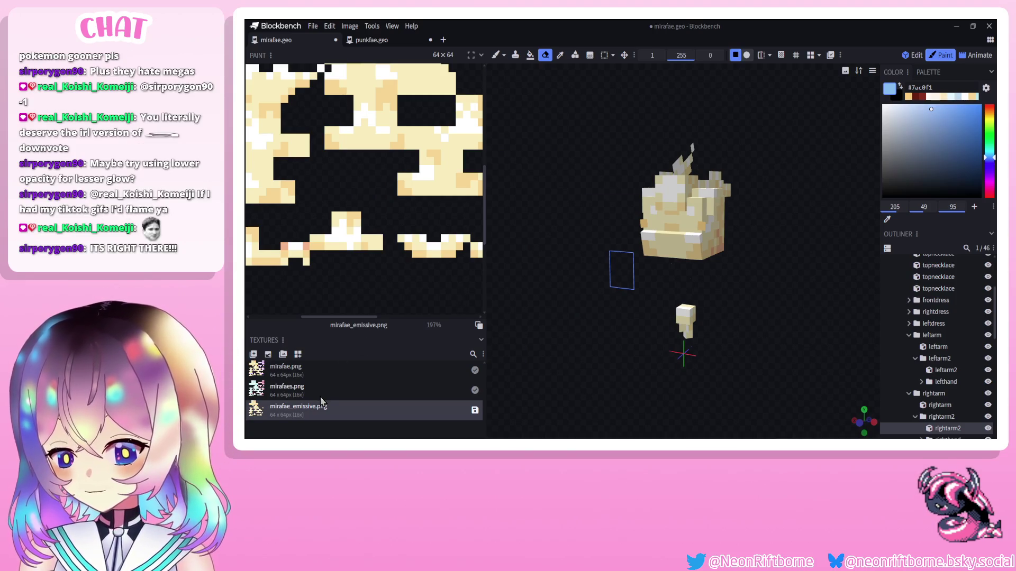
key(ctrl+s)
scroll(365, 193, down, 5)
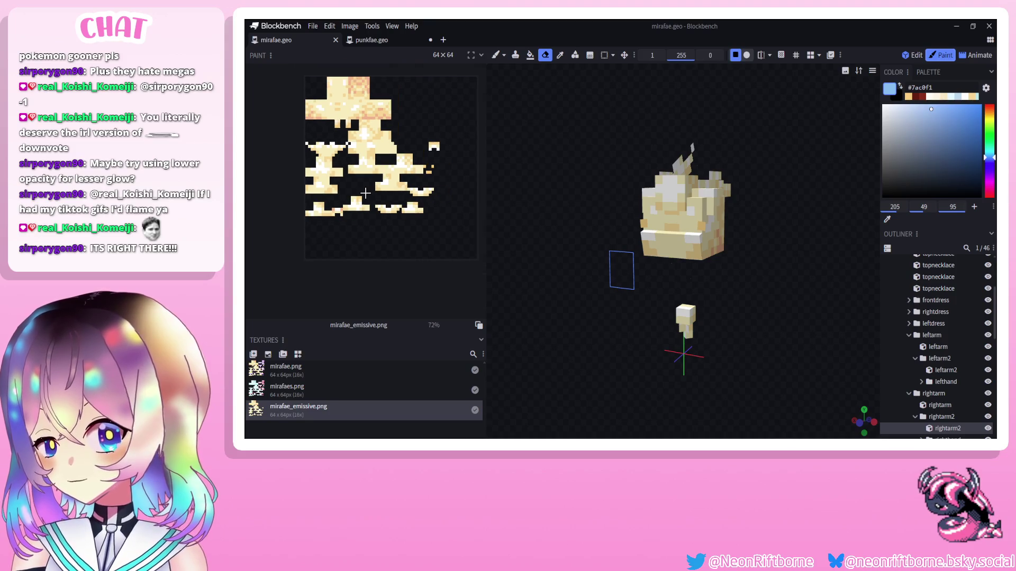
Rename the copied mirafaes.png texture to mirafaes_emissive.png.
click(301, 392)
double_click(310, 391)
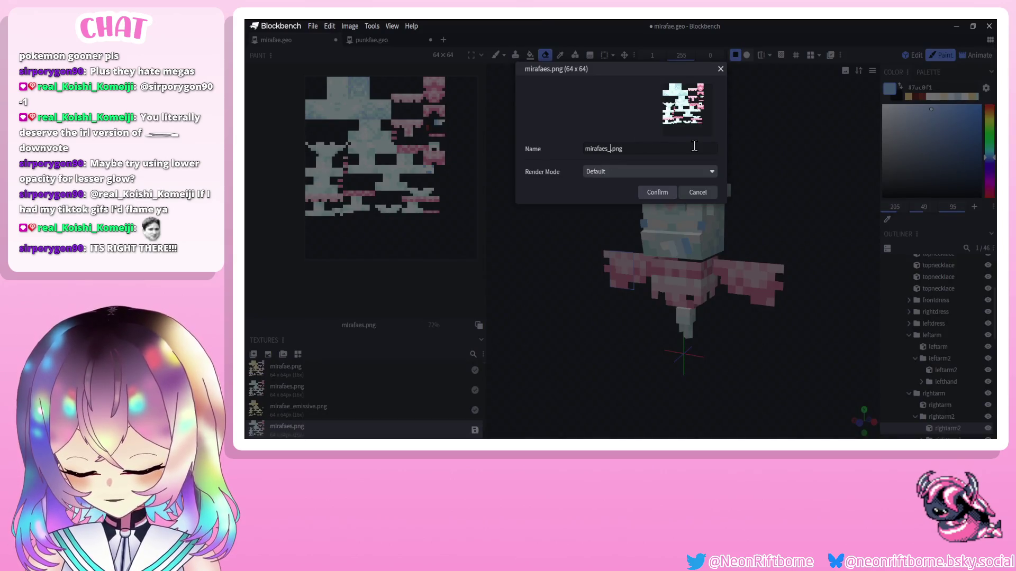
text(misiss)
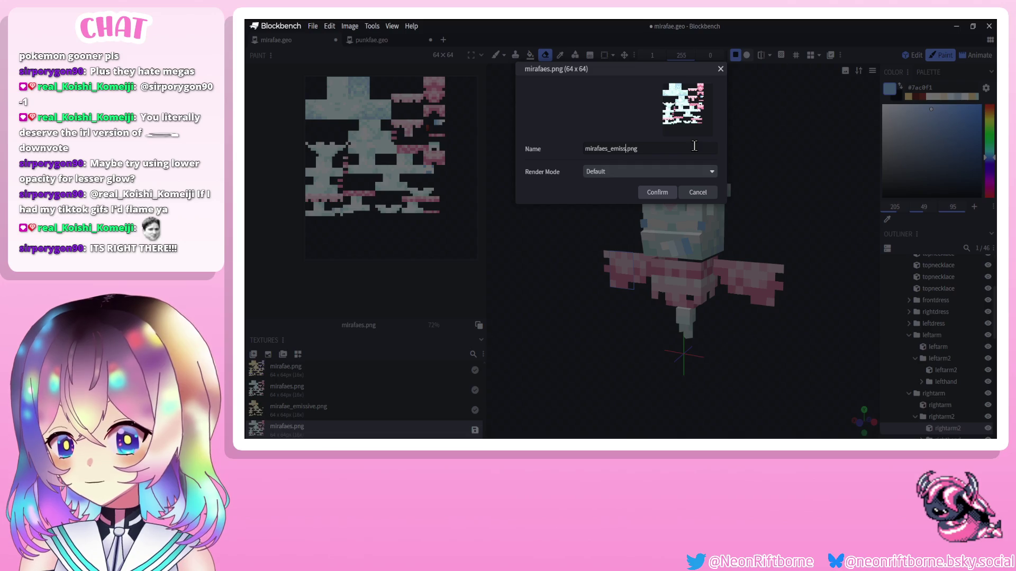
text(ive)
click(662, 194)
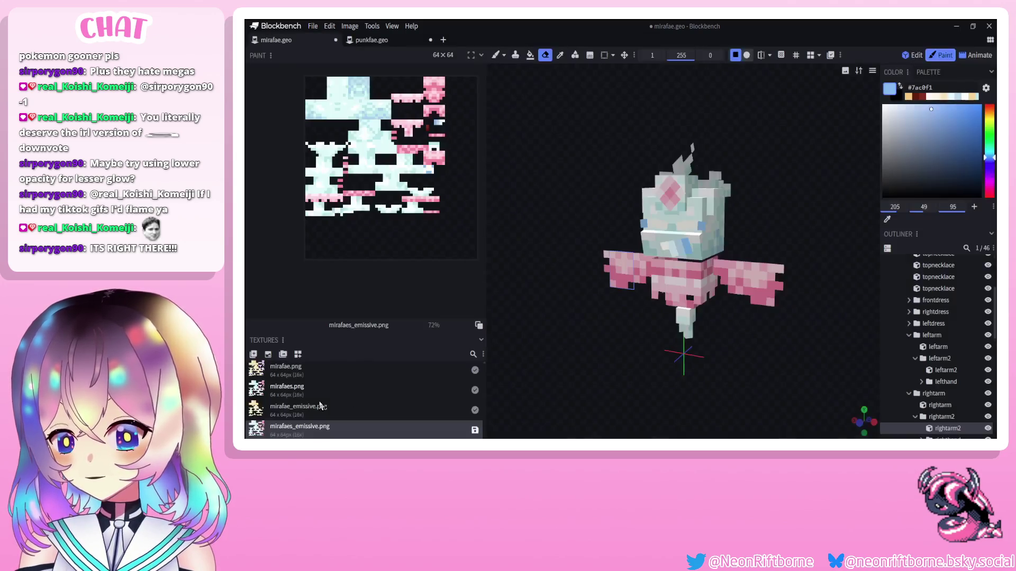
Delete the pink blocks and strips of stray pixels with rectangular selections.
click(604, 55)
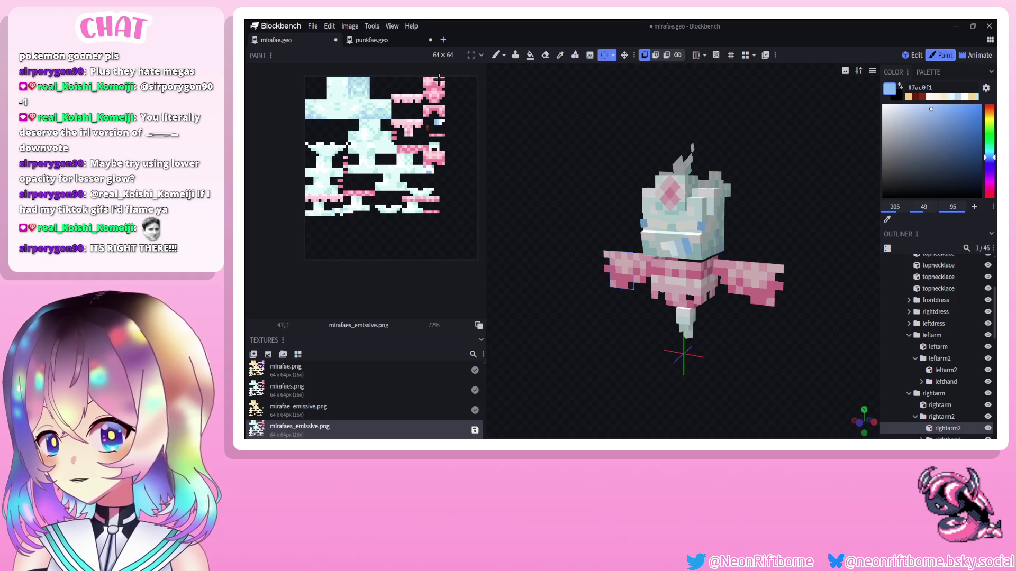
mouse_move(449, 77)
mouse_down()
mouse_move(394, 130)
mouse_move(395, 117)
mouse_up()
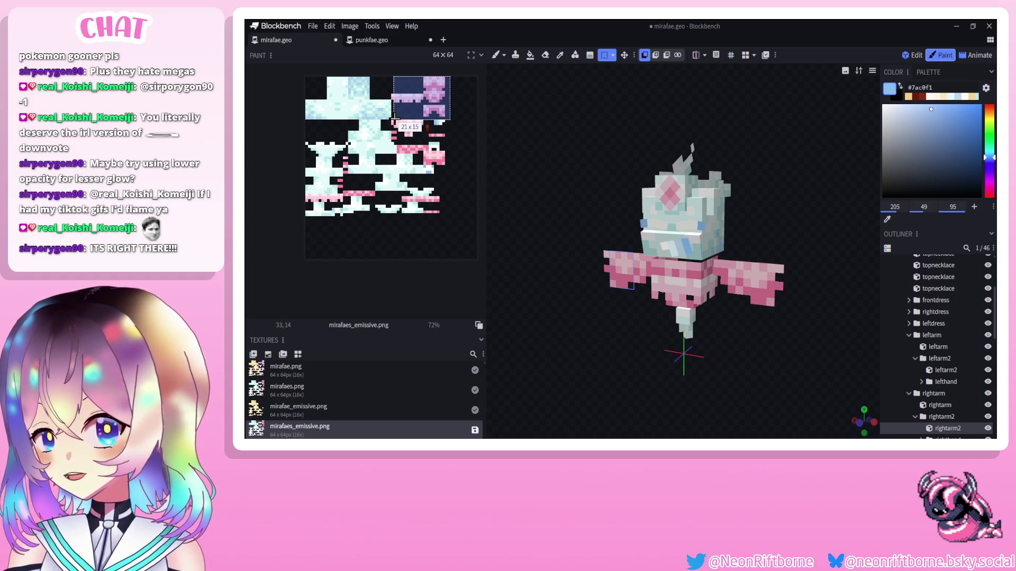
key(Delete)
mouse_move(448, 141)
mouse_down()
mouse_move(392, 123)
mouse_move(419, 107)
mouse_move(403, 113)
mouse_move(394, 140)
mouse_move(429, 166)
mouse_move(397, 152)
mouse_up()
key(Delete)
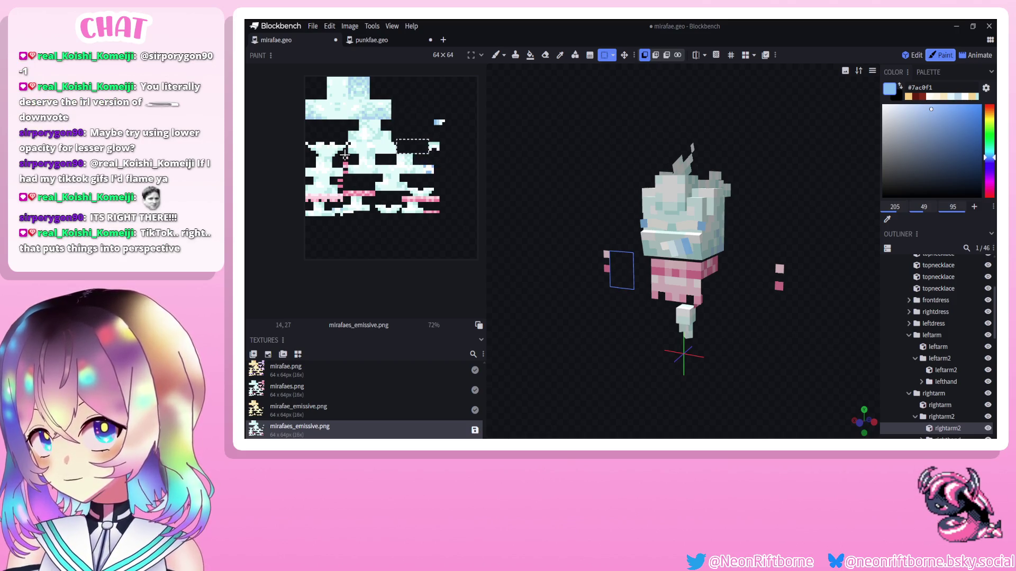
key(Delete)
mouse_move(346, 178)
mouse_down()
mouse_move(343, 196)
mouse_move(299, 201)
mouse_up()
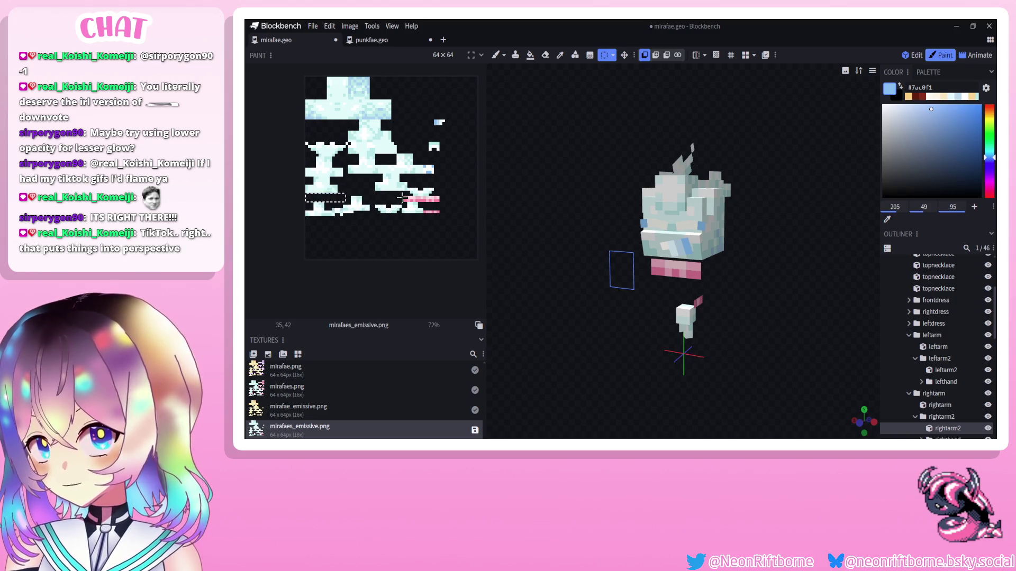
mouse_move(402, 197)
mouse_down()
mouse_move(446, 199)
mouse_move(444, 213)
mouse_up()
key(Delete)
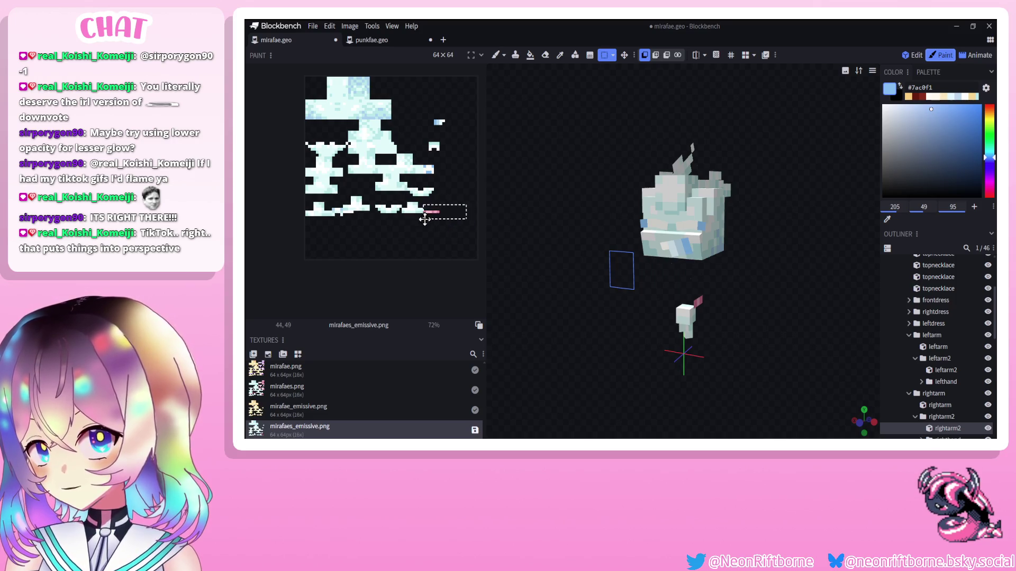
click(422, 220)
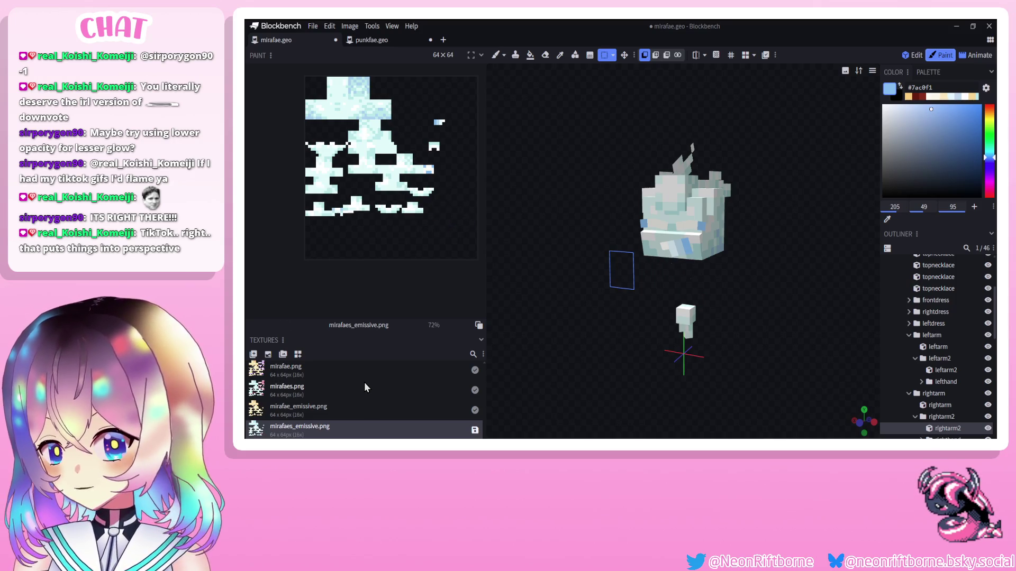
Compare mirafae_emissive.png and mirafaes_emissive.png by flipping between them.
click(313, 411)
click(315, 433)
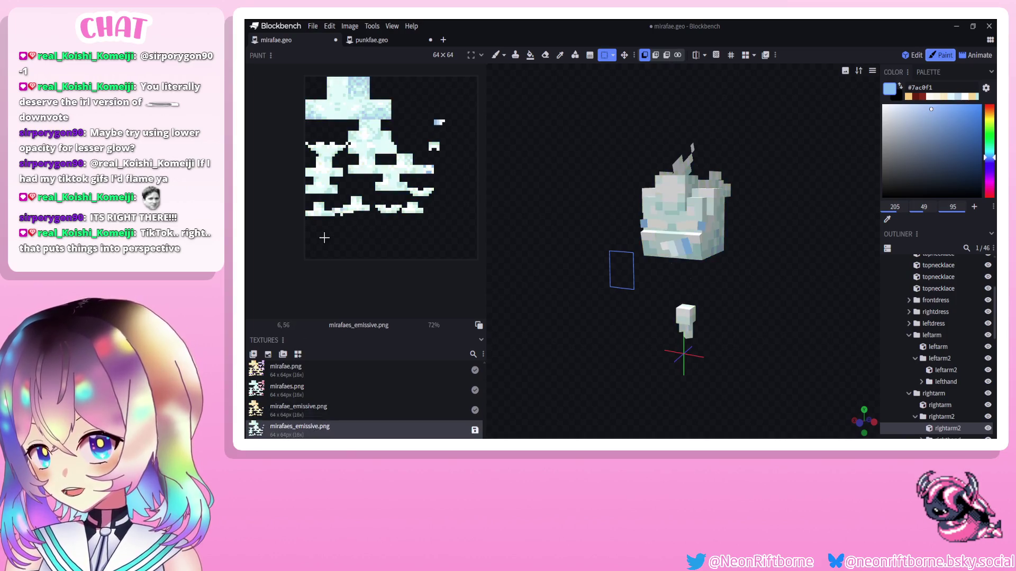
drag(351, 211, 345, 211)
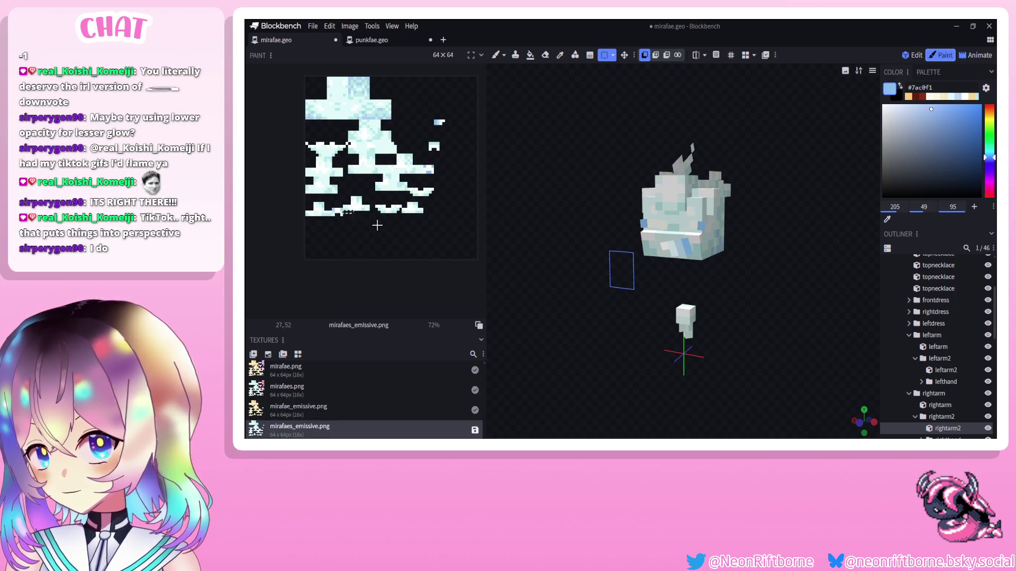
scroll(411, 182, up, 1)
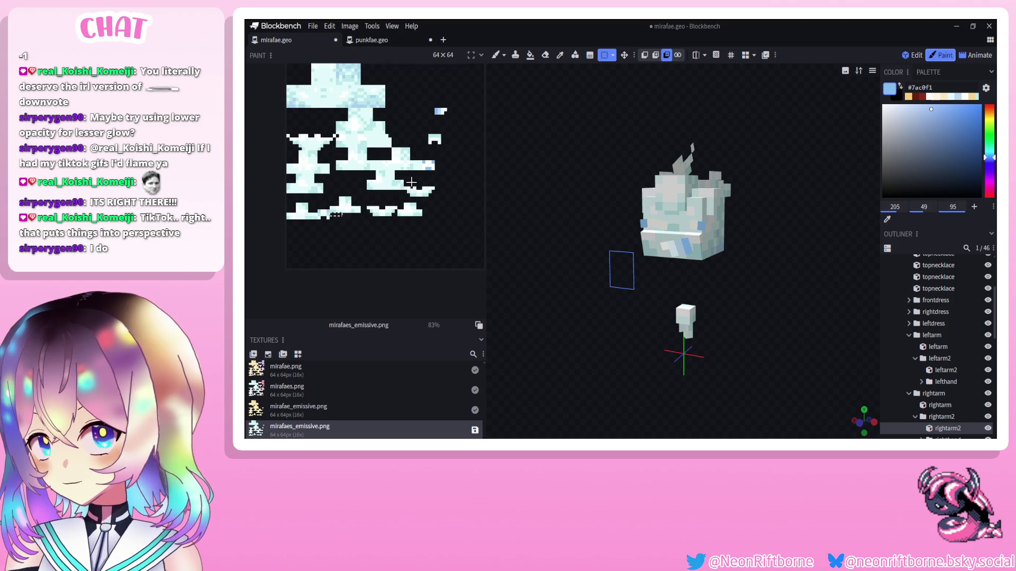
click(317, 411)
click(330, 430)
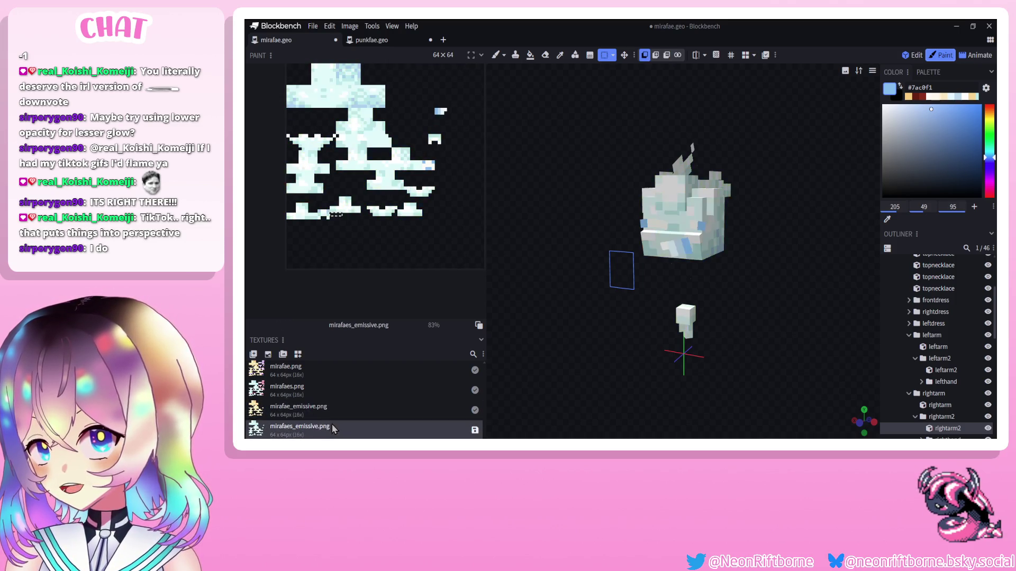
click(333, 416)
click(328, 428)
click(332, 412)
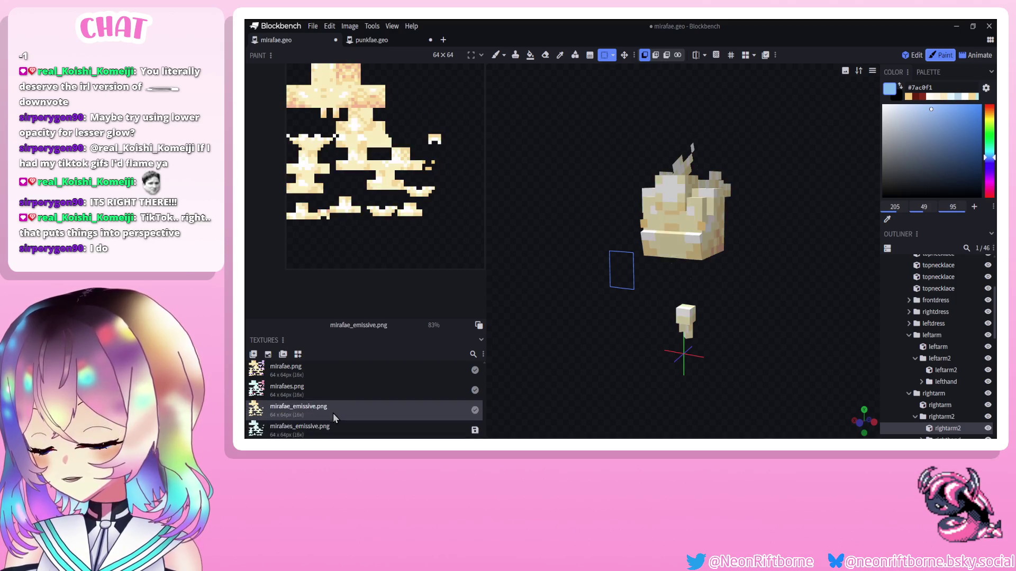
click(332, 426)
click(341, 408)
click(338, 428)
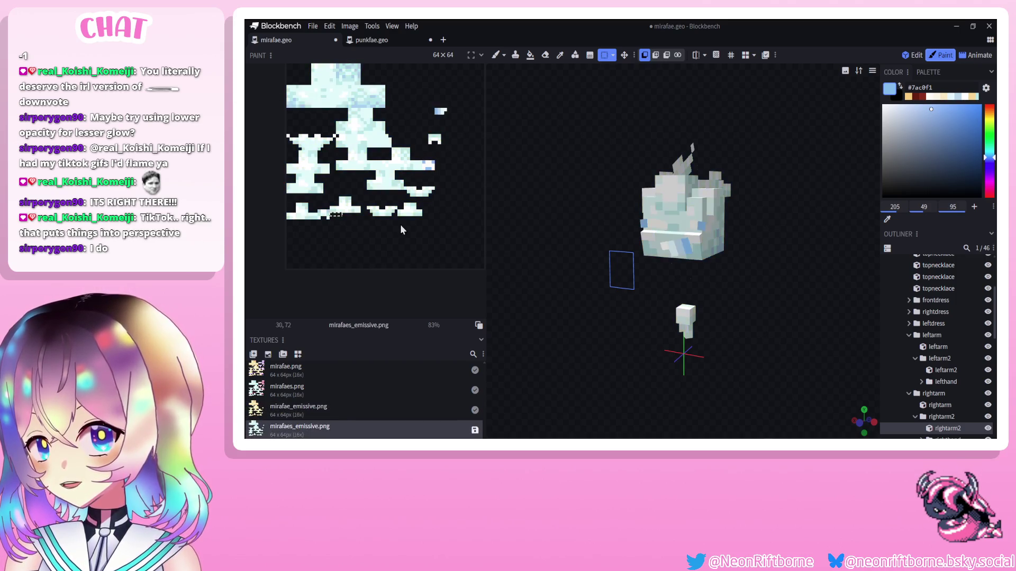
Paste a copied block from mirafae_emissive.png onto mirafaes_emissive.png.
drag(453, 105, 428, 125)
click(328, 408)
click(328, 427)
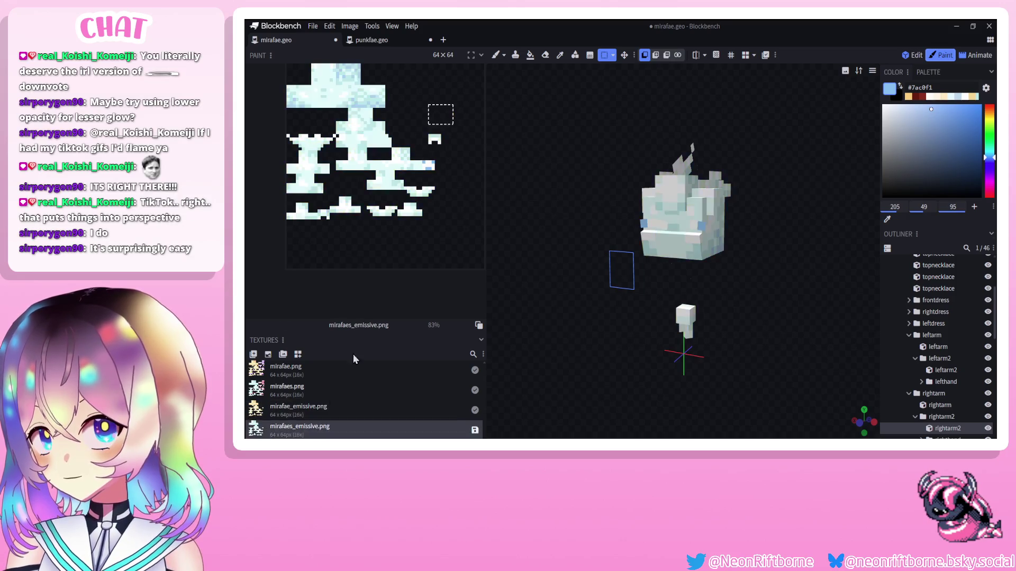
scroll(445, 130, up, 3)
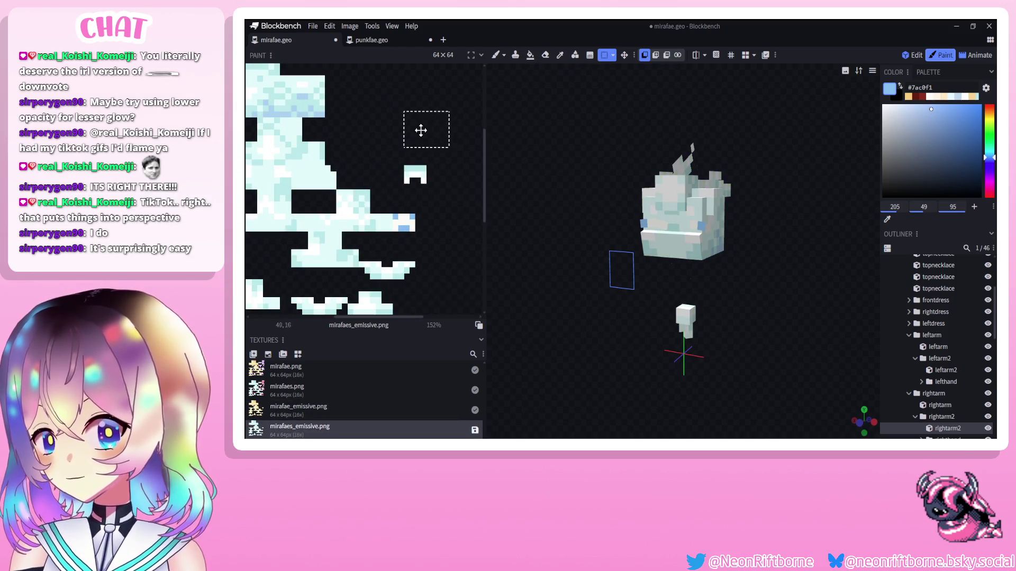
key(ctrl+v)
click(386, 306)
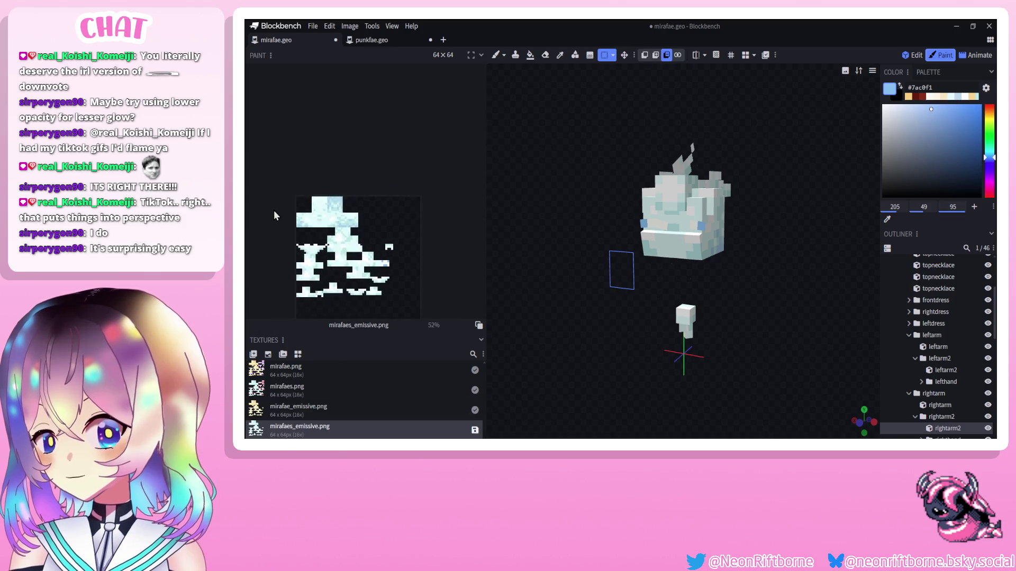
scroll(446, 219, up, 5)
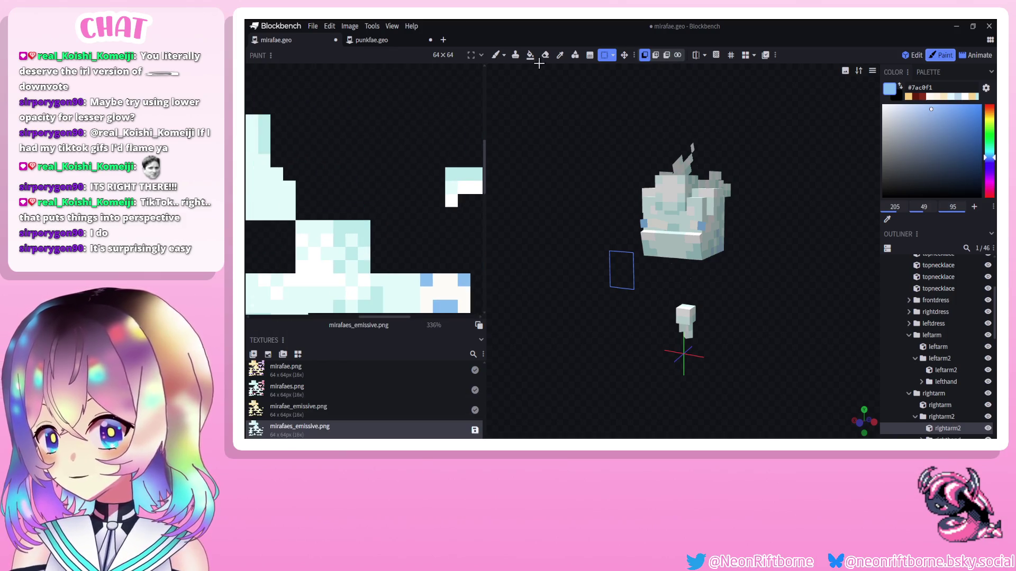
Erase the unwanted and stray pixels around the pasted area on mirafaes_emissive.png.
click(545, 54)
scroll(390, 189, down, 3)
scroll(392, 189, up, 3)
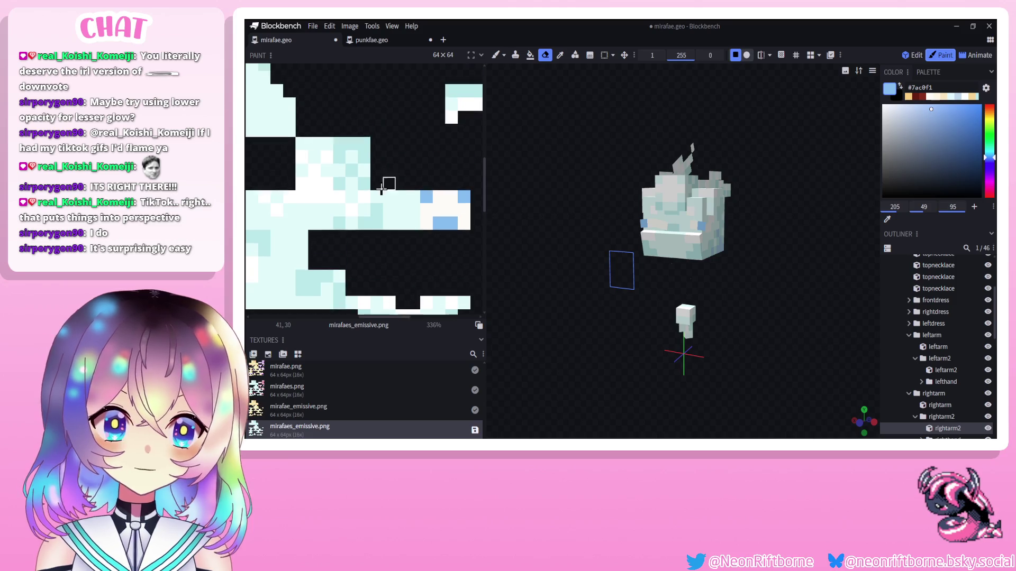
shift+scroll(311, 172, right, 3)
scroll(437, 147, up, 2)
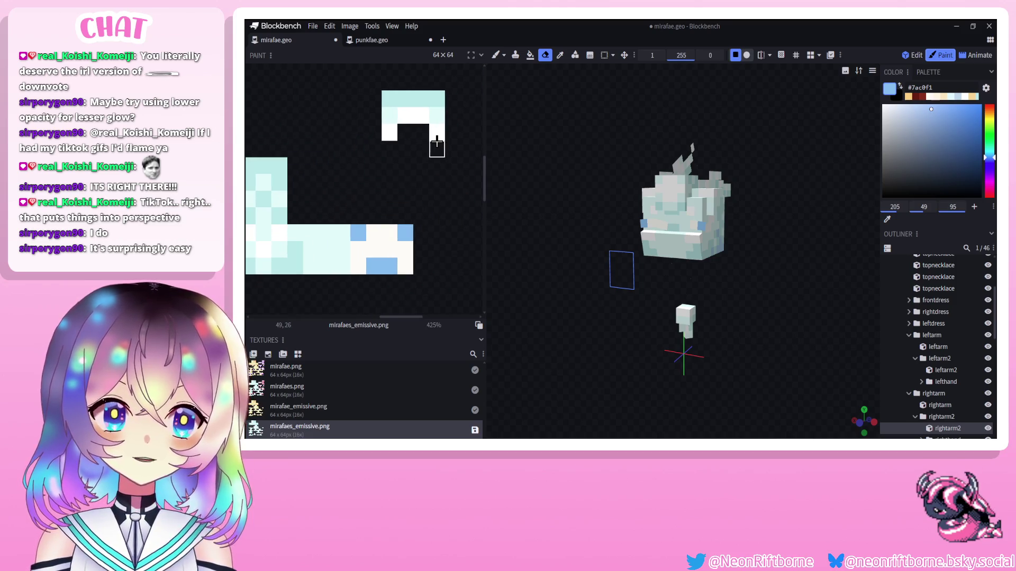
mouse_move(373, 246)
mouse_down()
mouse_move(356, 249)
mouse_move(390, 233)
mouse_move(405, 265)
mouse_up()
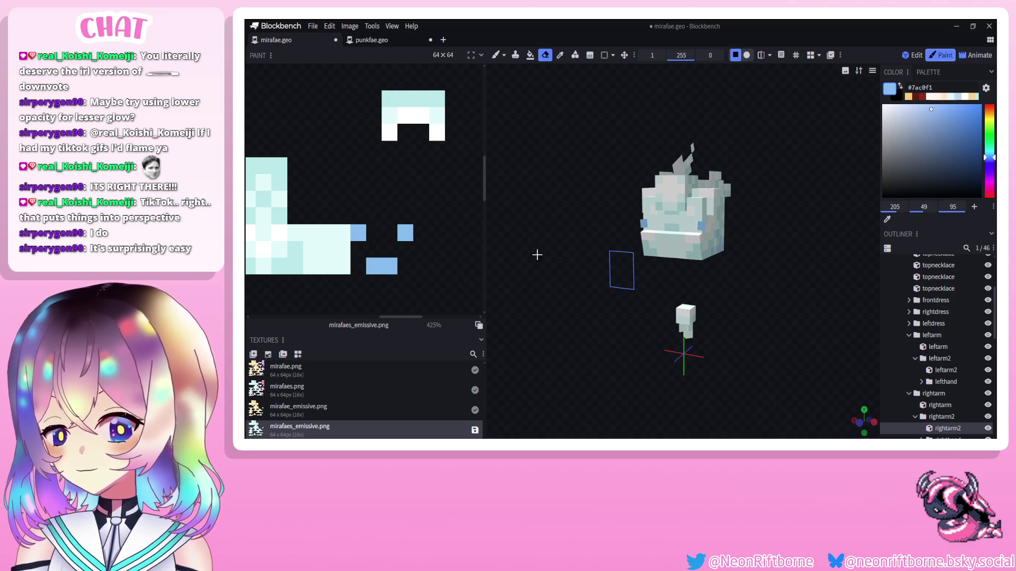
mouse_move(537, 254)
mouse_down()
mouse_move(650, 233)
mouse_move(689, 245)
mouse_move(551, 245)
mouse_up()
scroll(484, 230, down, 5)
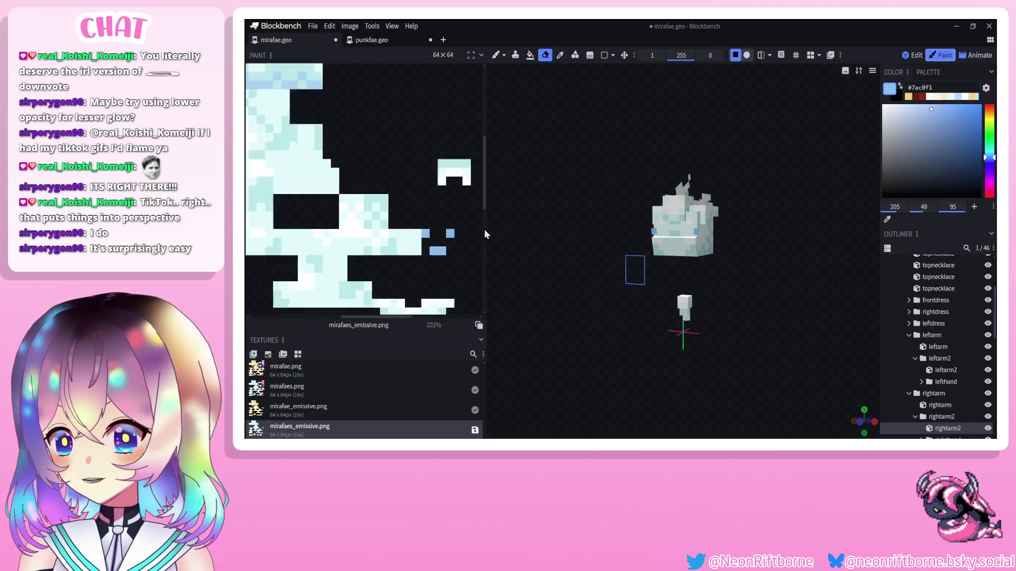
Erase the drip pixels below the top band on mirafae_emissive.png and save the project.
click(353, 410)
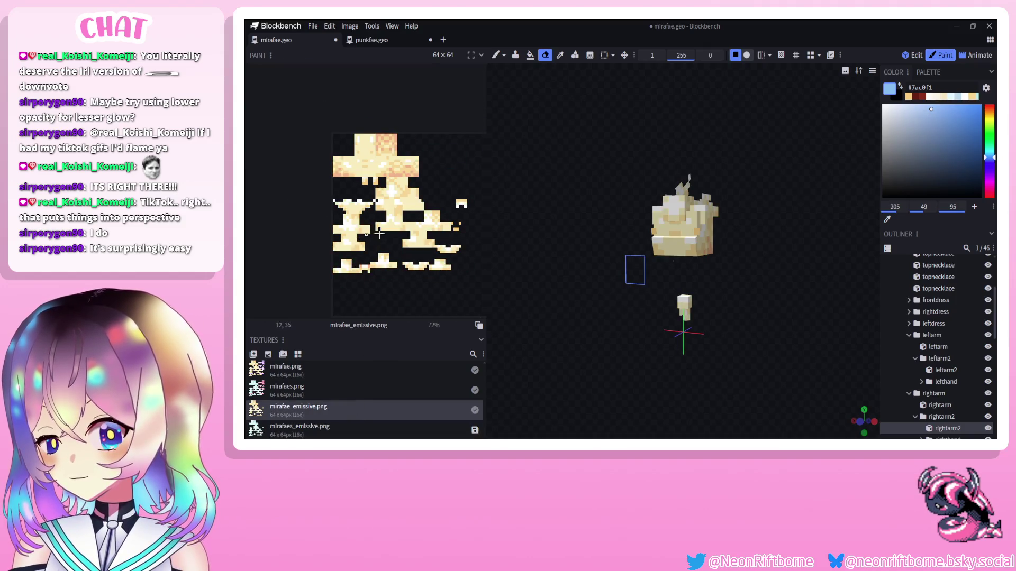
scroll(380, 234, up, 5)
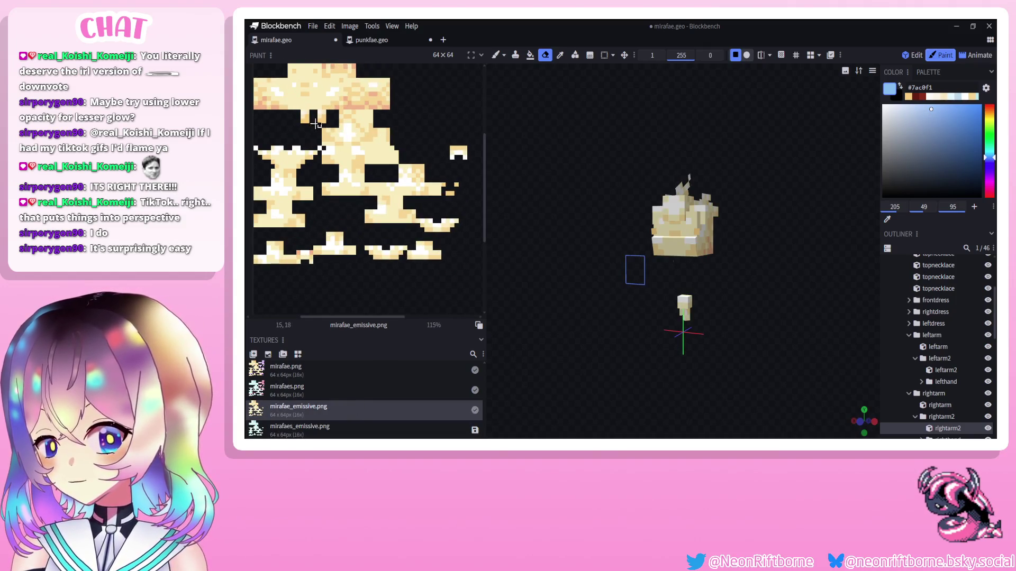
scroll(315, 125, up, 3)
drag(306, 113, 341, 126)
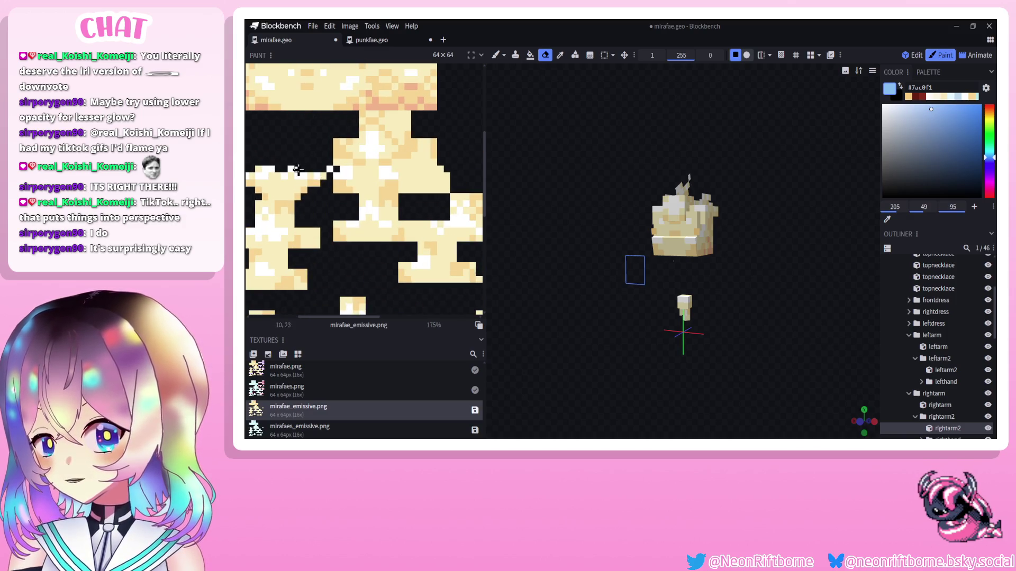
scroll(298, 169, down, 3)
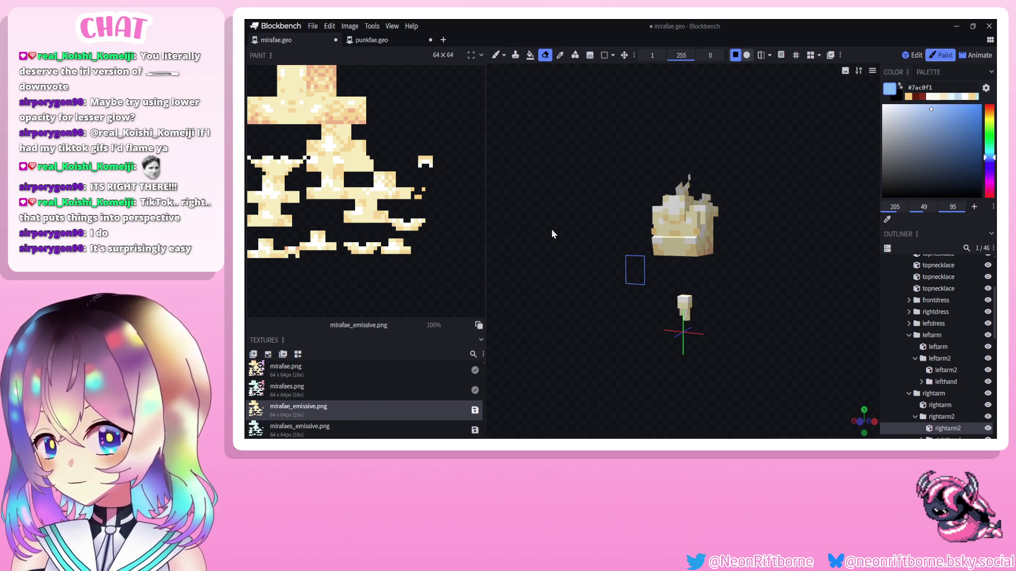
key(ctrl+s)
Preview each of the four textures on the model, then enter the Animate workspace.
click(316, 366)
click(320, 389)
click(324, 426)
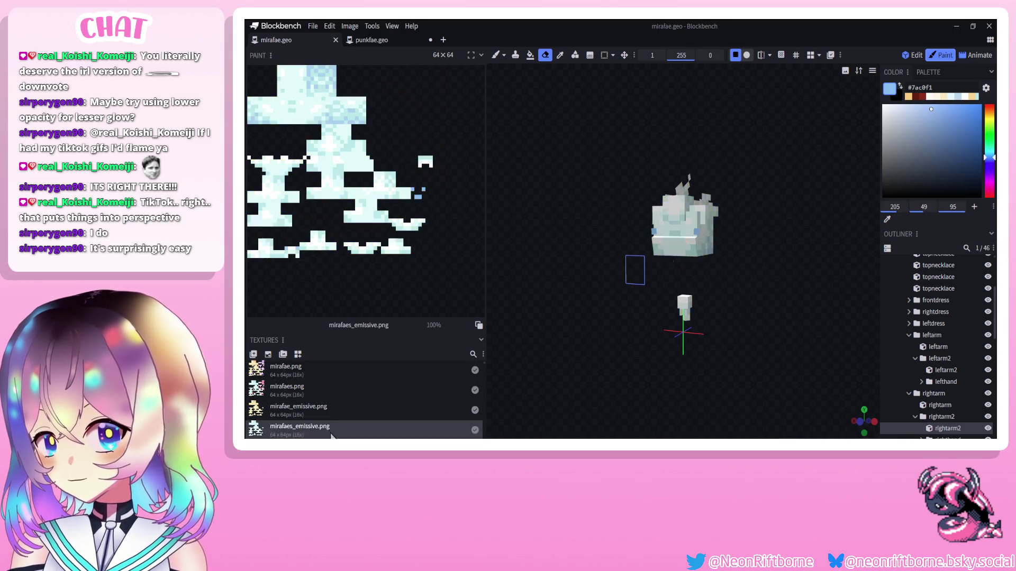
click(341, 404)
click(347, 386)
click(347, 379)
click(348, 390)
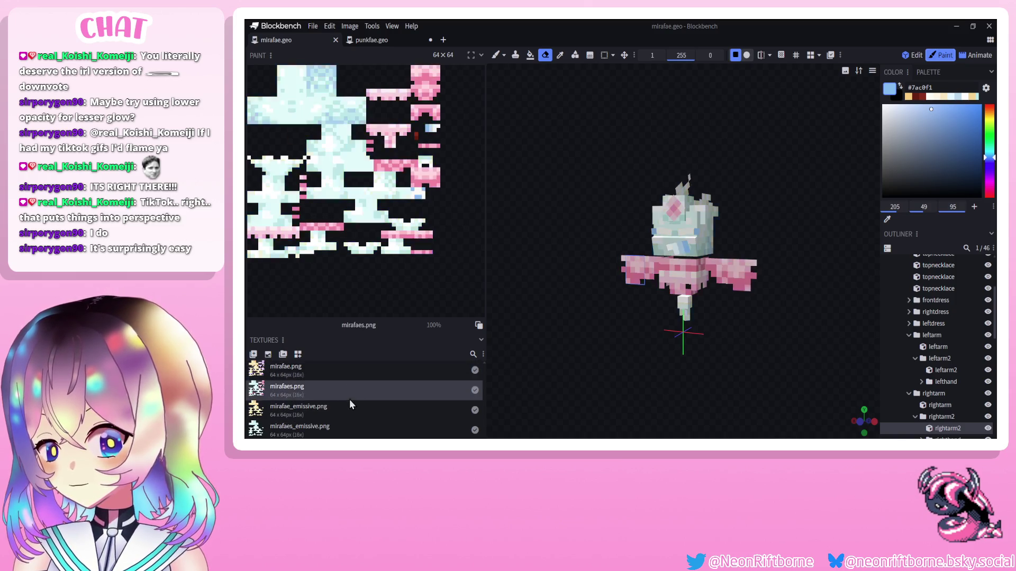
click(350, 412)
click(362, 433)
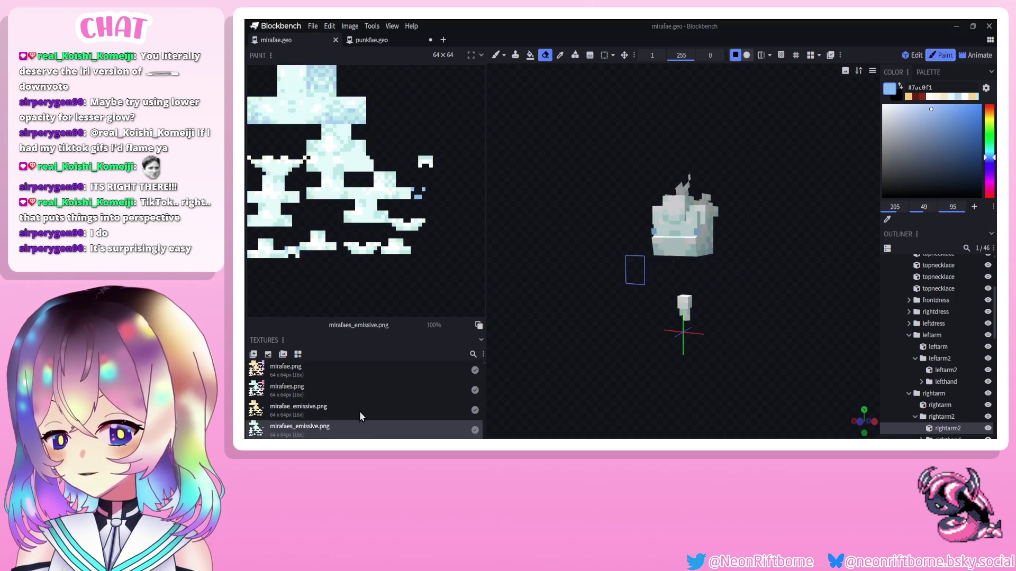
click(363, 410)
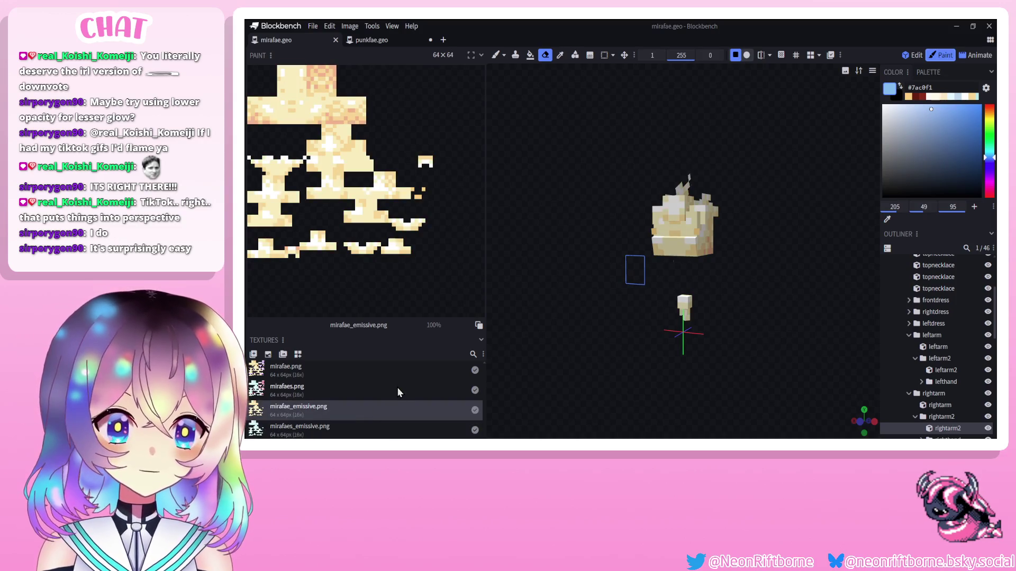
mouse_move(539, 356)
mouse_down()
mouse_move(579, 361)
mouse_move(508, 356)
mouse_move(560, 356)
mouse_up()
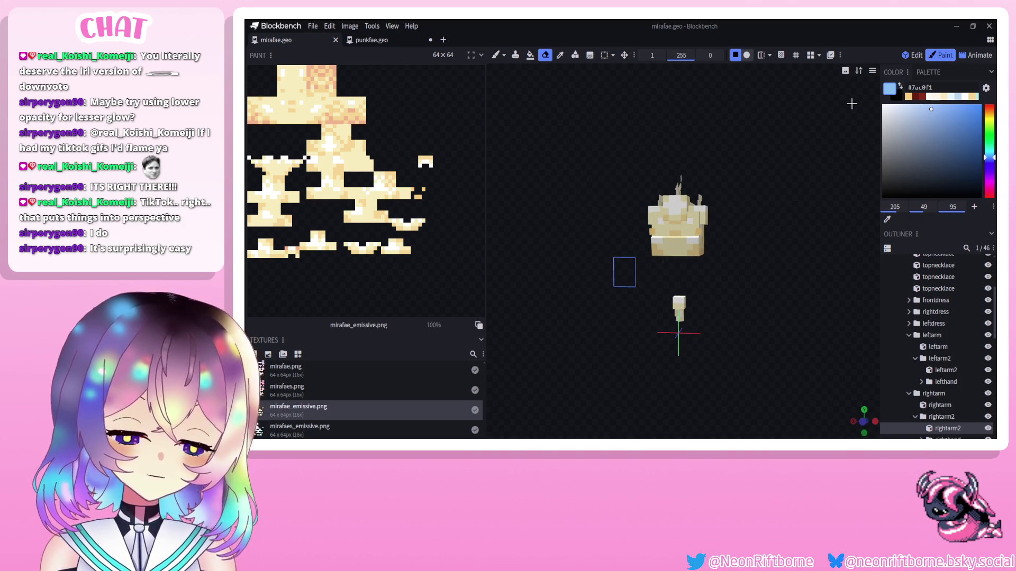
click(975, 55)
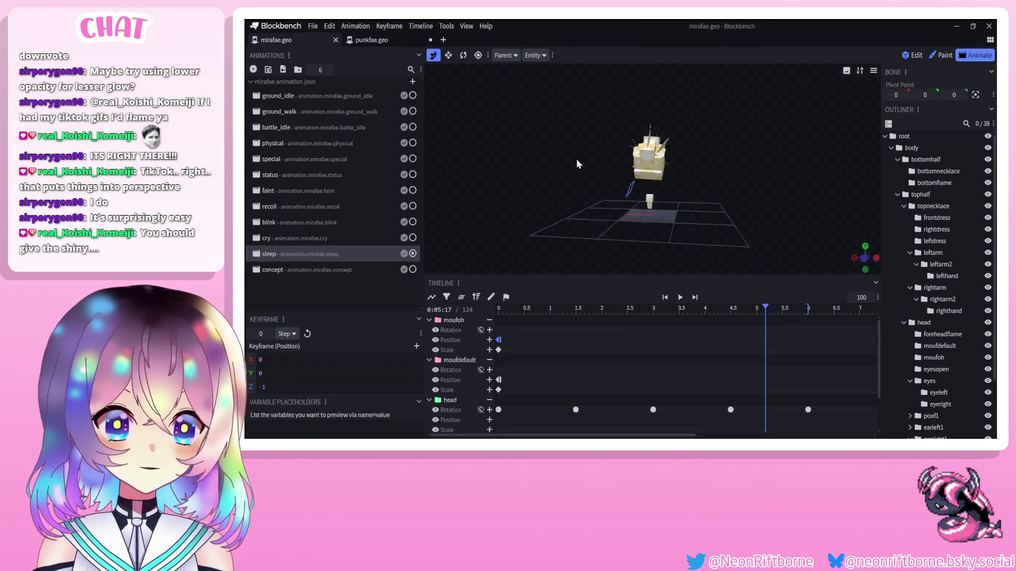
mouse_move(572, 160)
mouse_down()
mouse_move(451, 160)
mouse_move(808, 156)
mouse_move(541, 164)
mouse_up()
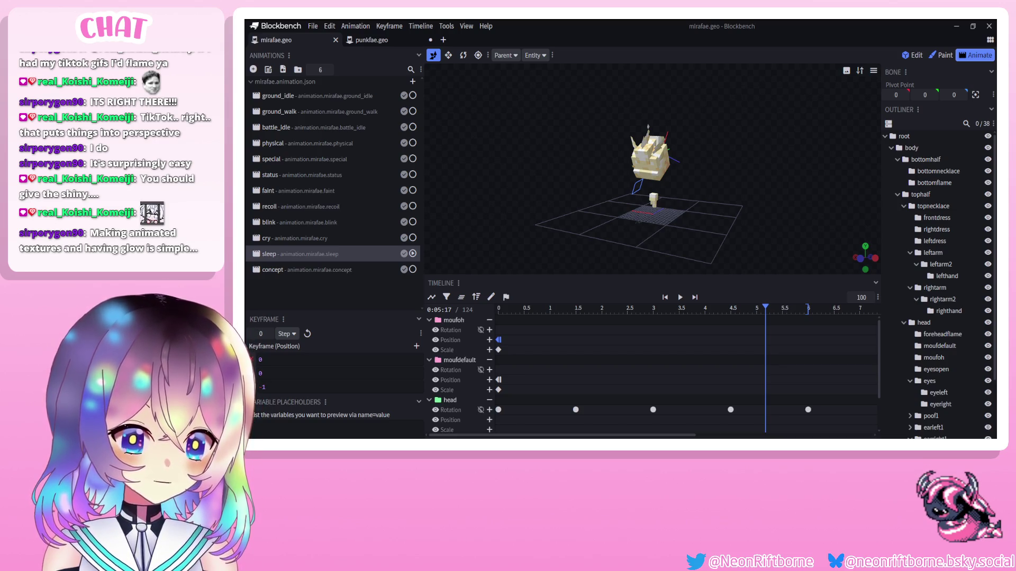
Rename the species from punkfae to mirafae in the JSON.
key(alt+Tab)
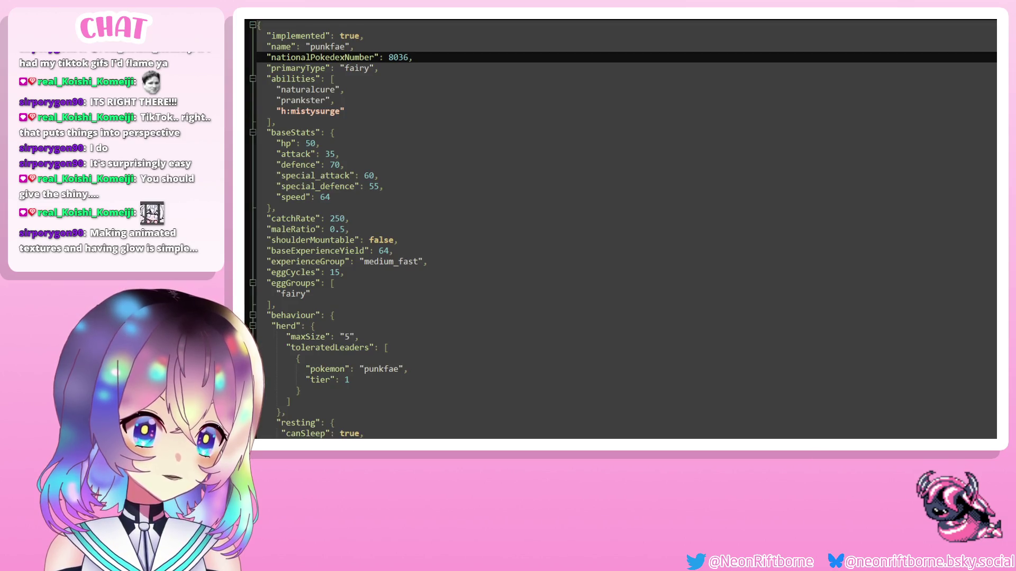
double_click(333, 48)
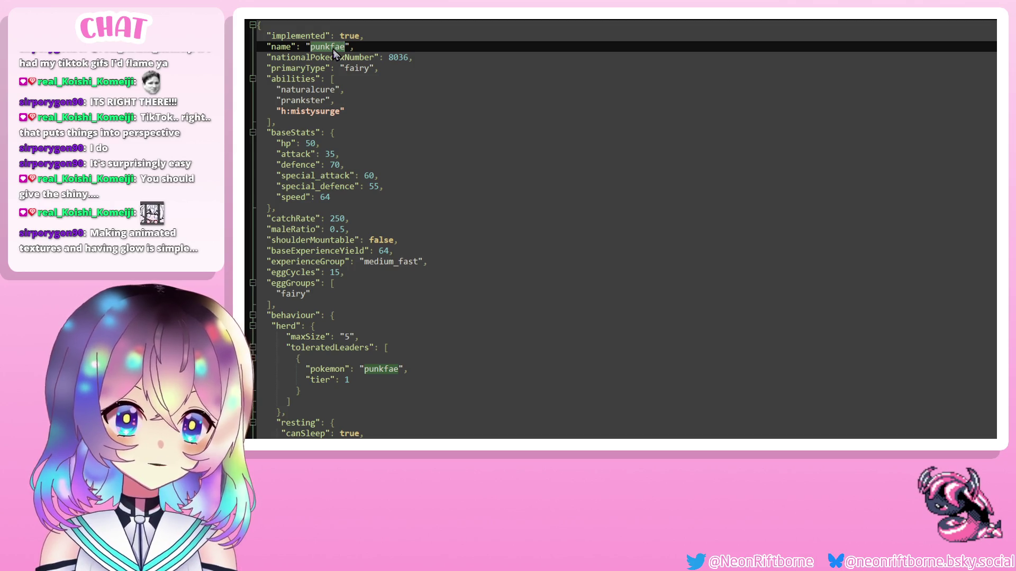
text(mirafae)
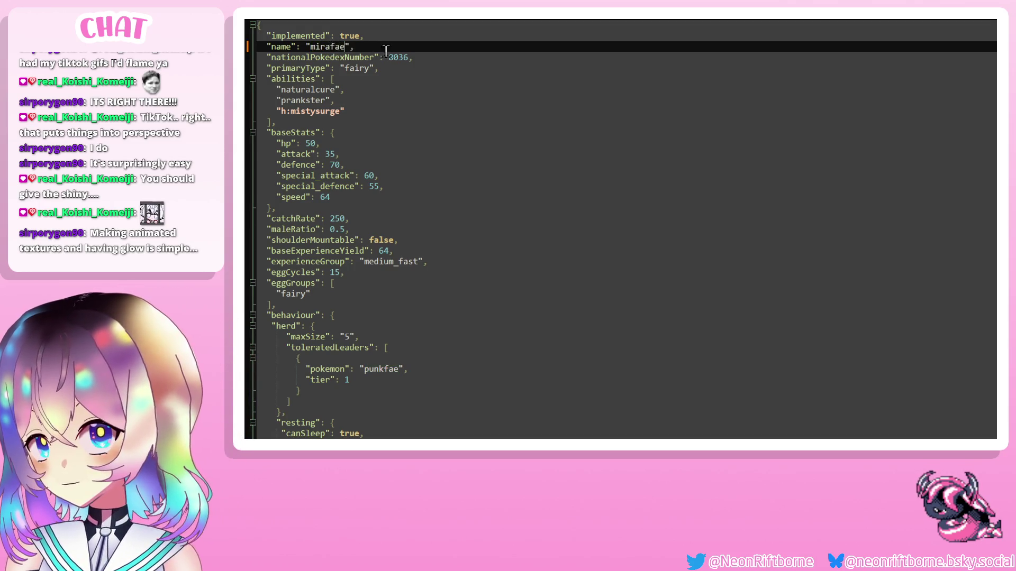
Change the nationalPokedexNumber from 8036 to 8037.
click(405, 56)
text(8)
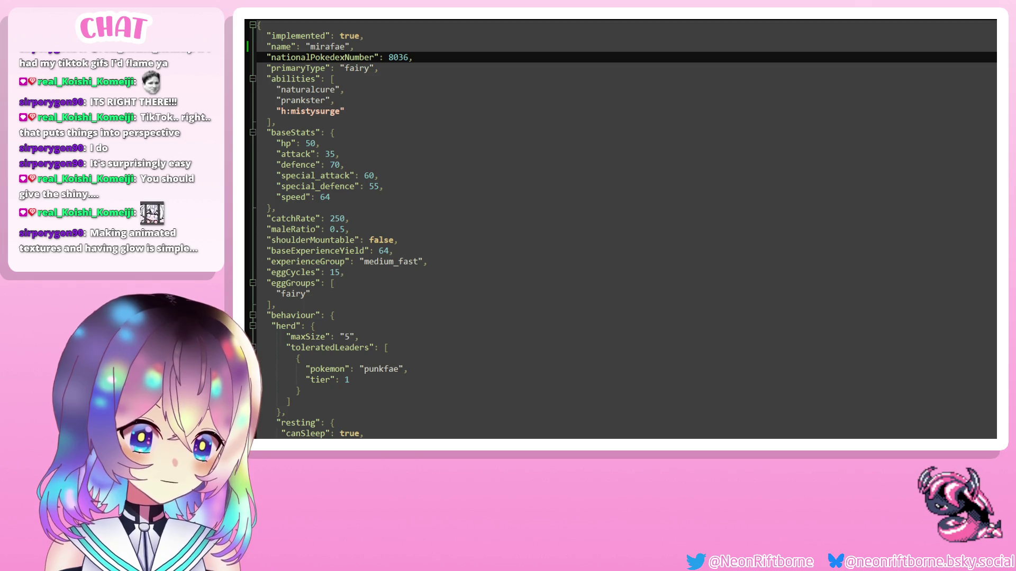
key(ctrl+Tab)
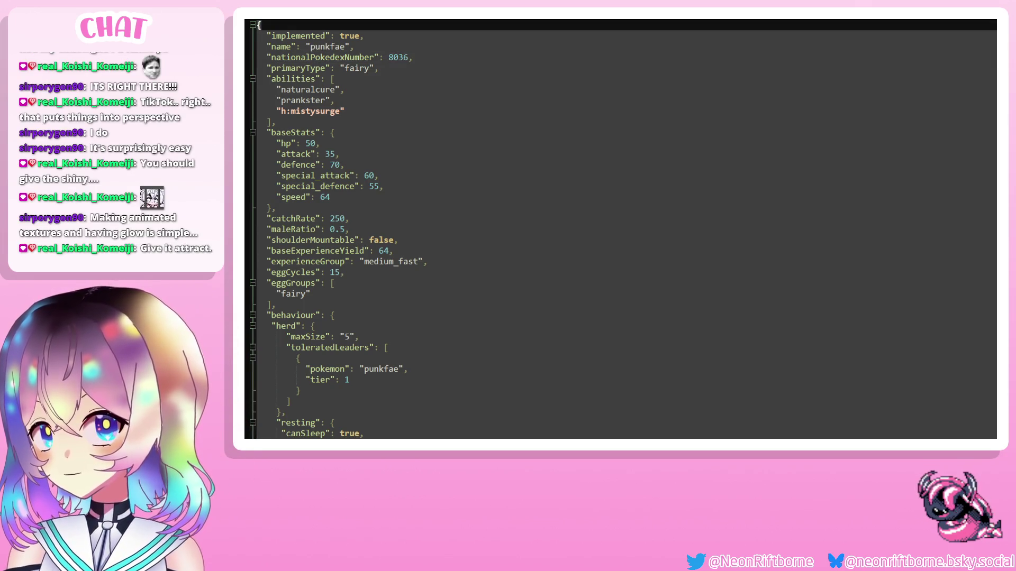
key(ctrl+Tab)
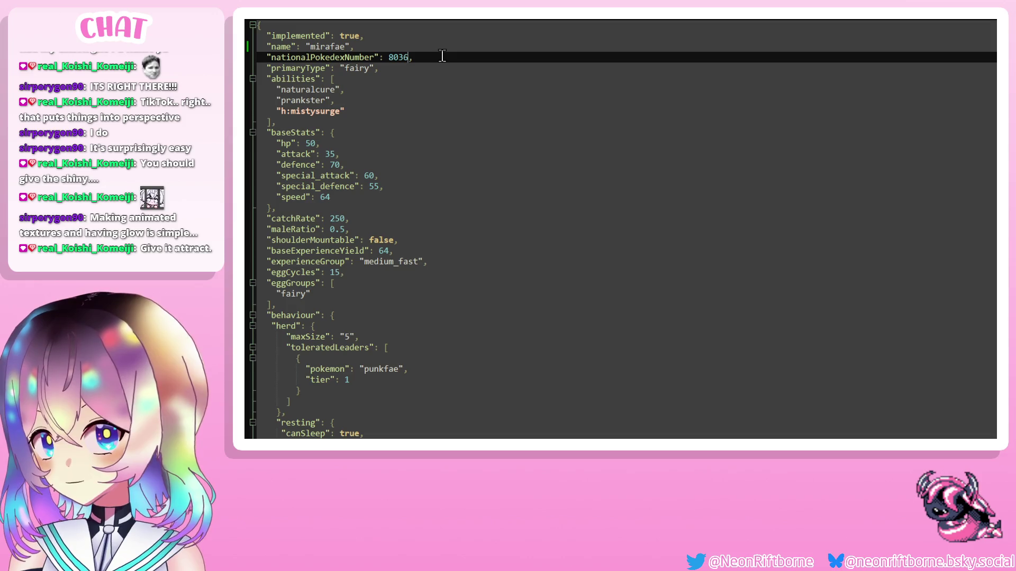
key(BackSpace)
text(7)
click(317, 90)
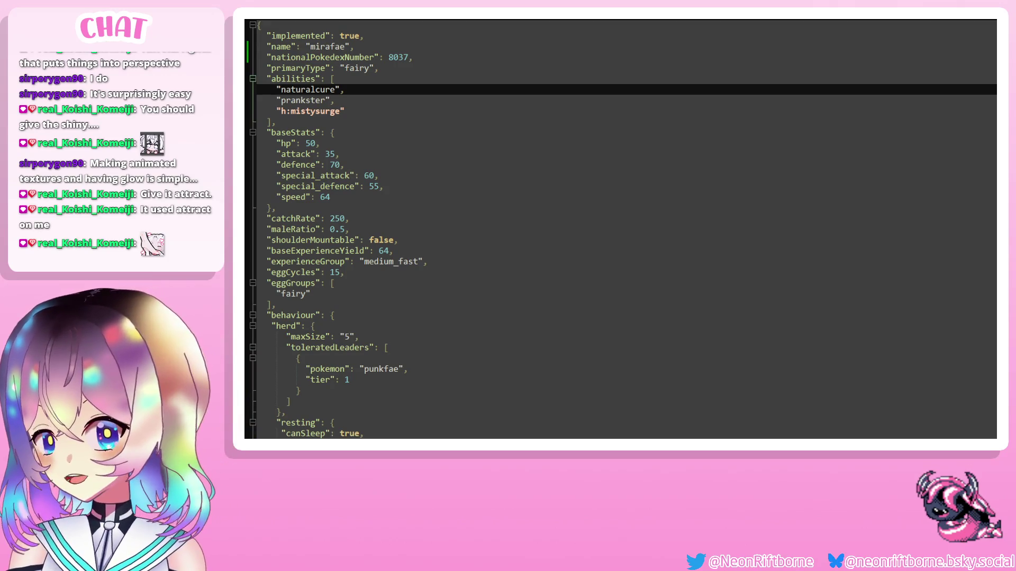
Set base stats hp to 80, attack to 60 and defence to 100.
click(392, 139)
key(Left)
key(Left)
key(BackSpace)
text(8)
key(Down)
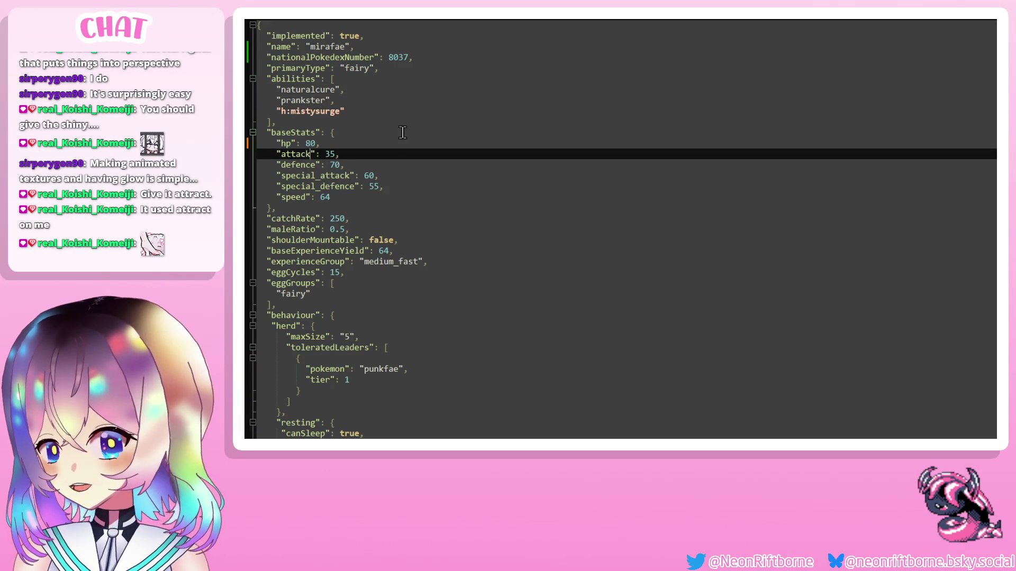
key(BackSpace)
key(BackSpace)
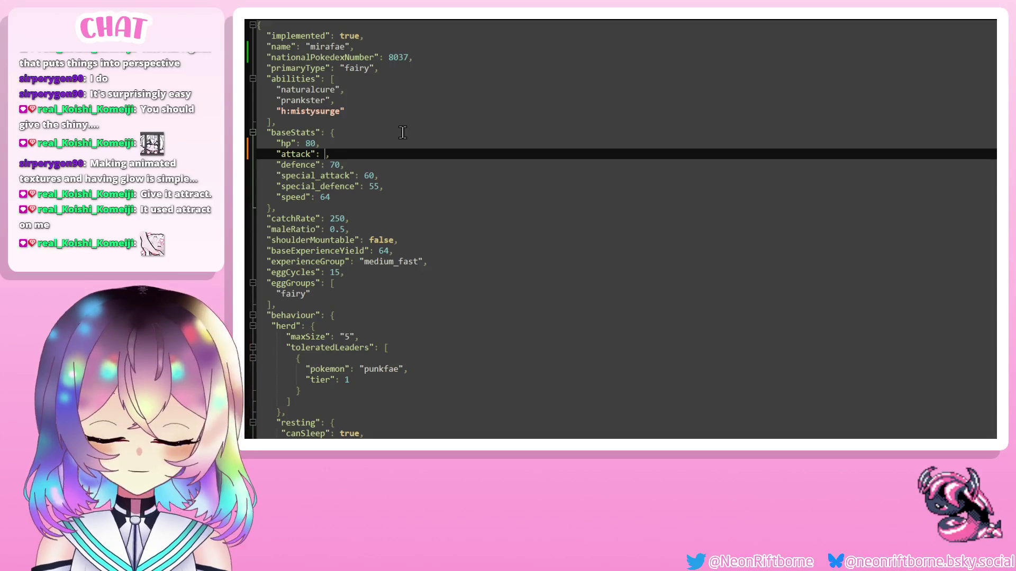
text(60)
key(Down)
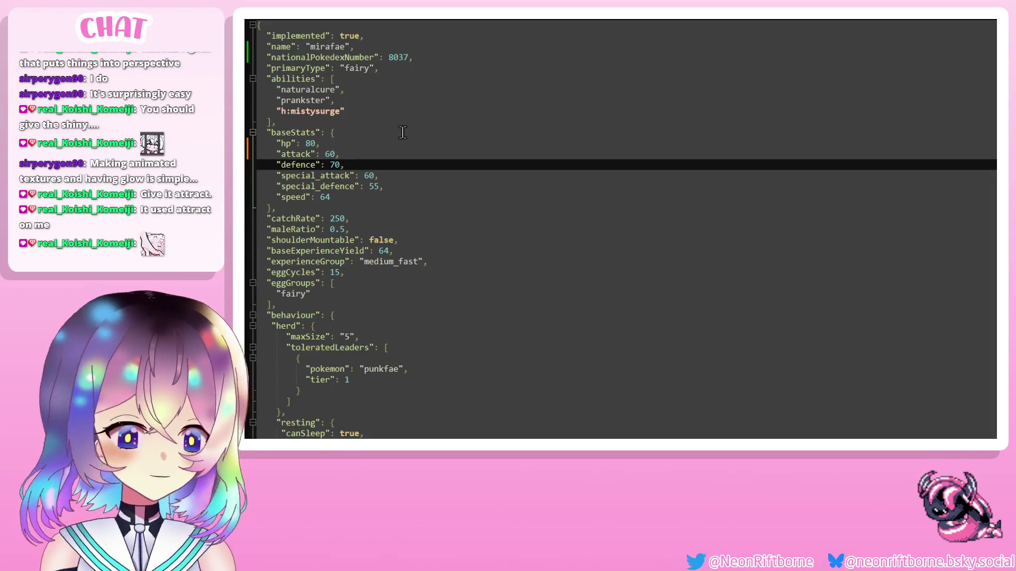
key(Delete)
text(00)
Set special attack 90, special defence 80, speed 95, and save the file.
key(Down)
key(Right)
key(Right)
key(Right)
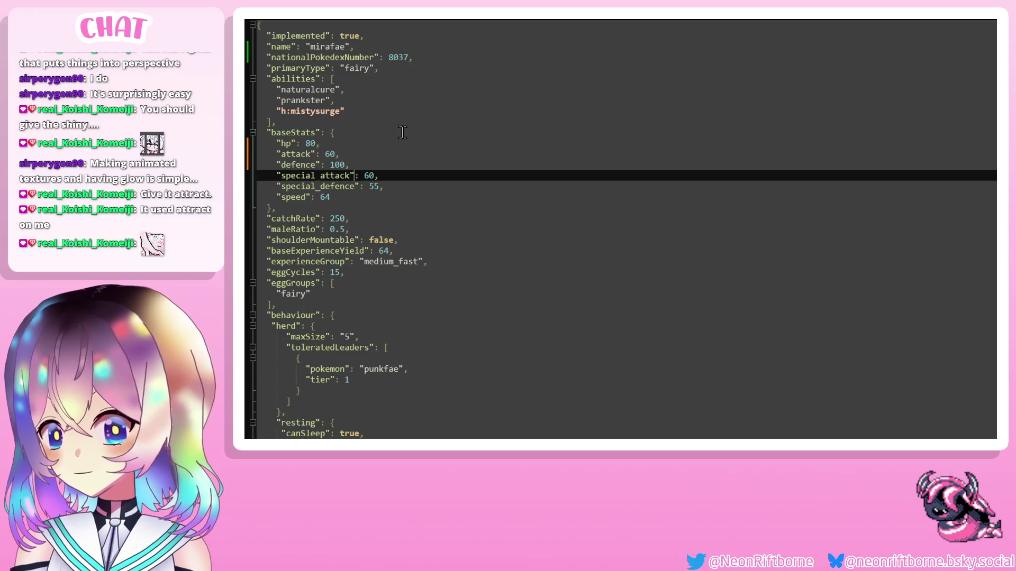
key(BackSpace)
key(BackSpace)
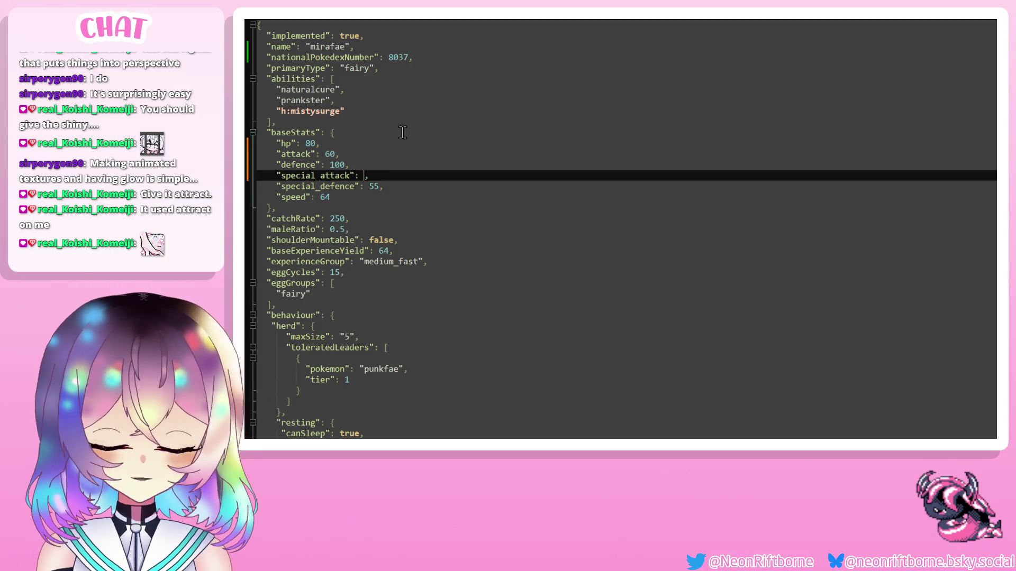
text(90)
key(Down)
key(Right)
key(BackSpace)
key(BackSpace)
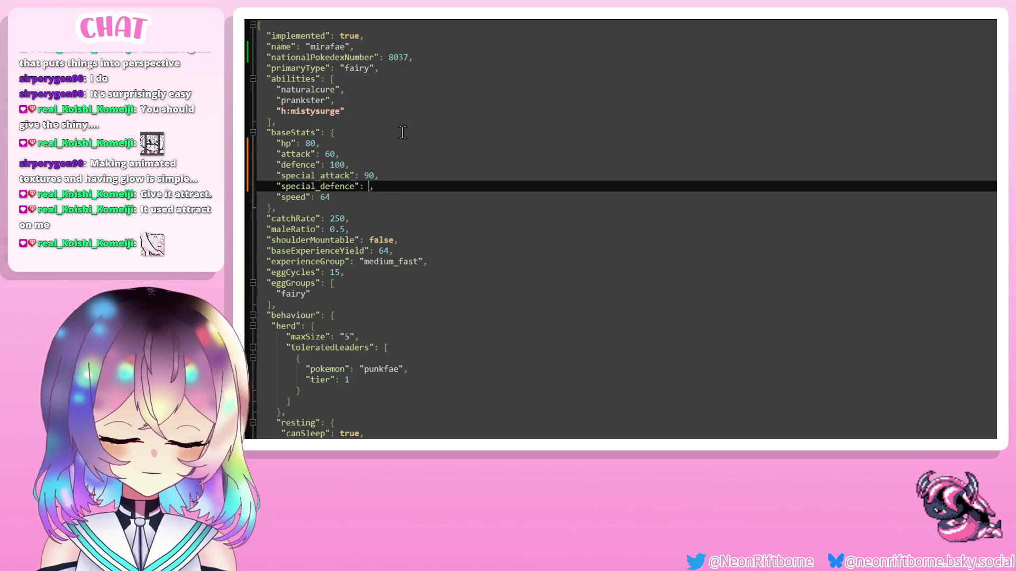
key(Down)
key(Left)
key(Left)
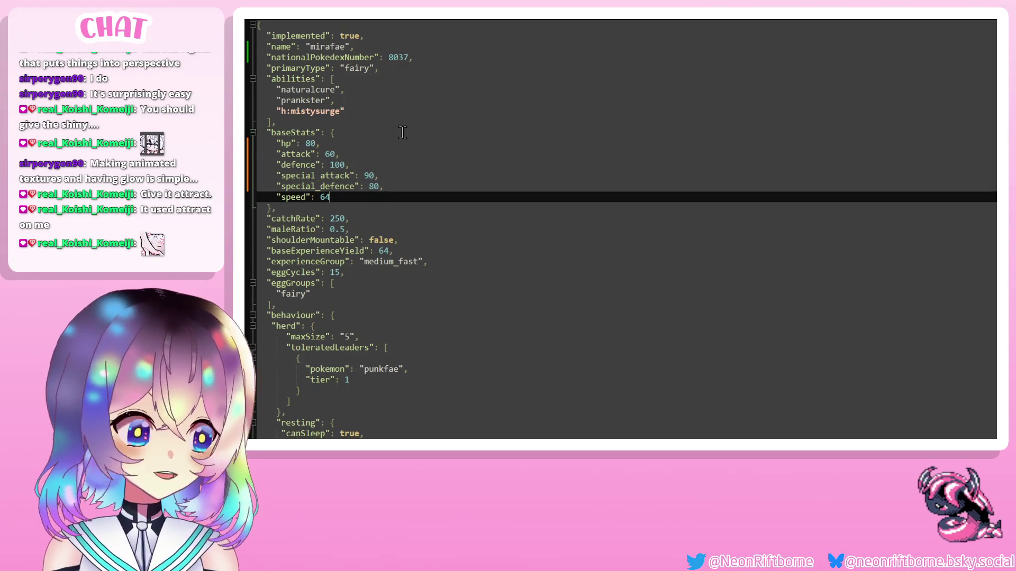
key(BackSpace)
key(BackSpace)
text(95)
click(402, 132)
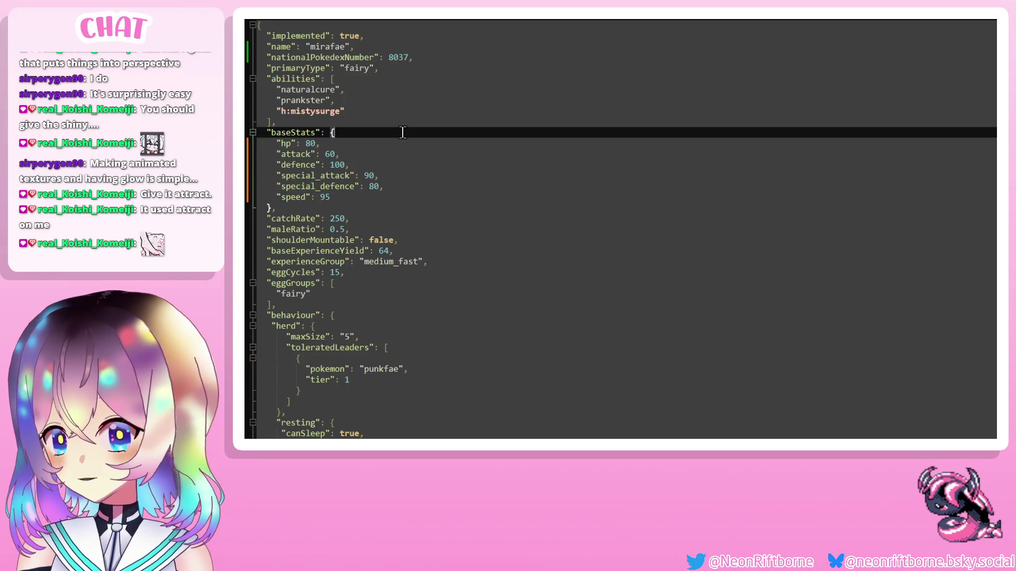
key(ctrl+s)
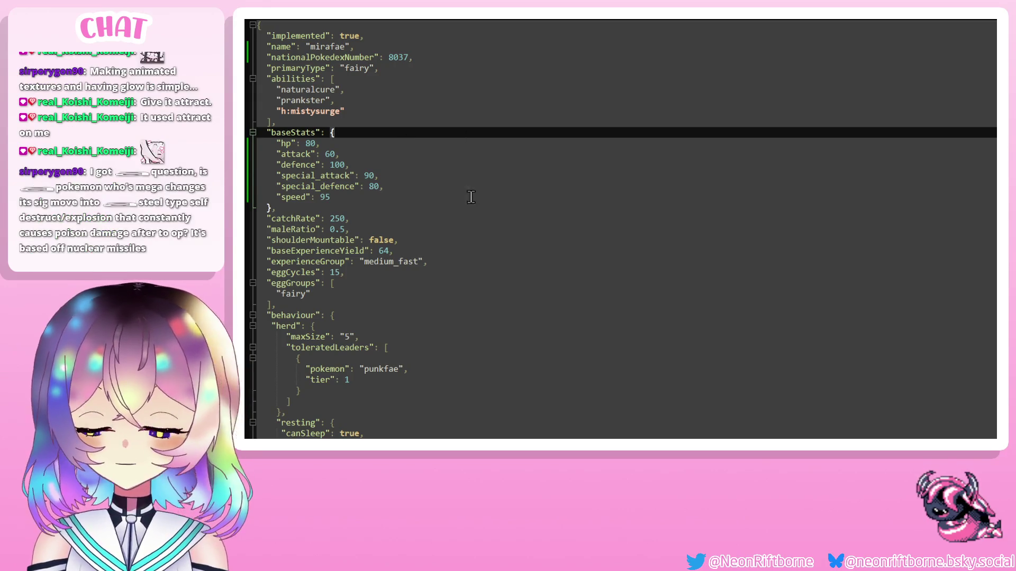
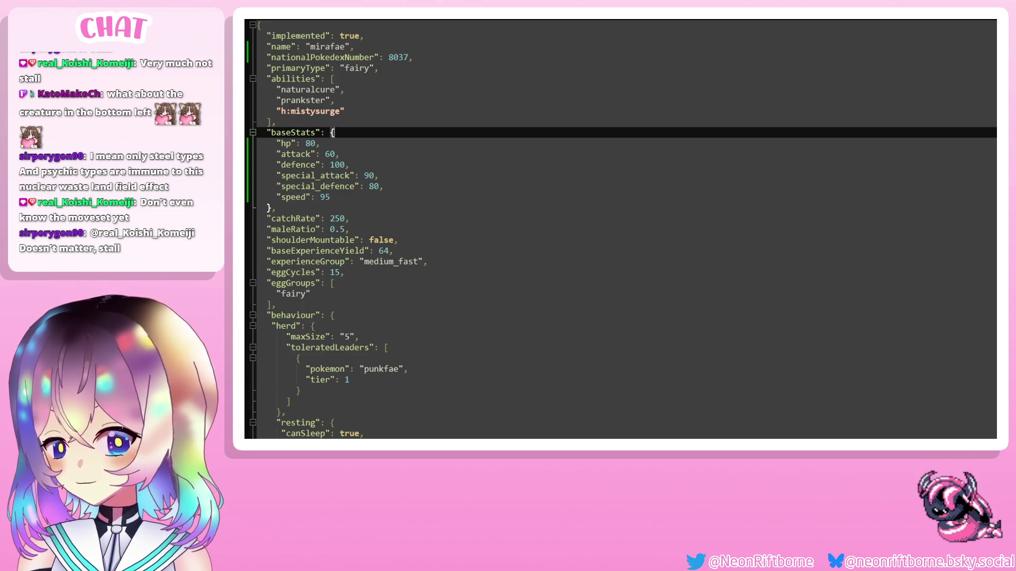
scroll(432, 260, down, 2)
scroll(379, 261, down, 1)
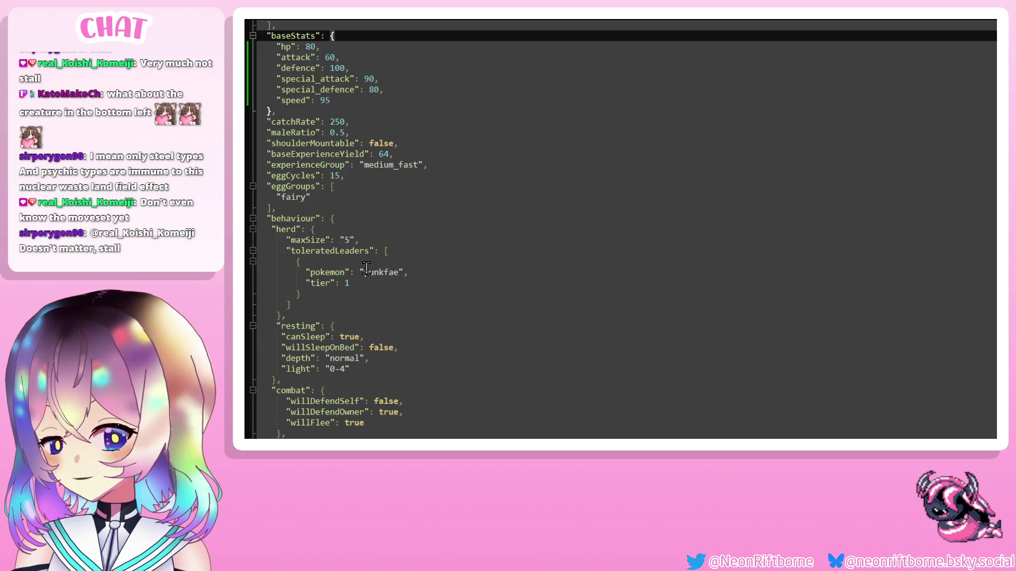
scroll(347, 235, up, 3)
scroll(348, 248, down, 12)
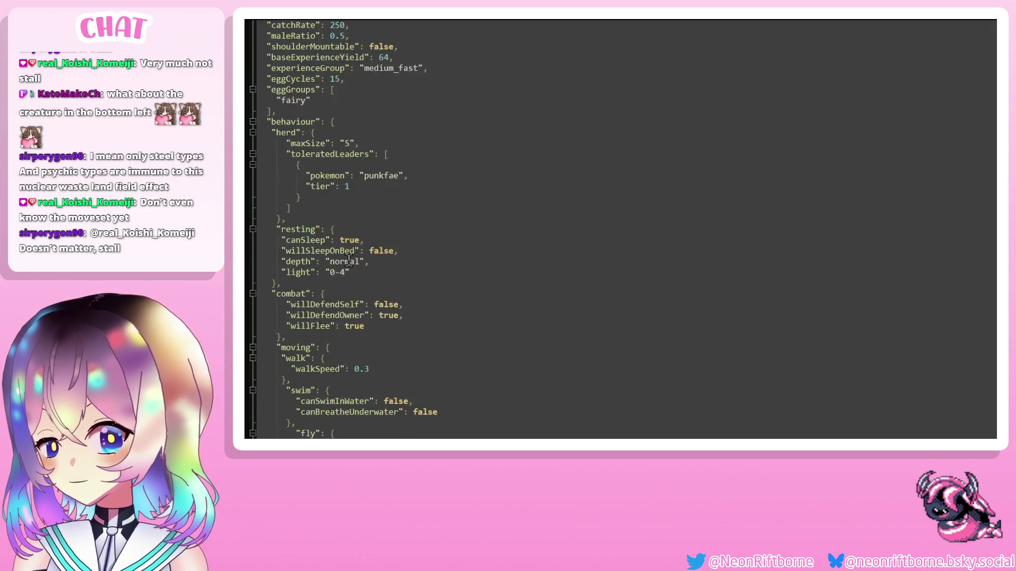
scroll(348, 259, down, 3)
scroll(343, 254, up, 10)
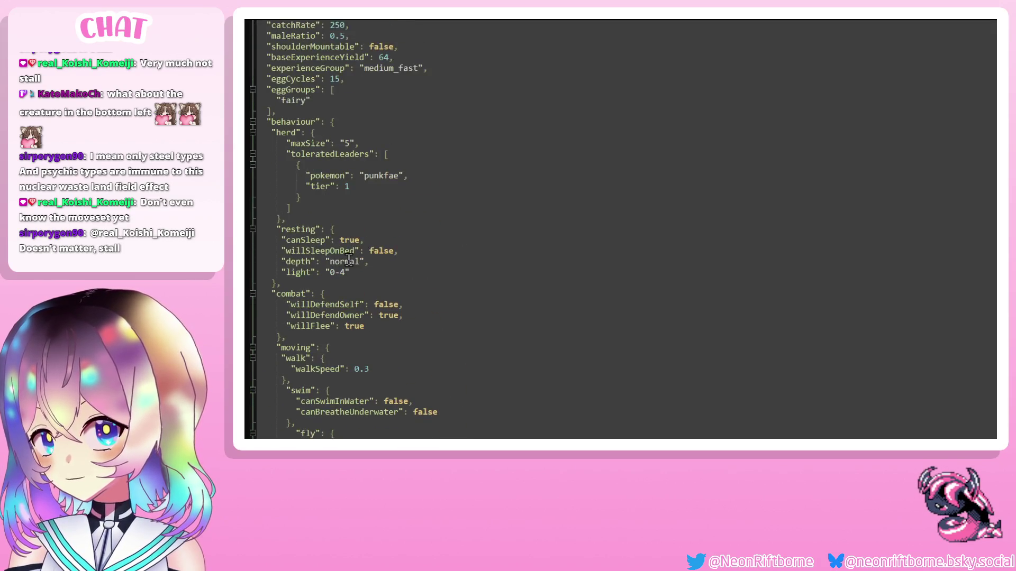
drag(301, 229, 257, 196)
key(ctrl+c)
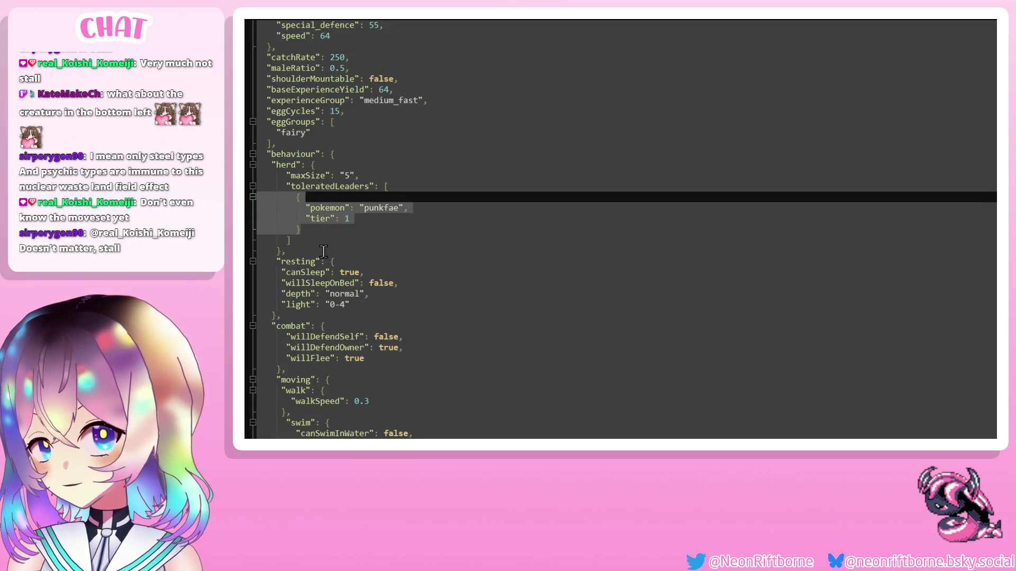
click(332, 231)
text(,)
key(Return)
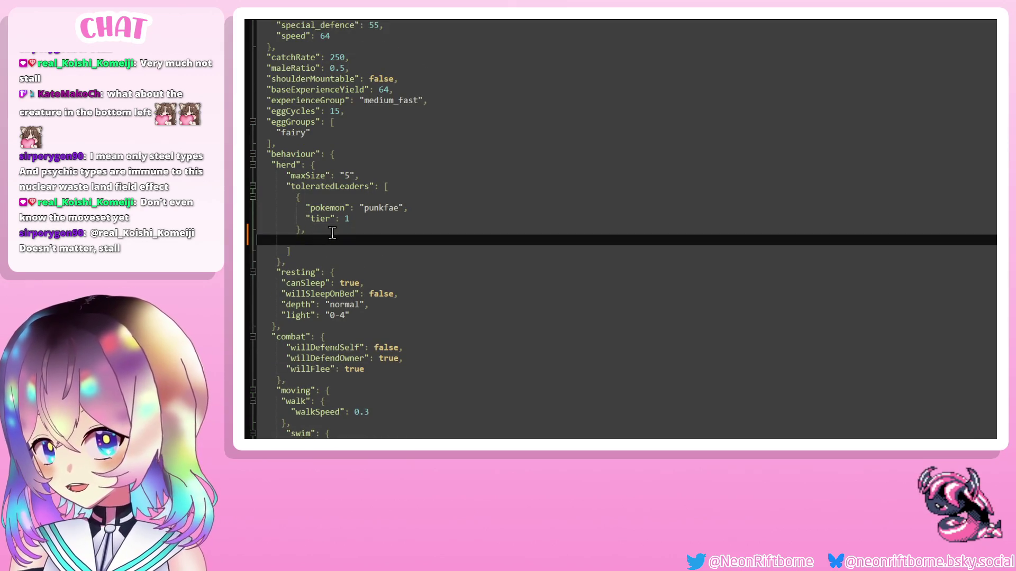
key(ctrl+v)
Rename the duplicate leader to mirafae and clear its tier value.
double_click(373, 250)
text(mira)
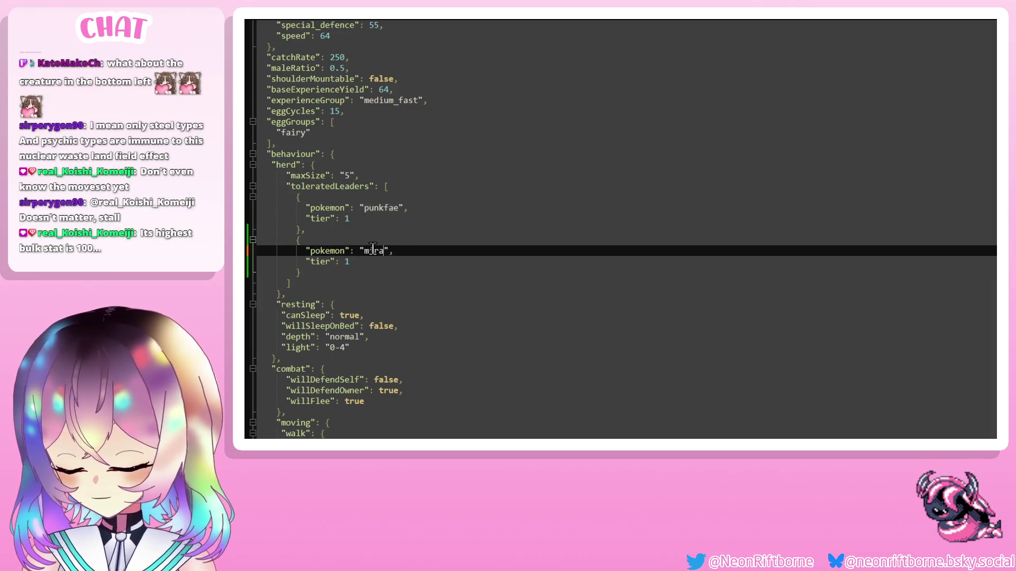
text(fae)
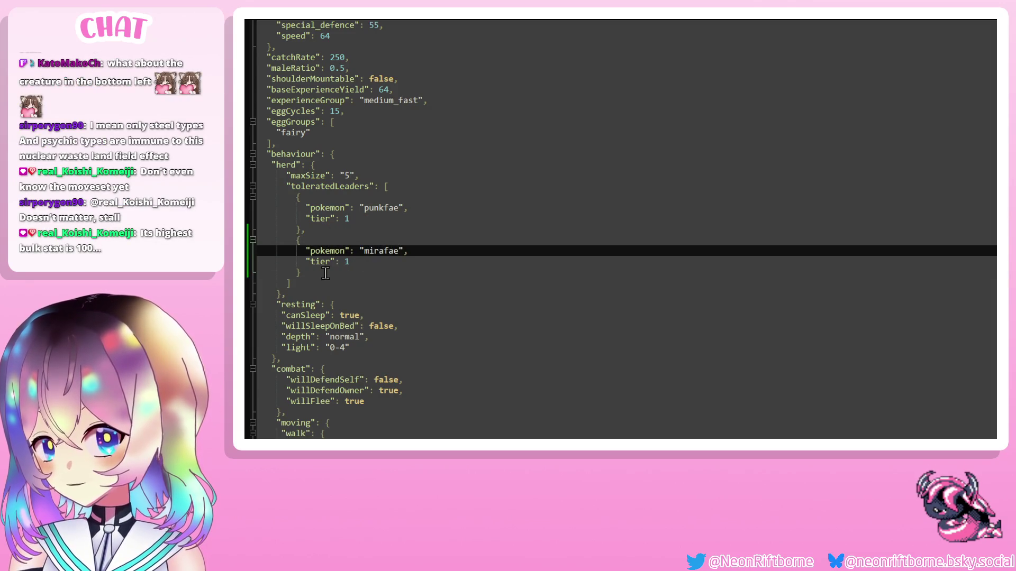
click(356, 262)
key(BackSpace)
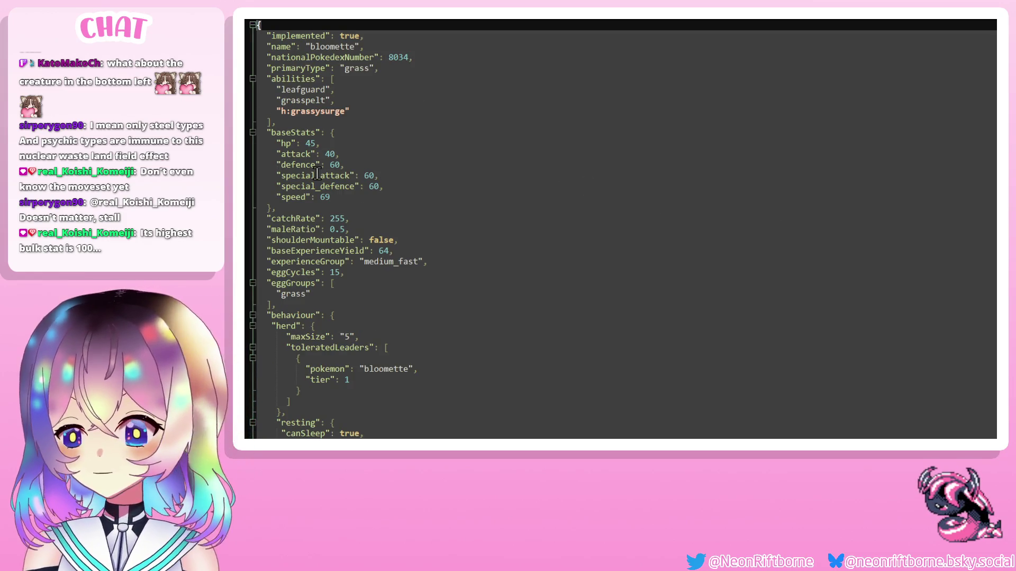
Copy the bloomette leader entry and paste a duplicate after a comma.
scroll(342, 167, down, 15)
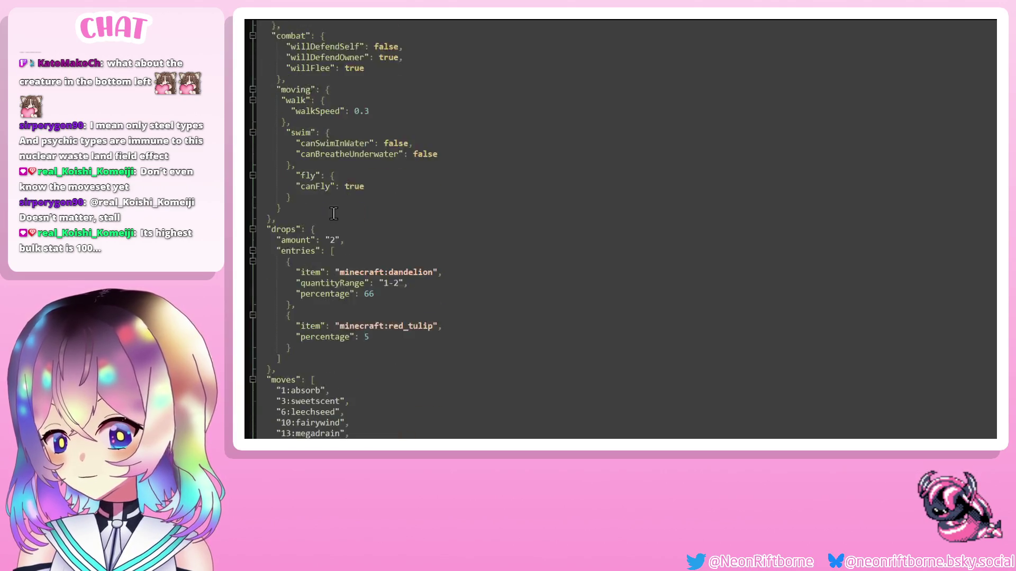
scroll(331, 235, up, 11)
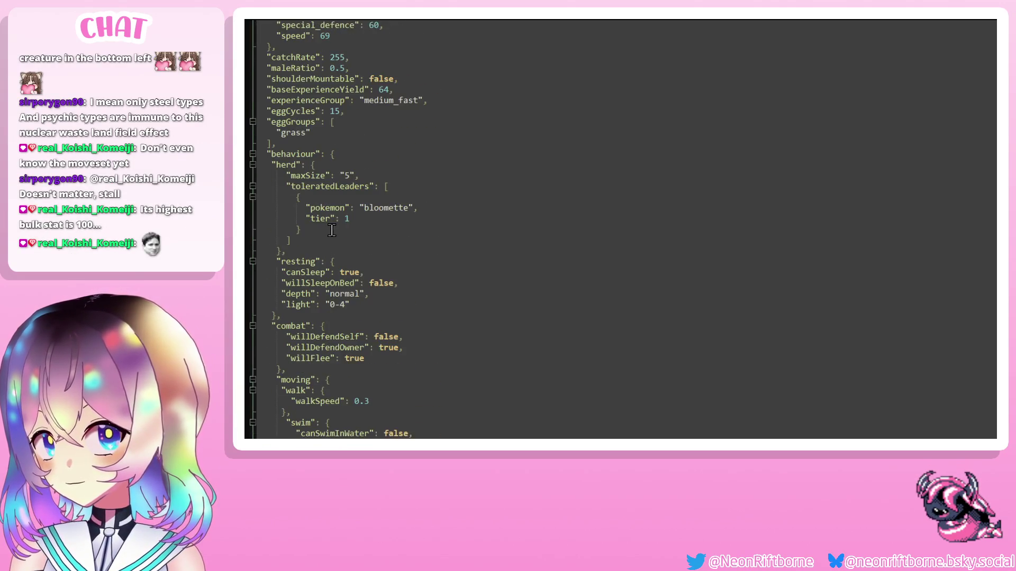
drag(321, 232, 258, 196)
key(ctrl+c)
click(322, 230)
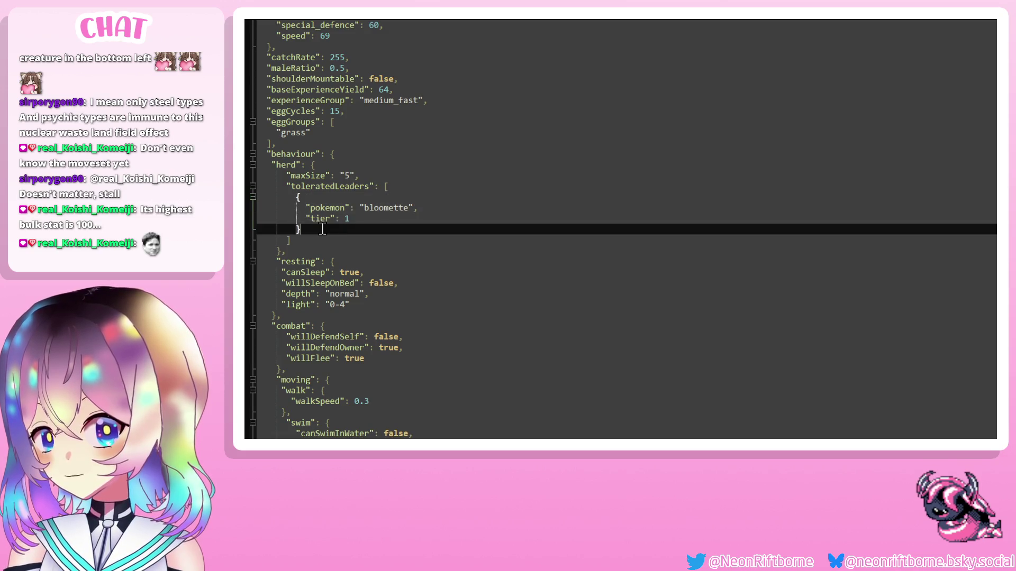
text(,)
key(Return)
key(ctrl+v)
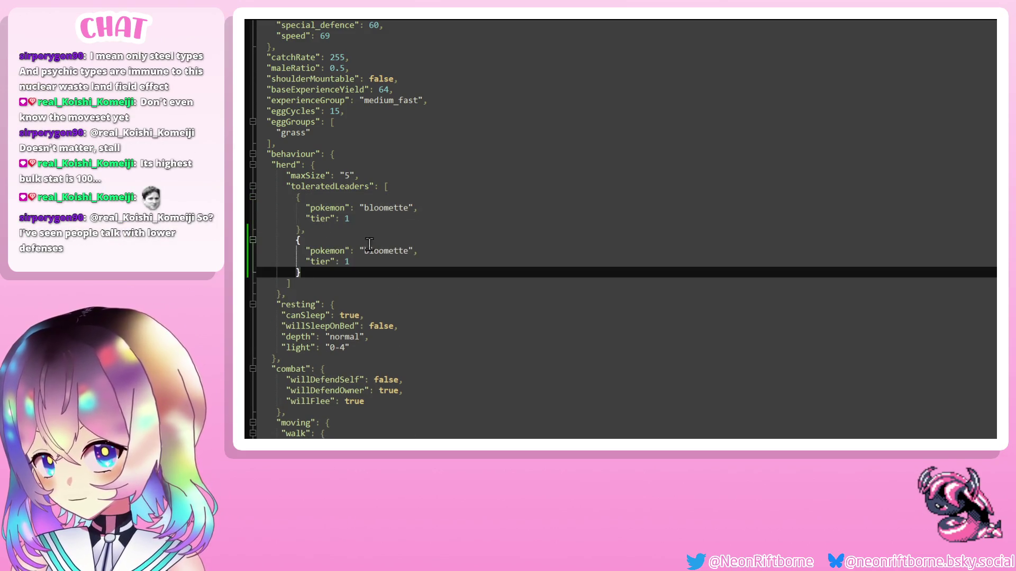
Rename the pasted leader to boquette and change its tier from 1 to 2.
double_click(375, 252)
text(bouquet)
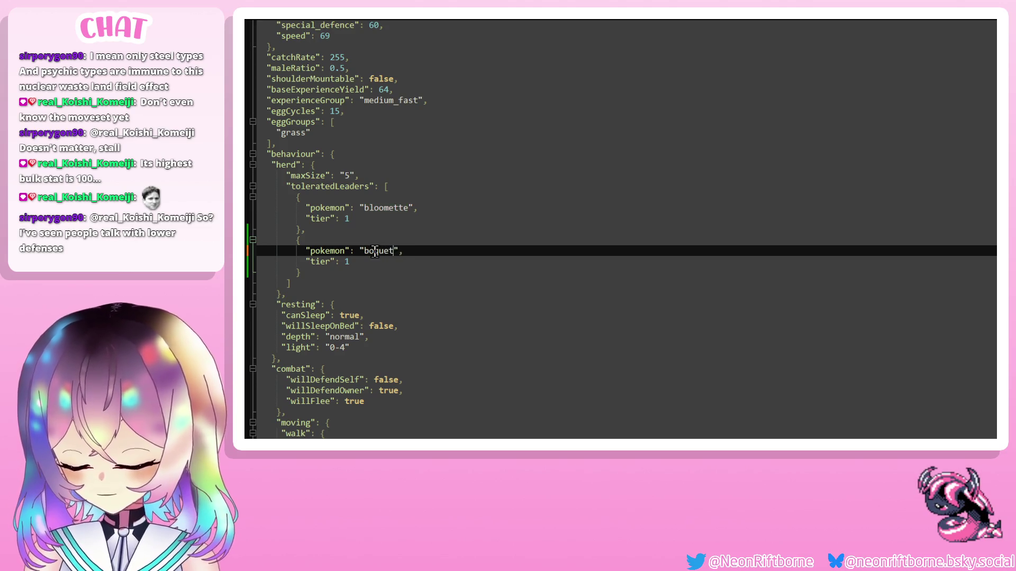
click(387, 259)
key(BackSpace)
text(2)
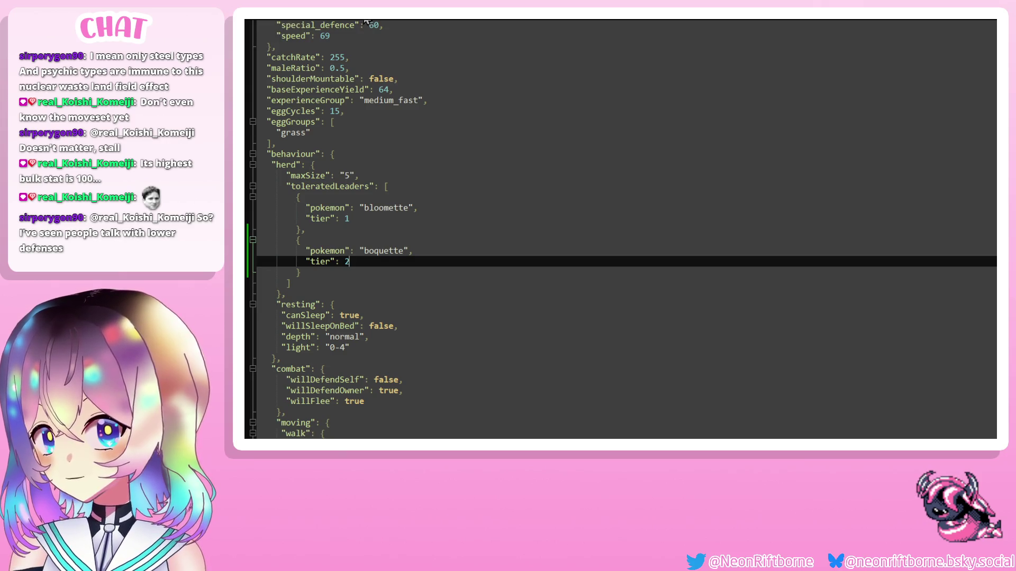
click(367, 19)
click(246, 20)
Replace punkfae with mirafae as the tolerated leader in mirafae's species file.
double_click(375, 272)
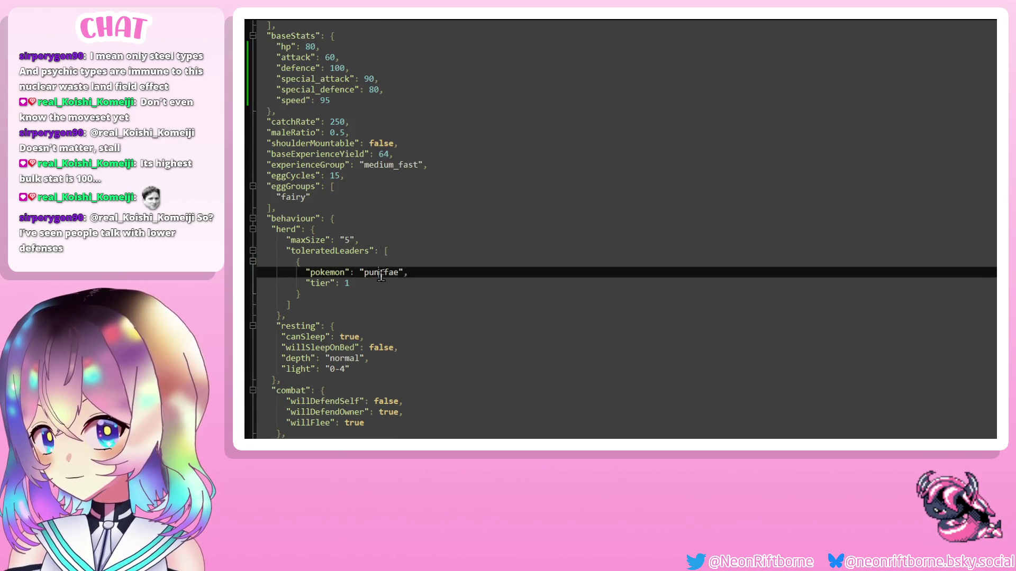
text(mirafae)
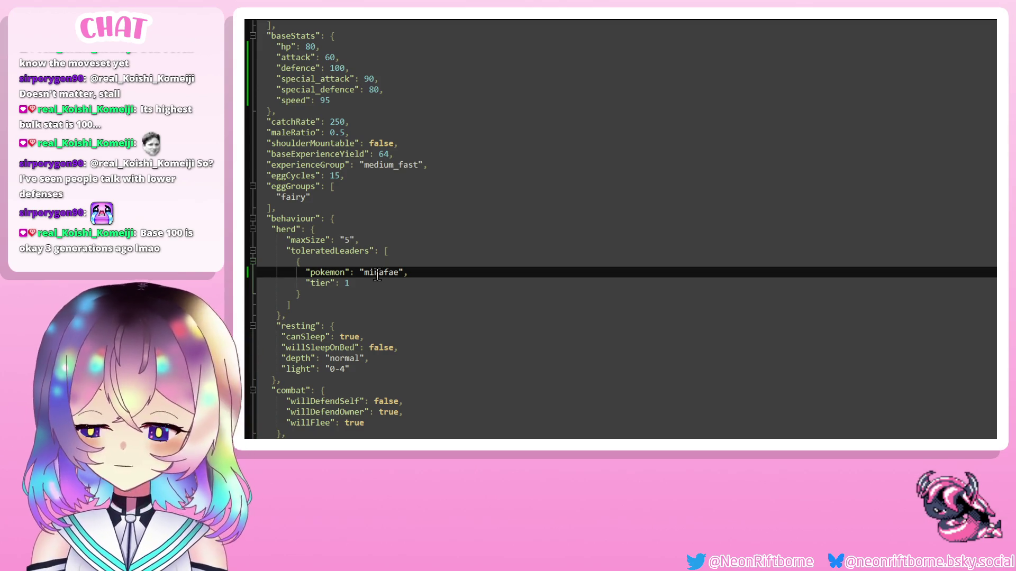
scroll(349, 271, down, 3)
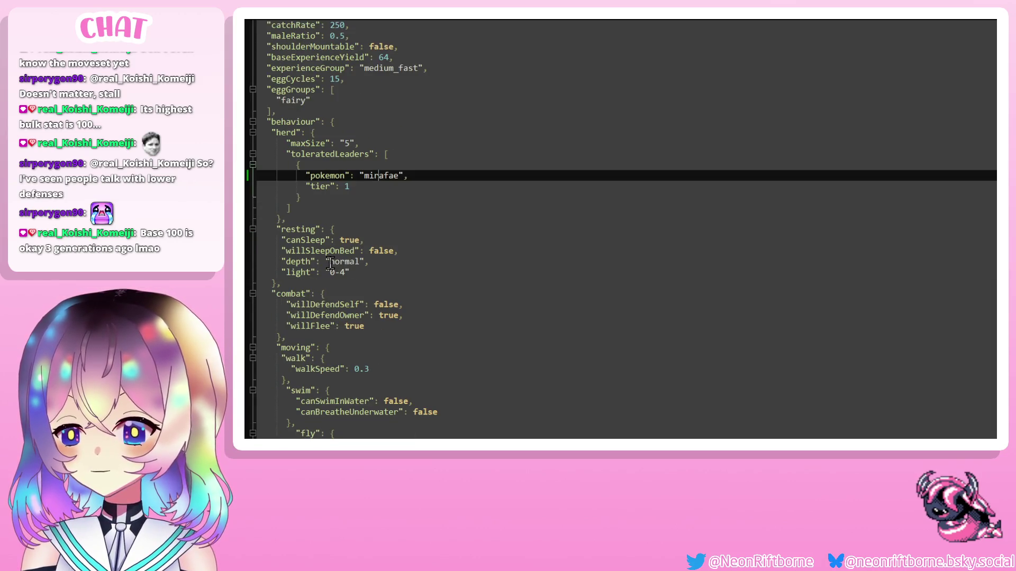
scroll(338, 267, up, 6)
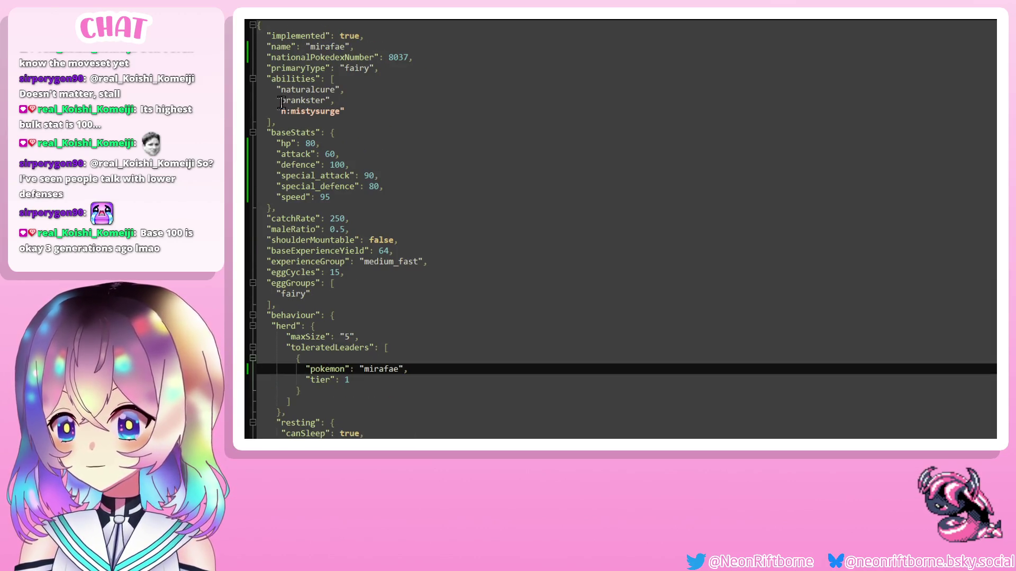
mouse_move(282, 103)
mouse_down()
mouse_move(341, 111)
mouse_move(290, 109)
mouse_up()
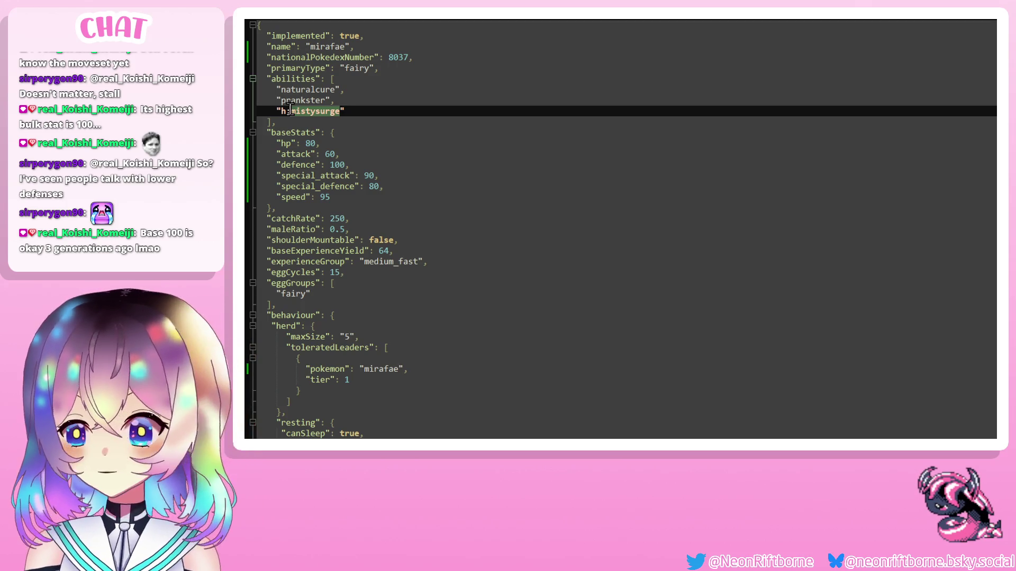
Return to the mirafae file and change catchRate from 250 to 170.
click(344, 218)
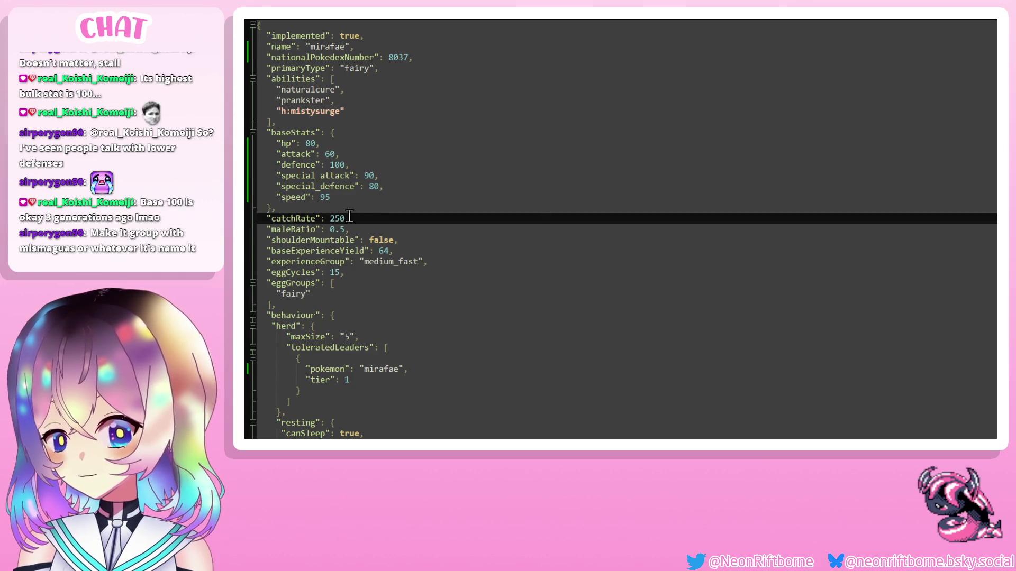
key(ctrl+Tab)
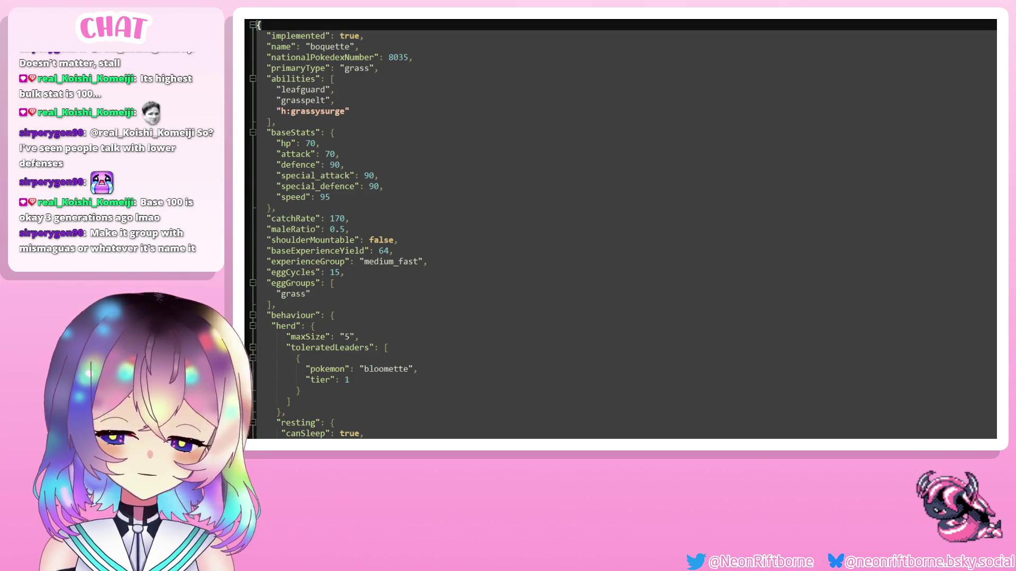
key(ctrl+Tab)
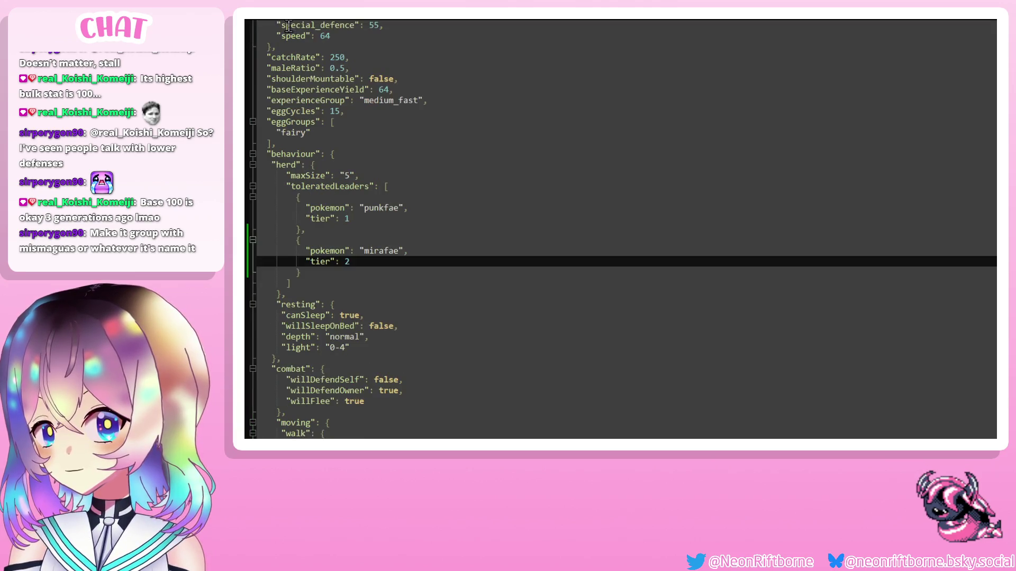
key(ctrl+Tab)
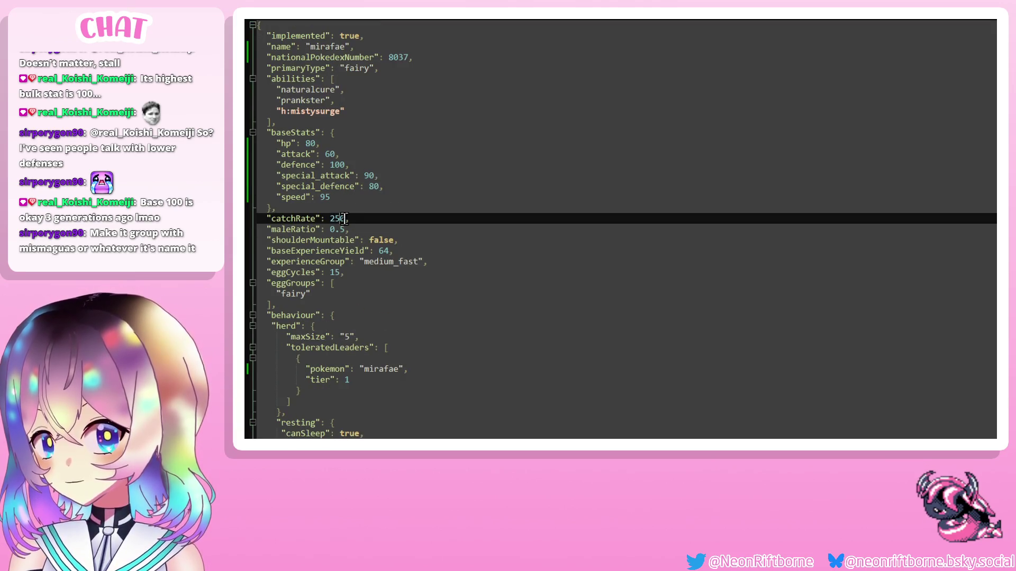
double_click(338, 219)
text(170)
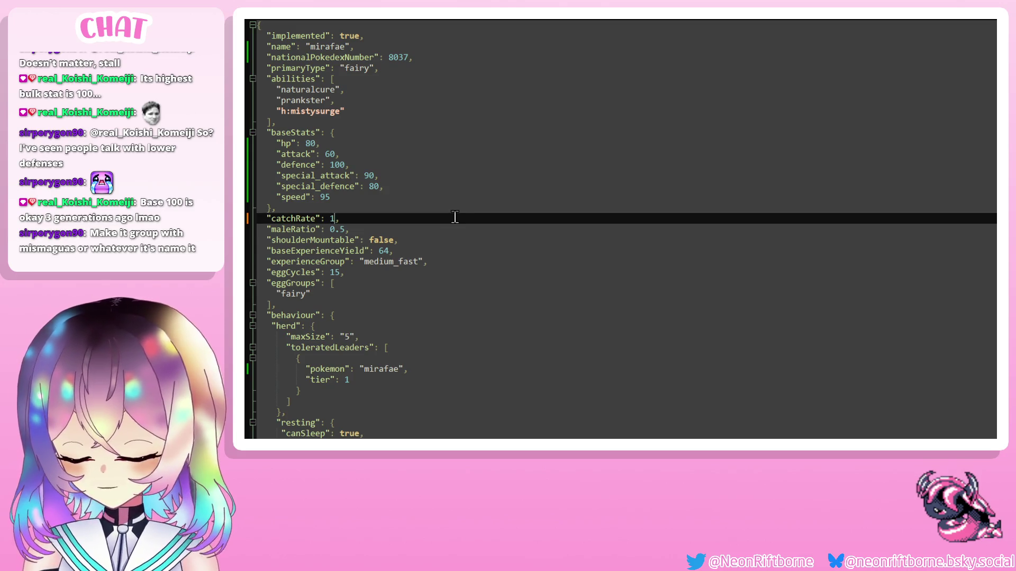
click(525, 232)
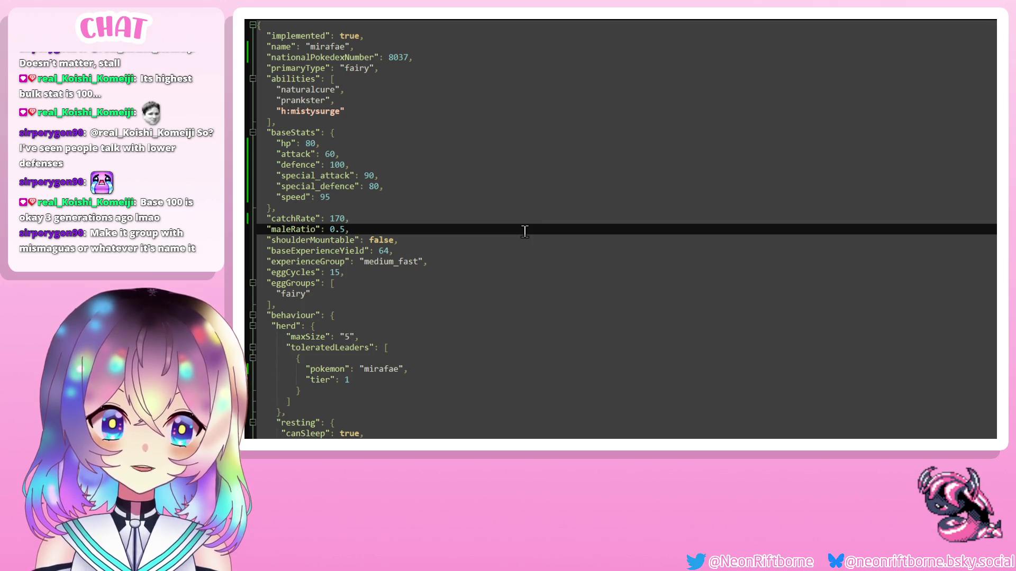
scroll(318, 322, down, 1)
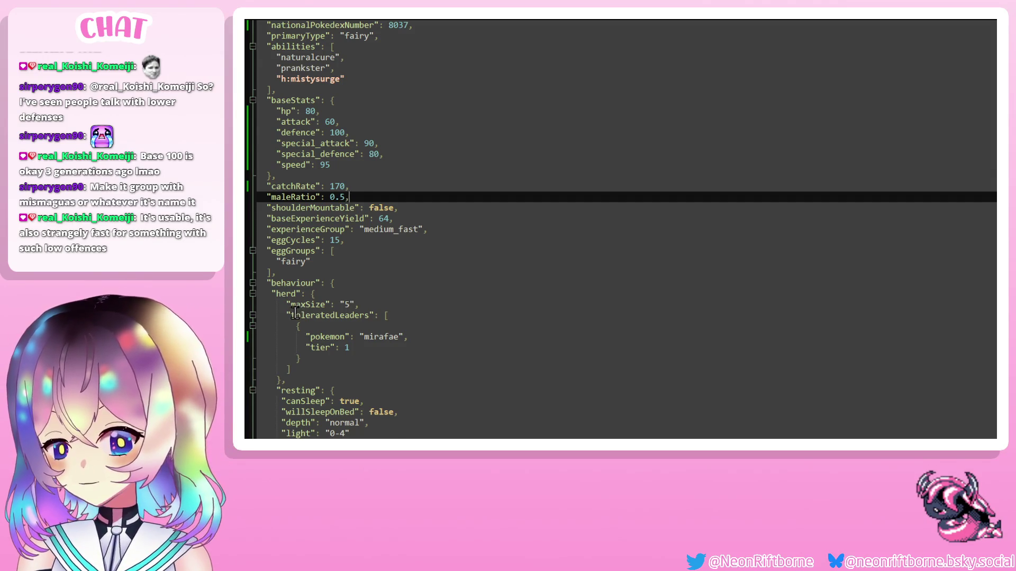
scroll(299, 313, down, 3)
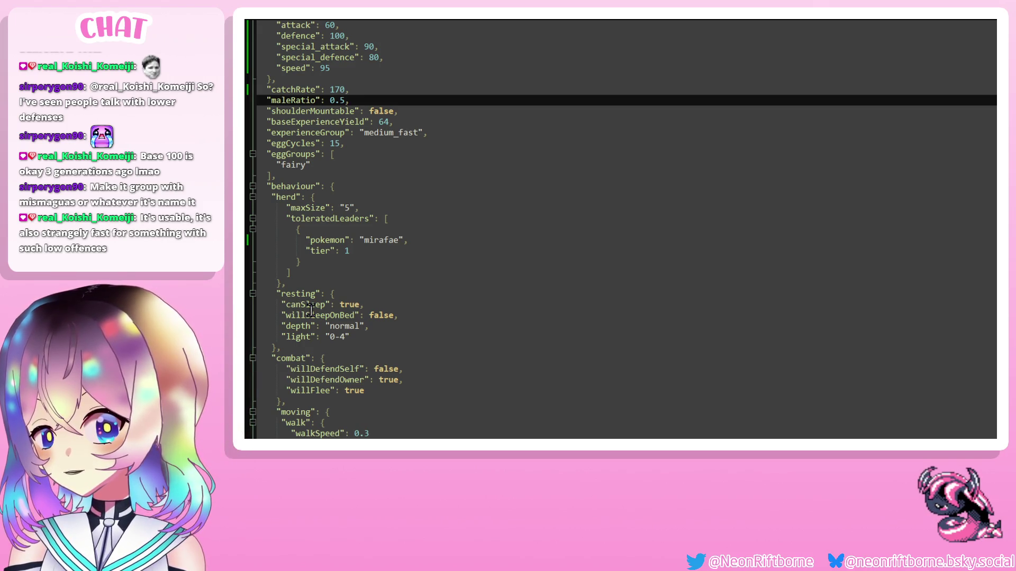
scroll(376, 257, down, 6)
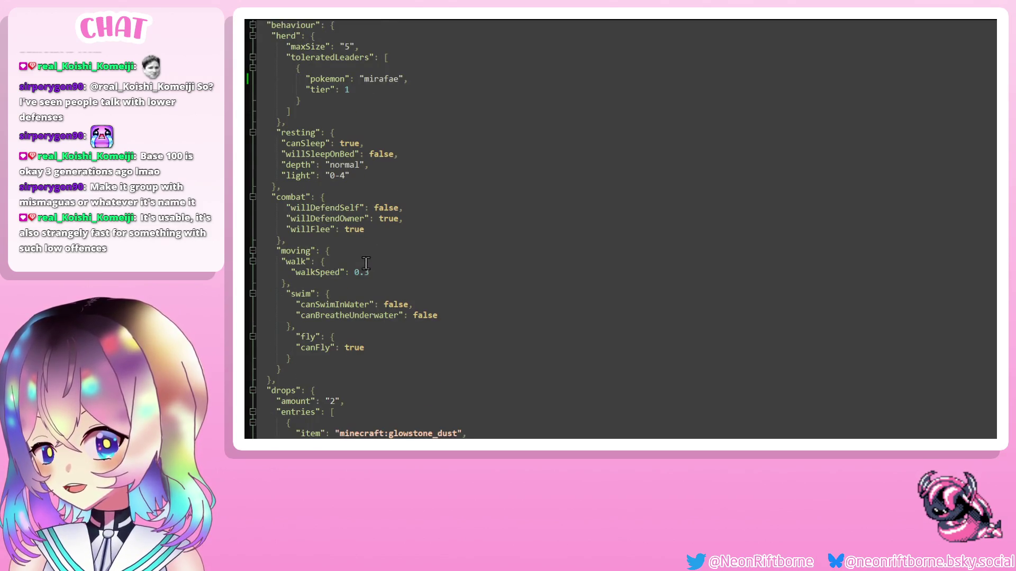
scroll(369, 242, down, 2)
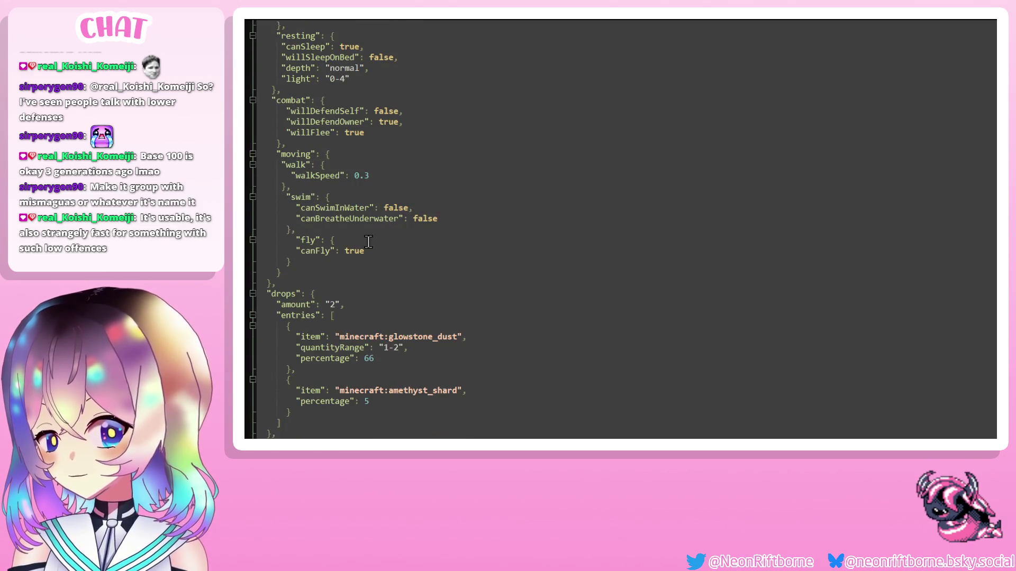
scroll(368, 242, down, 3)
scroll(368, 242, down, 1)
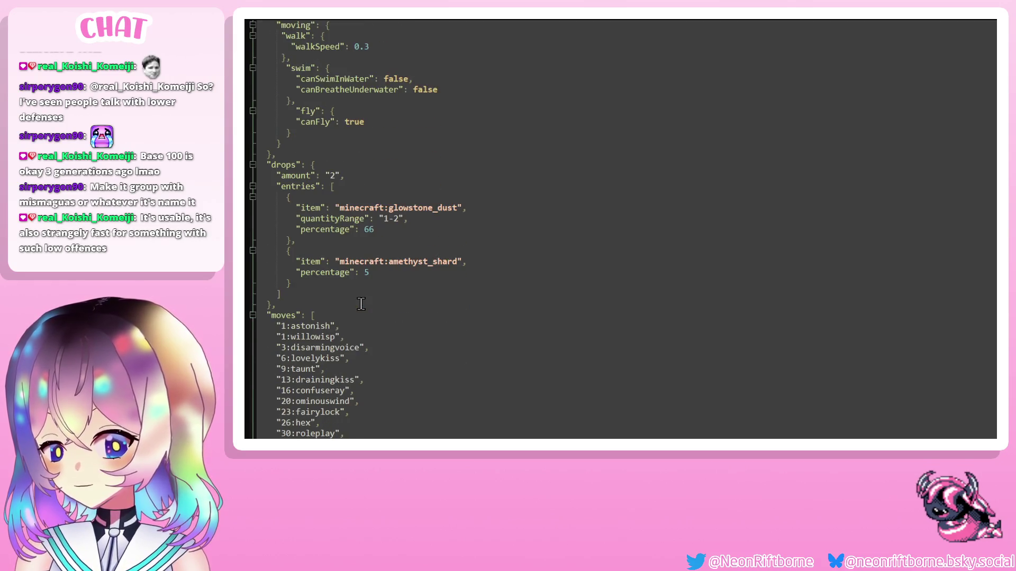
scroll(356, 301, down, 4)
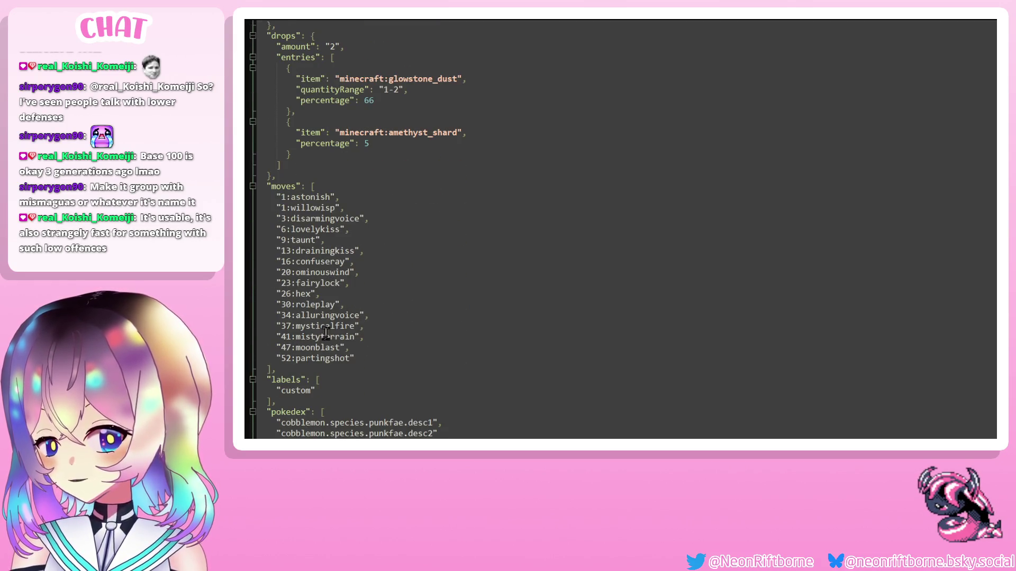
drag(354, 358, 268, 198)
click(331, 198)
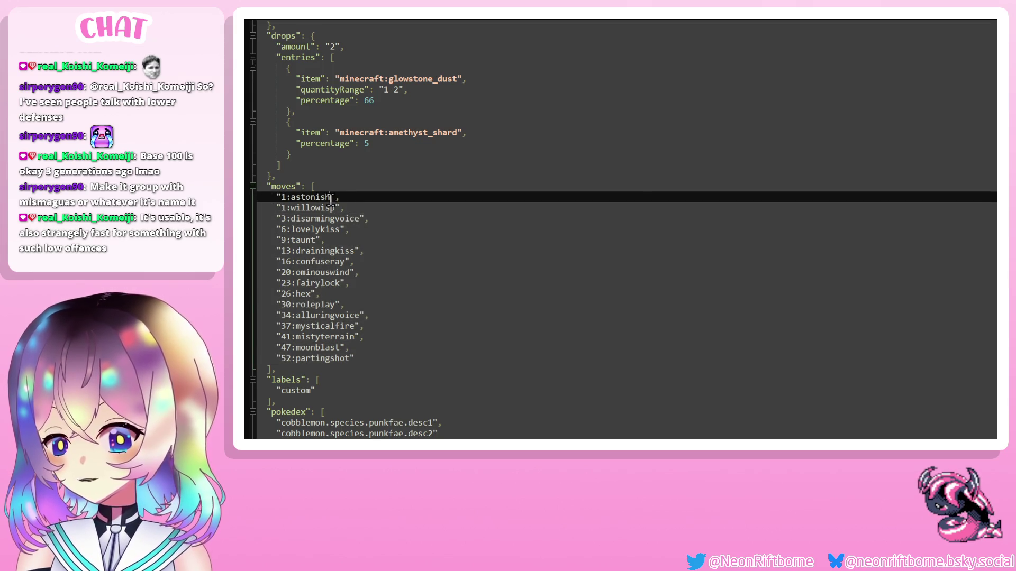
scroll(389, 218, down, 2)
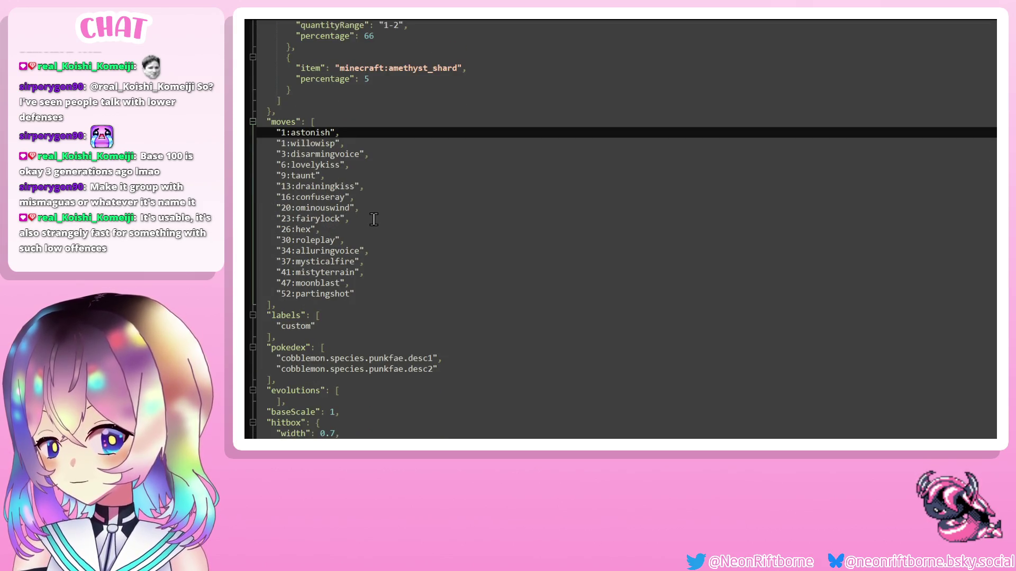
scroll(383, 284, down, 1)
Change the desc1 and desc2 pokedex keys from punkfae to mirafae.
double_click(375, 325)
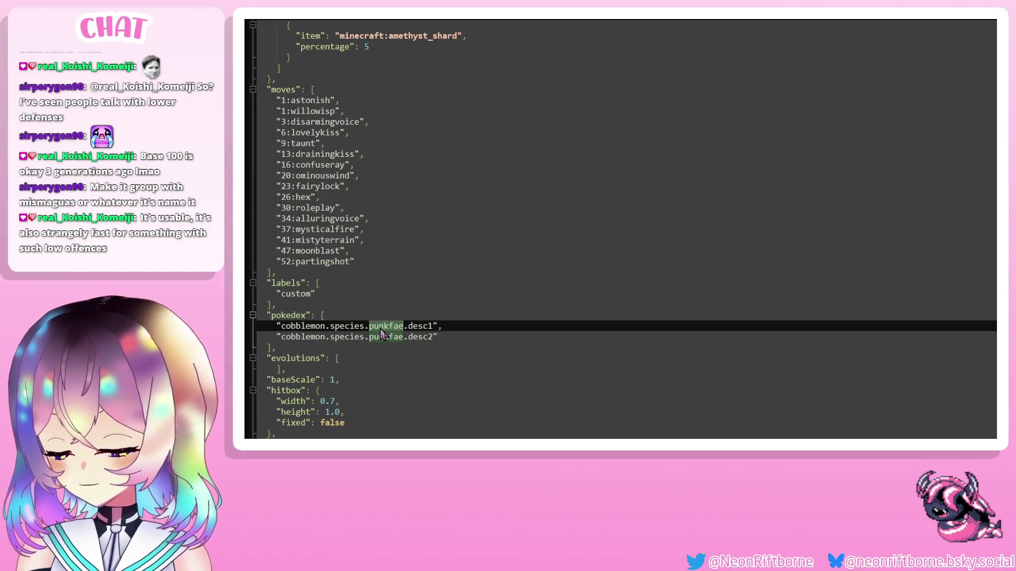
text(milafae)
double_click(376, 337)
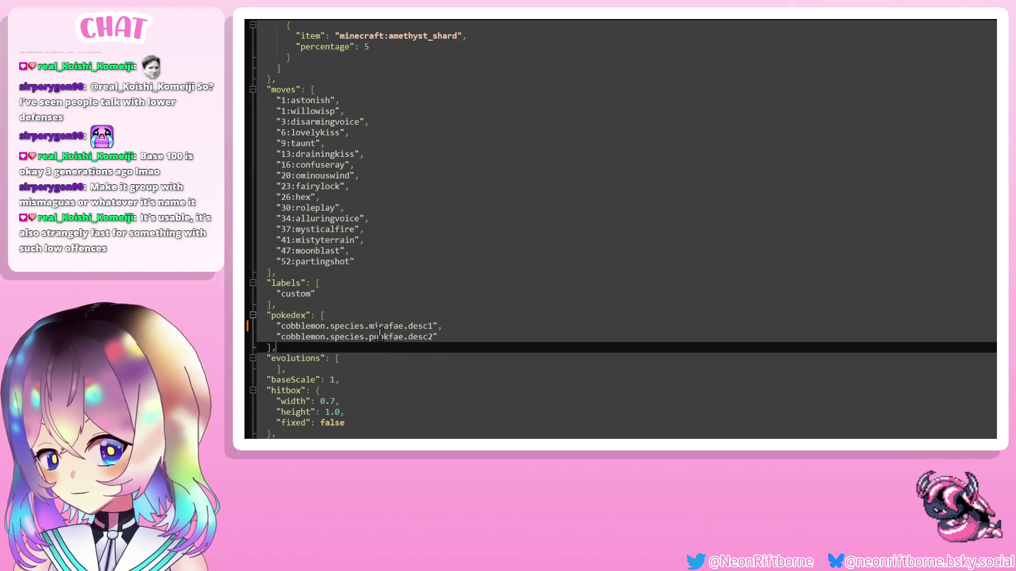
text(mirafae)
click(395, 324)
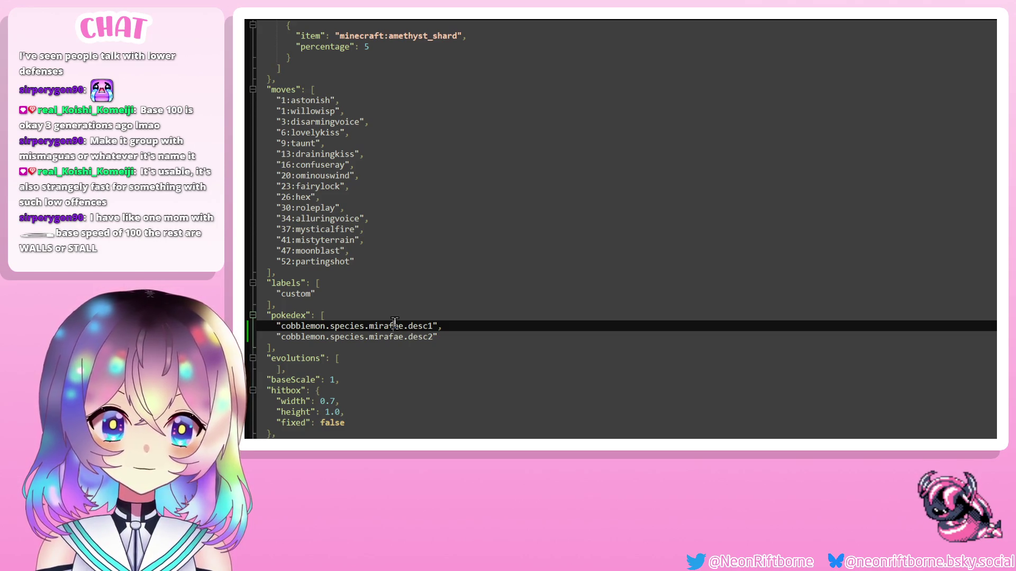
Raise the defence EV yield to 2 and save the species file.
scroll(390, 323, down, 3)
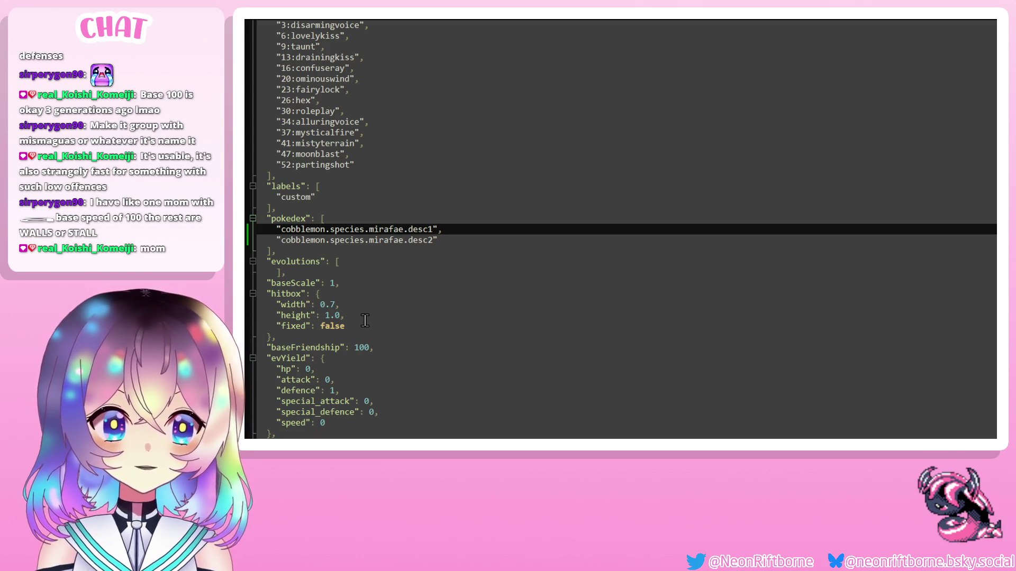
scroll(365, 321, down, 3)
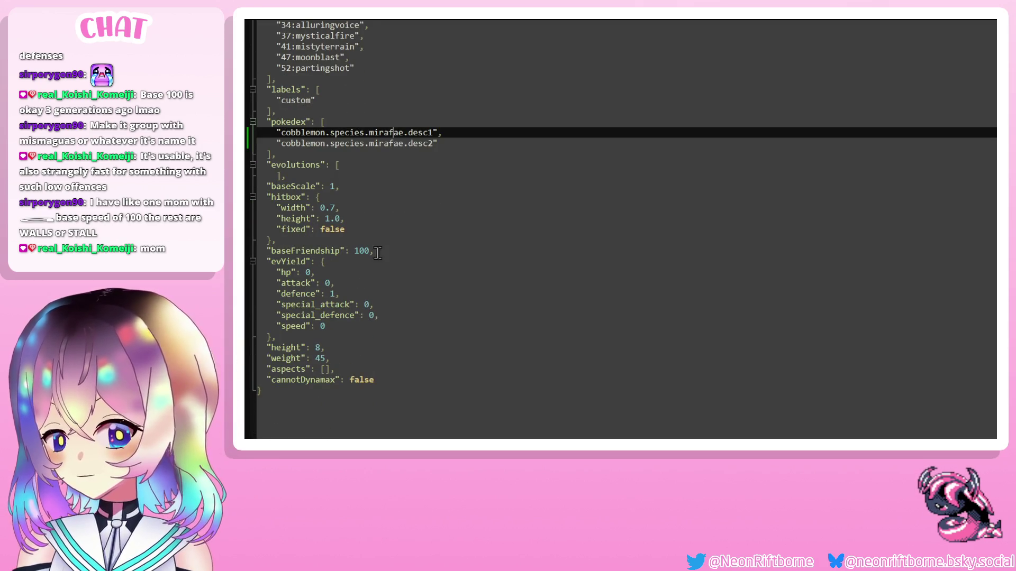
click(447, 289)
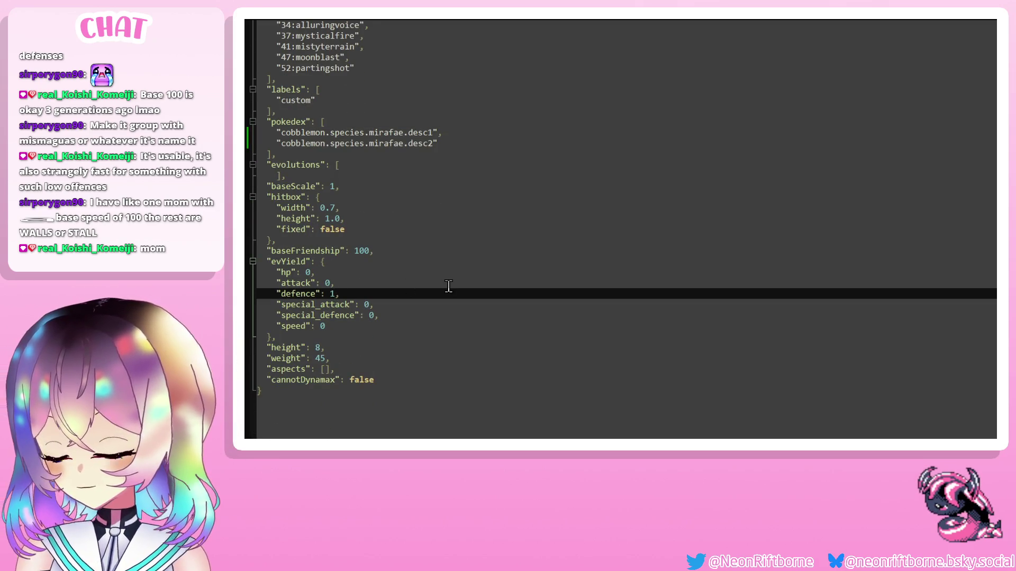
text(2)
key(ctrl+s)
click(448, 285)
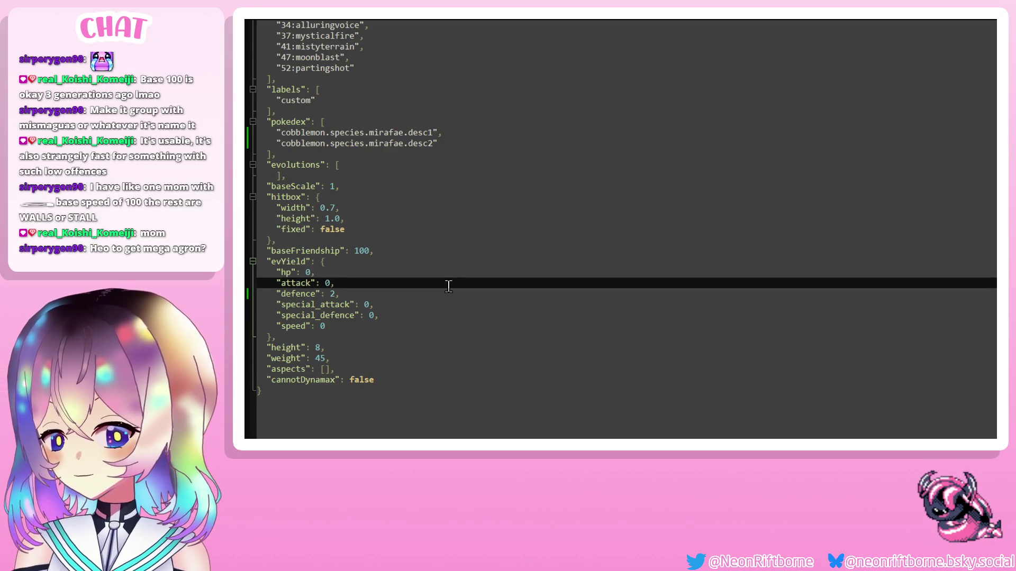
Review the combat flags willDefendSelf false, willDefendOwner true and willFlee true.
scroll(431, 276, up, 5)
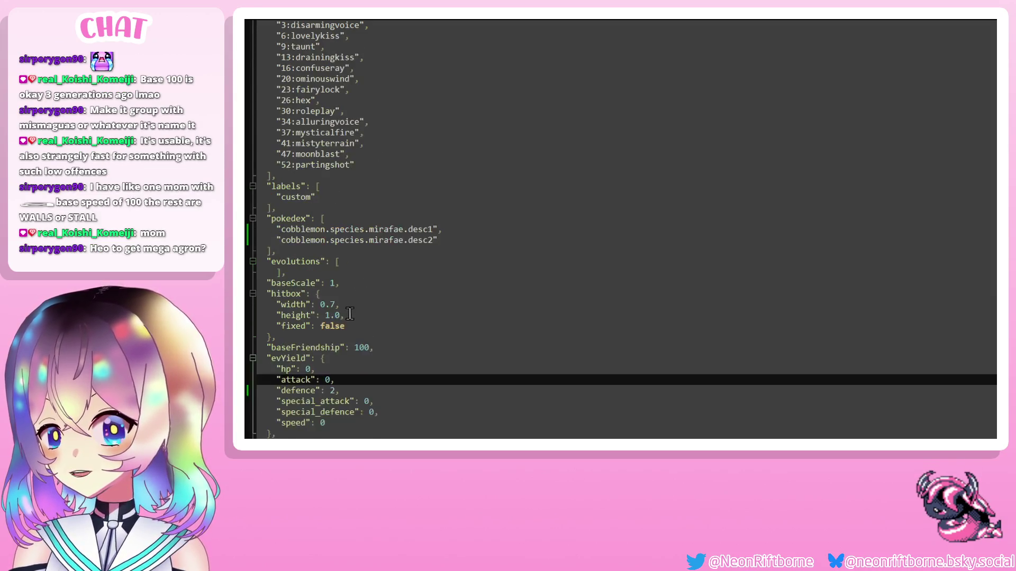
scroll(407, 250, up, 15)
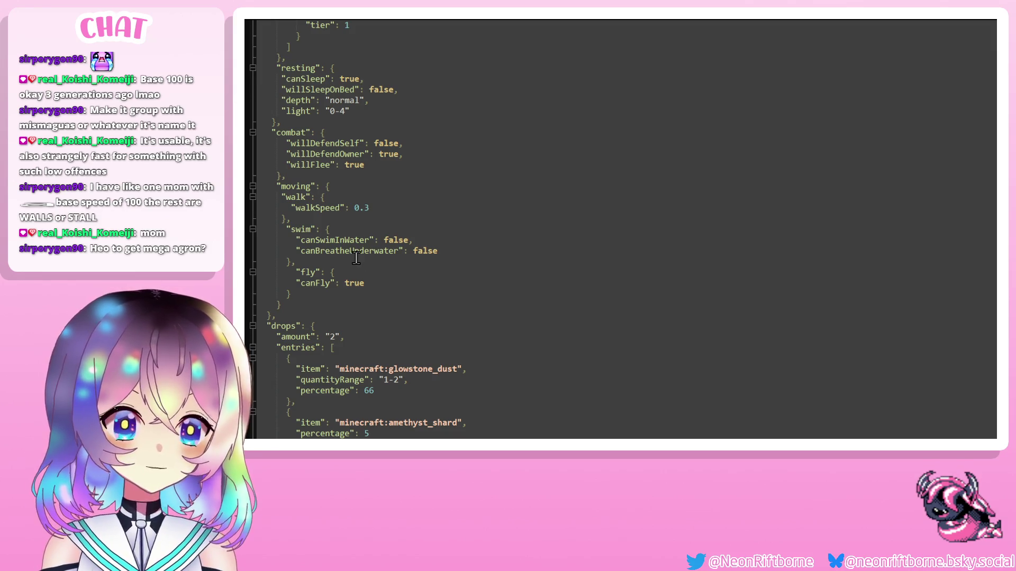
scroll(353, 250, up, 11)
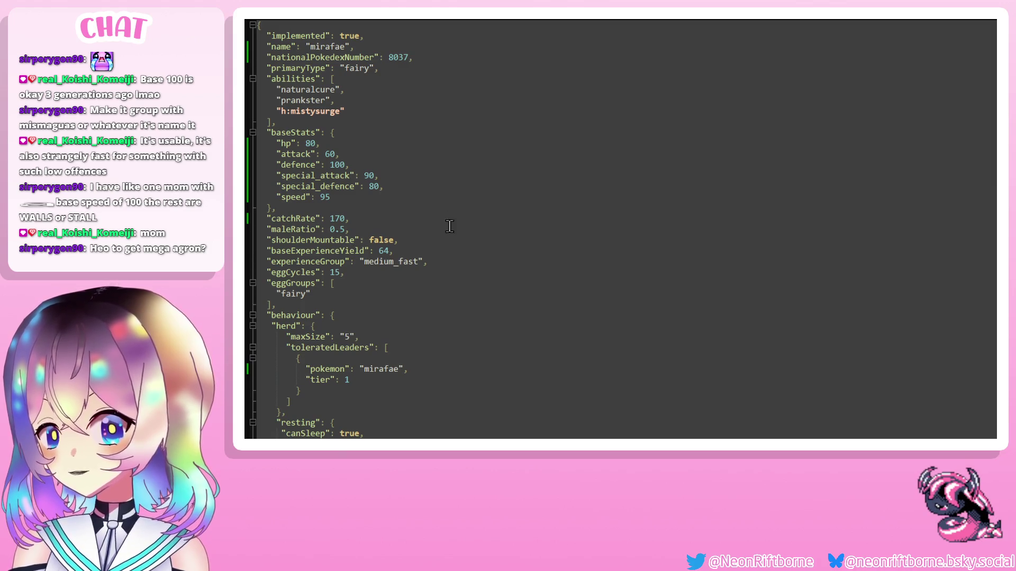
scroll(441, 234, down, 1)
scroll(441, 235, down, 5)
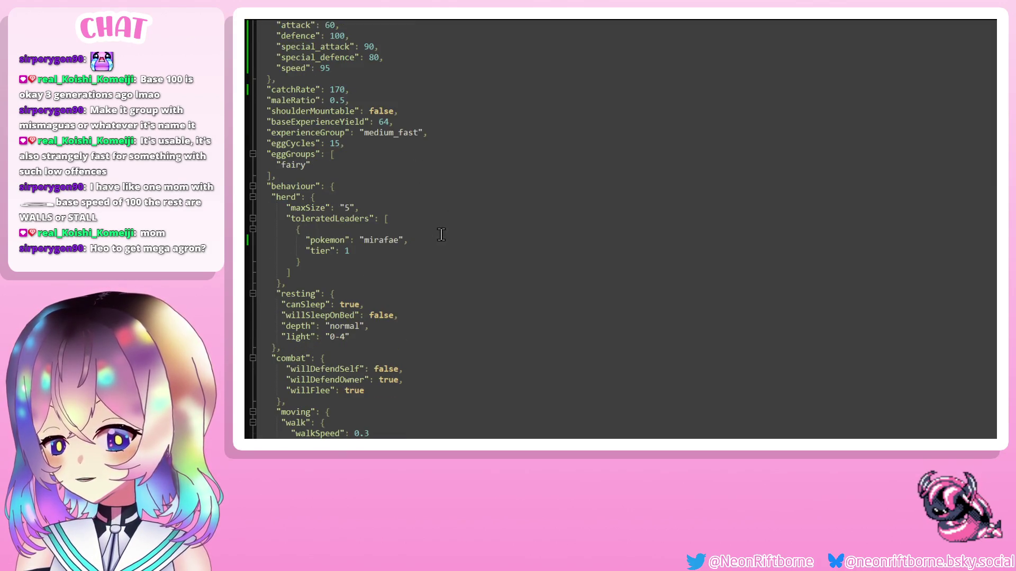
scroll(441, 234, down, 2)
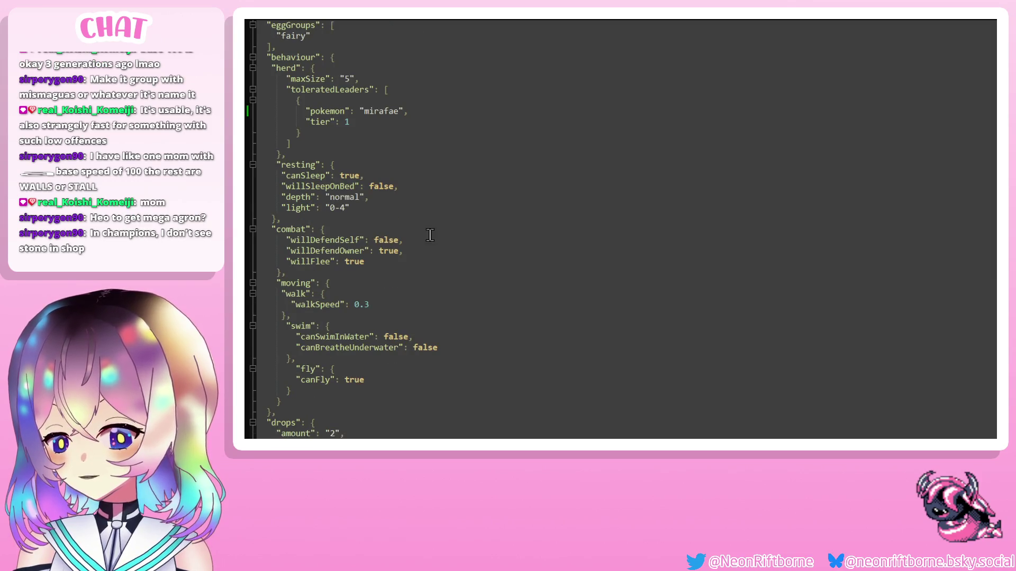
double_click(379, 241)
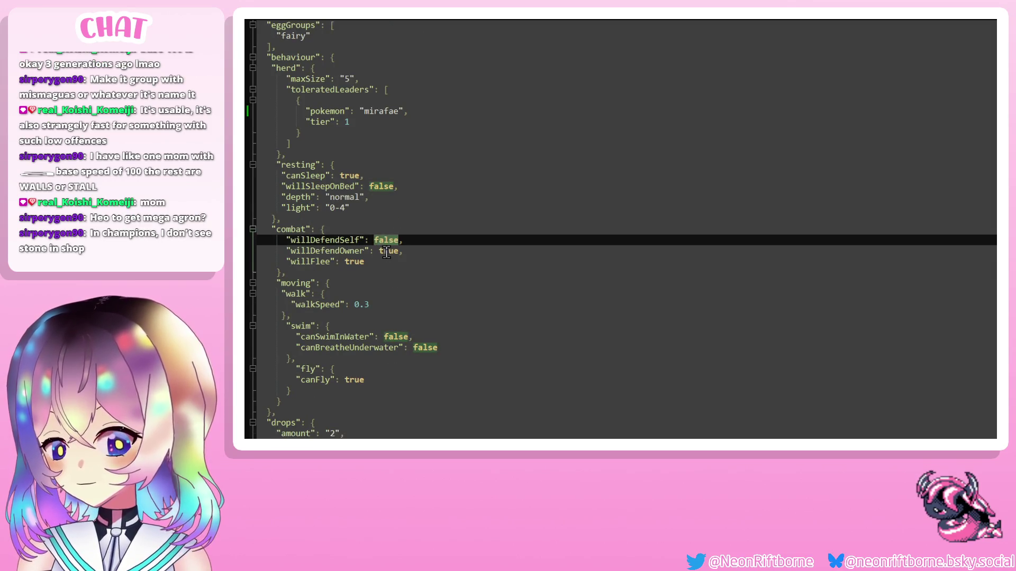
double_click(388, 251)
double_click(357, 262)
click(374, 265)
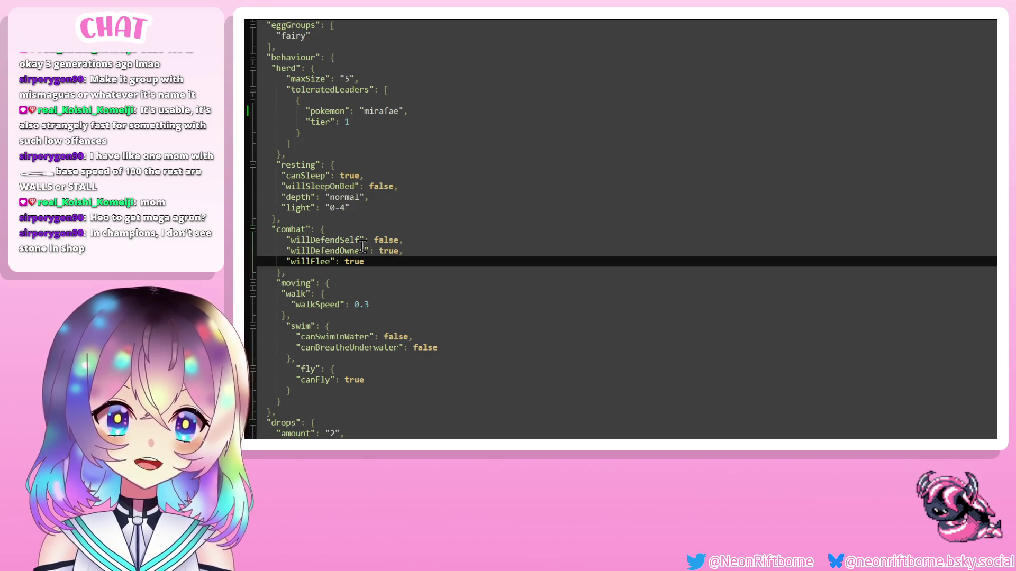
scroll(449, 270, down, 8)
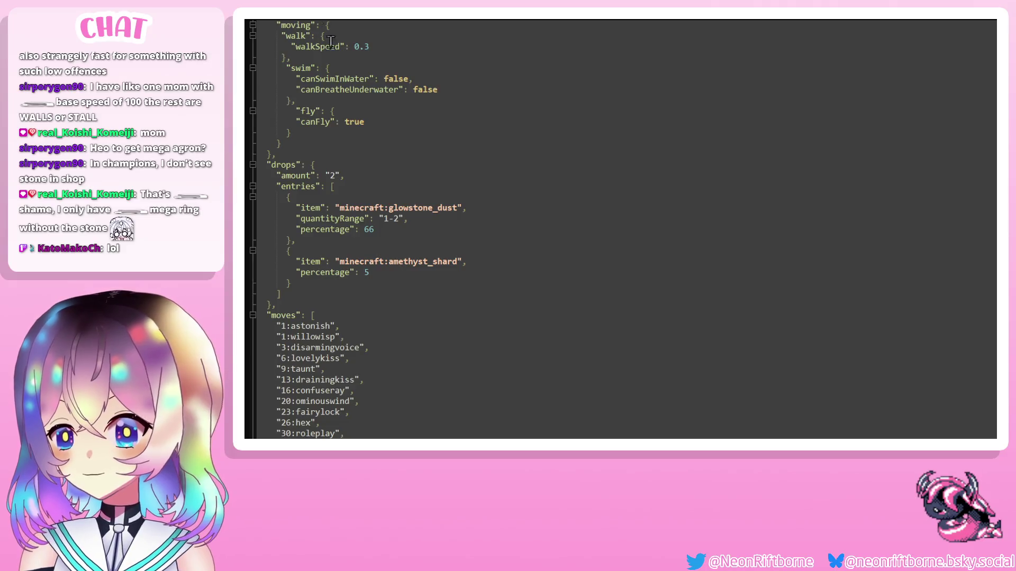
scroll(642, 228, down, 4)
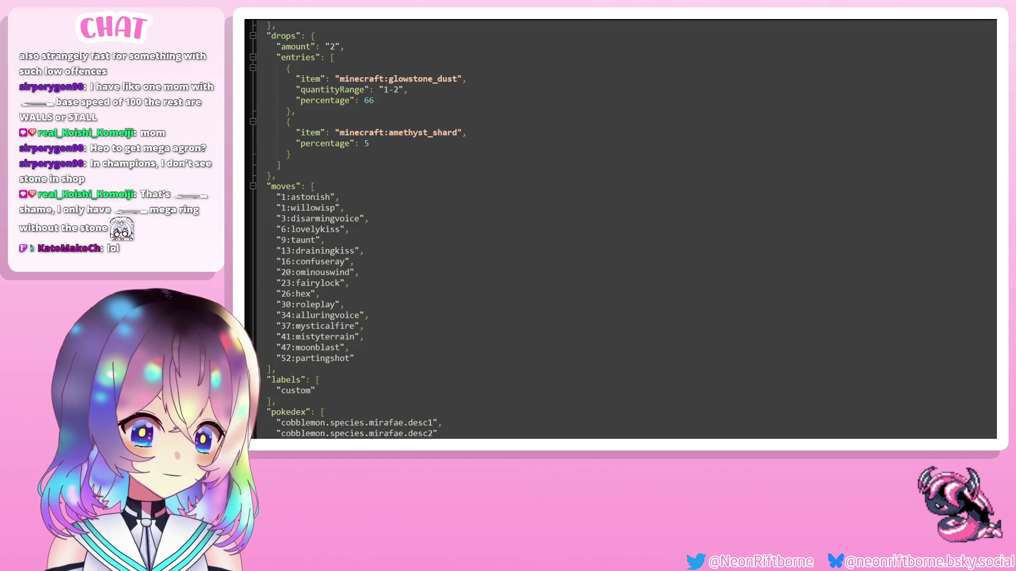
key(ctrl+Tab)
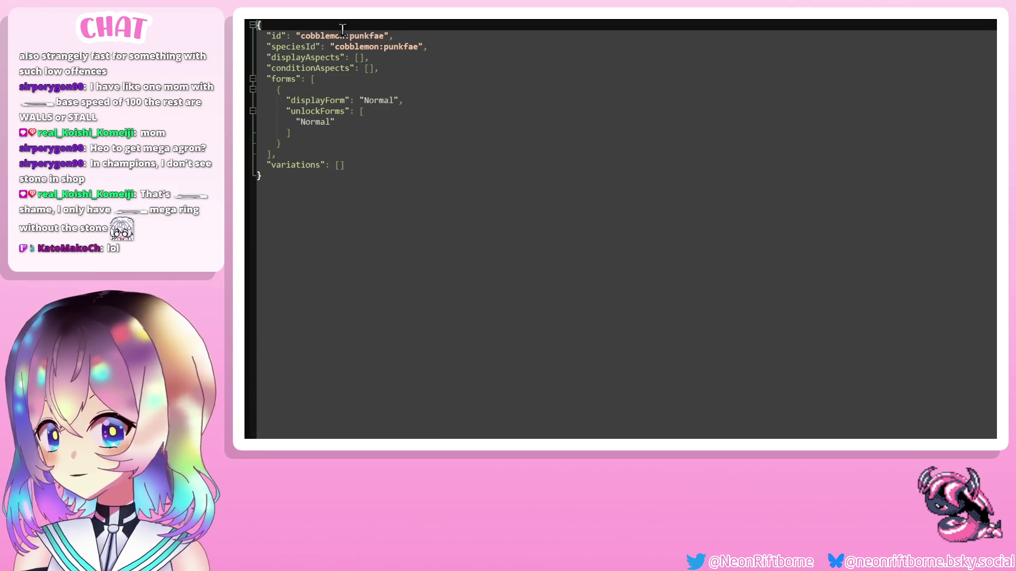
Set the id and speciesId values to cobblemon:mirafae, fixing the minifae typo.
double_click(365, 36)
text(minifae)
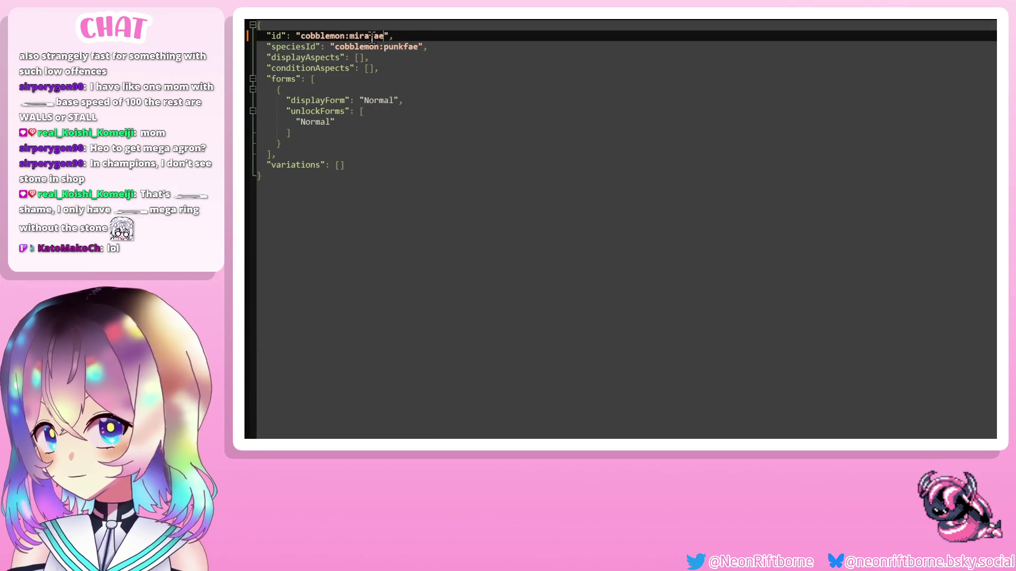
double_click(400, 46)
text(mirafae)
click(399, 45)
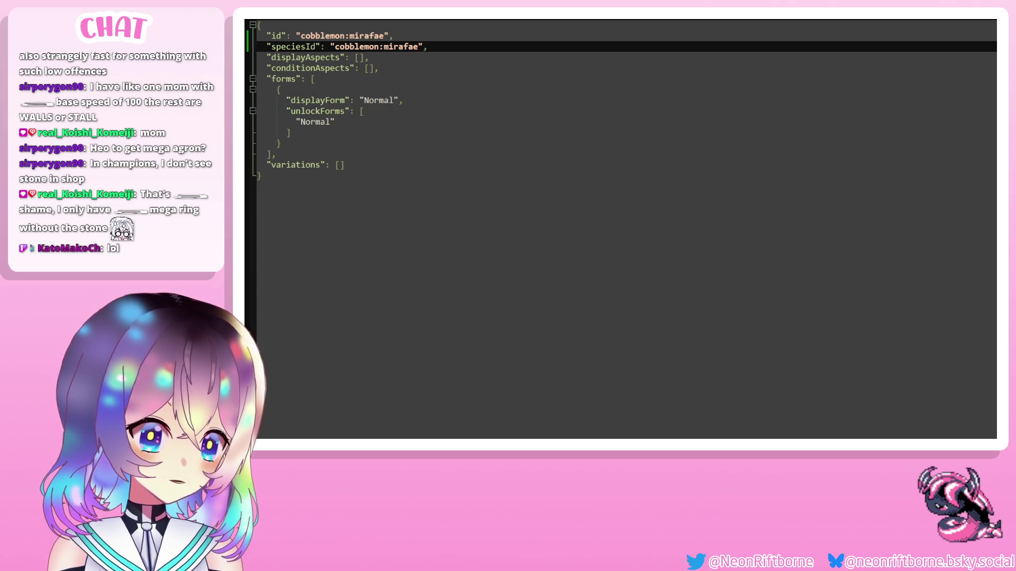
key(ctrl+Tab)
scroll(400, 286, down, 6)
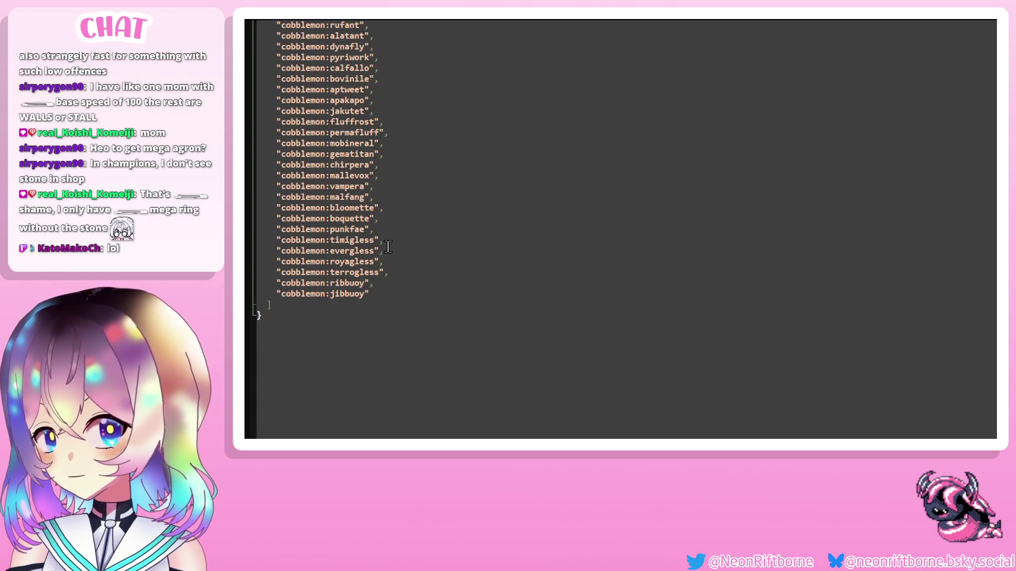
Insert a new cobblemon:mirafae line right below cobblemon:punkfae in the entries list.
click(392, 226)
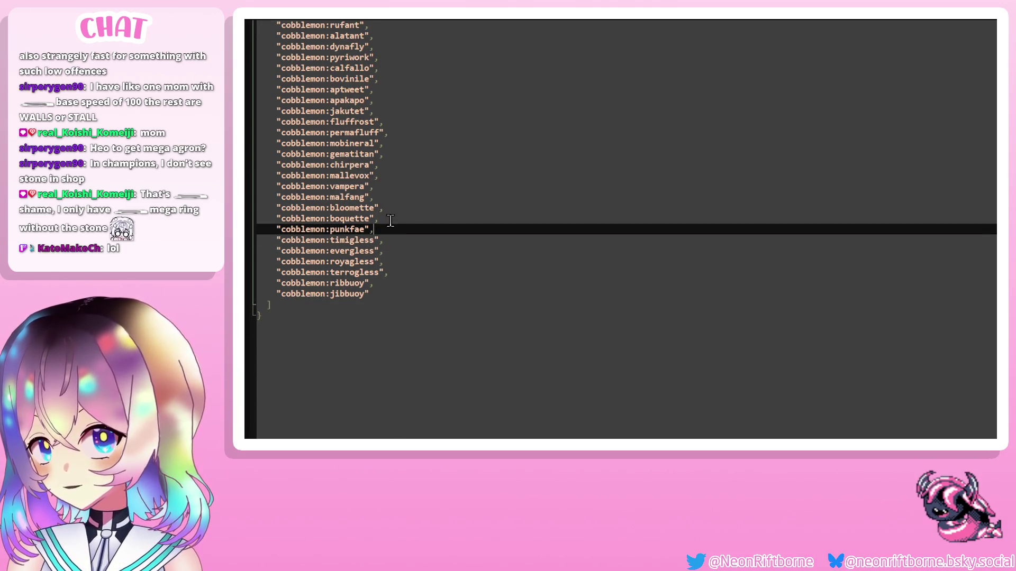
key(Return)
text("cobblemon:punkfae",)
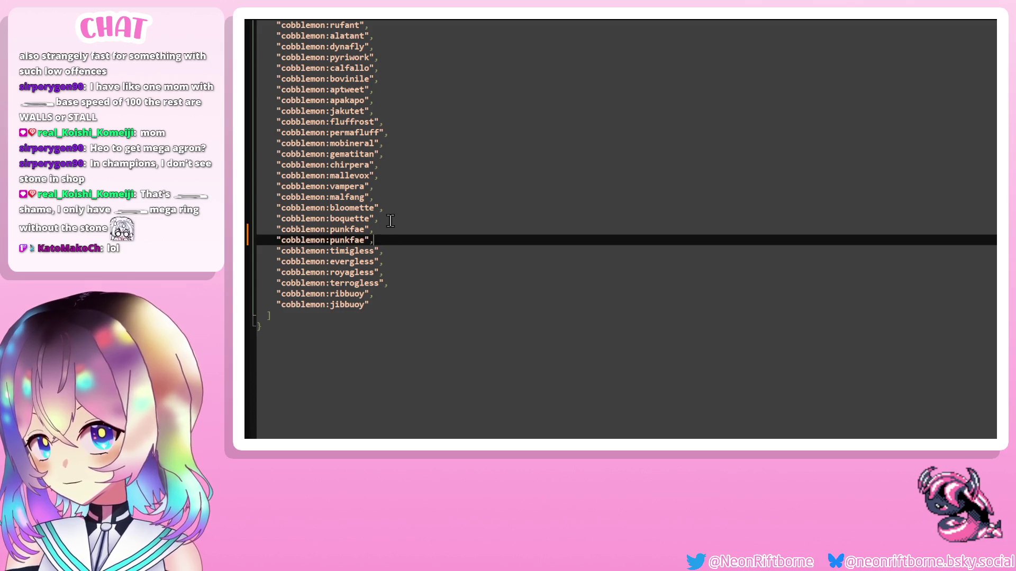
double_click(343, 241)
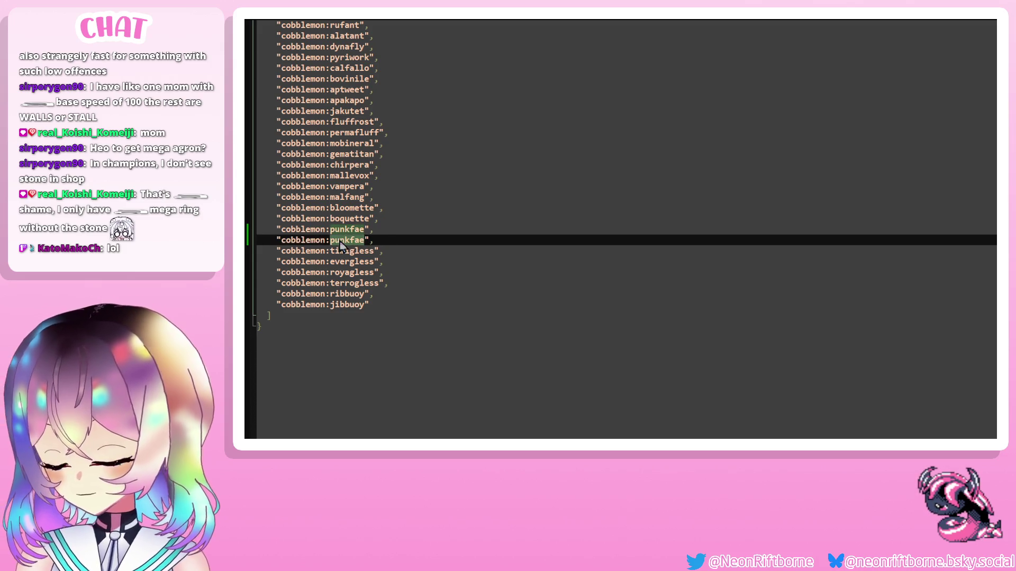
text(mirafae)
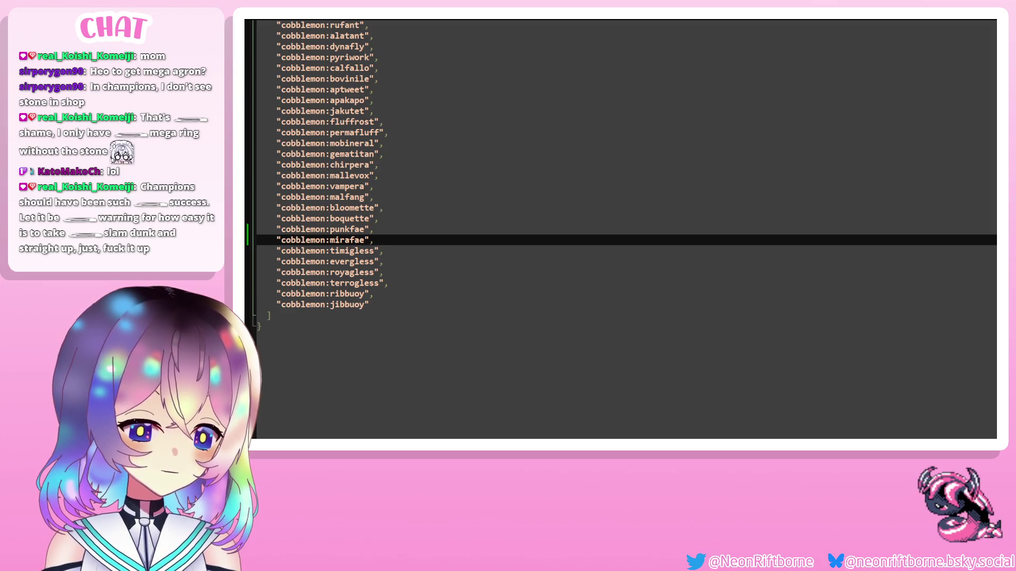
Change the punkfae spawn weight from 4.0 to 0.4 and save.
key(ctrl+Tab)
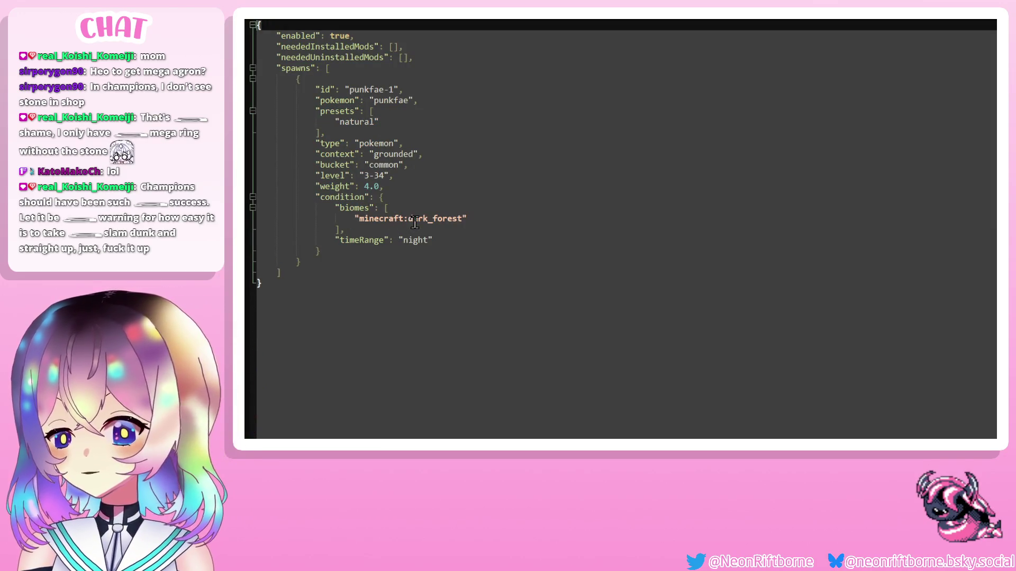
click(371, 188)
key(BackSpace)
text(.)
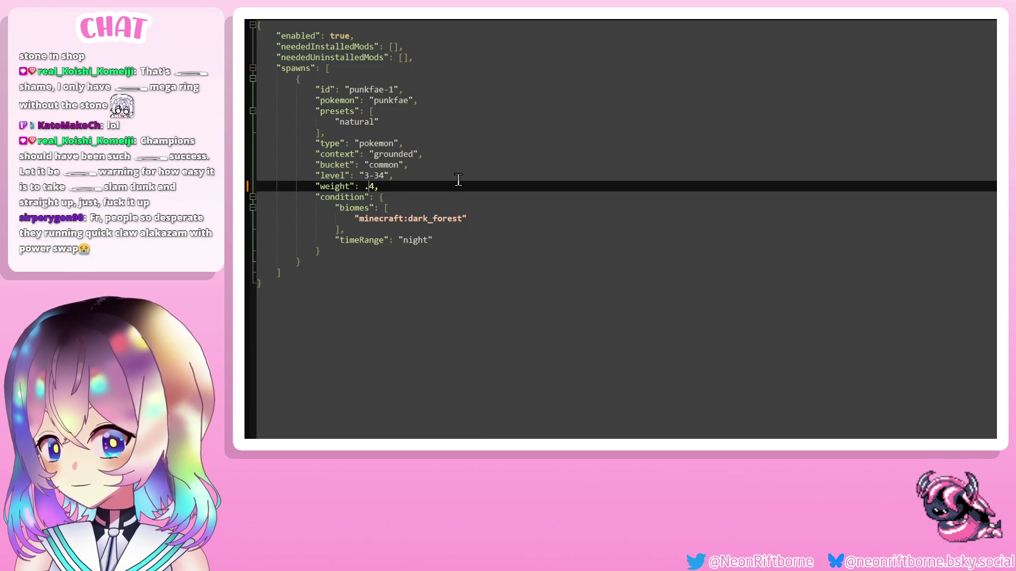
key(Left)
key(Left)
text(0)
click(458, 179)
key(ctrl+s)
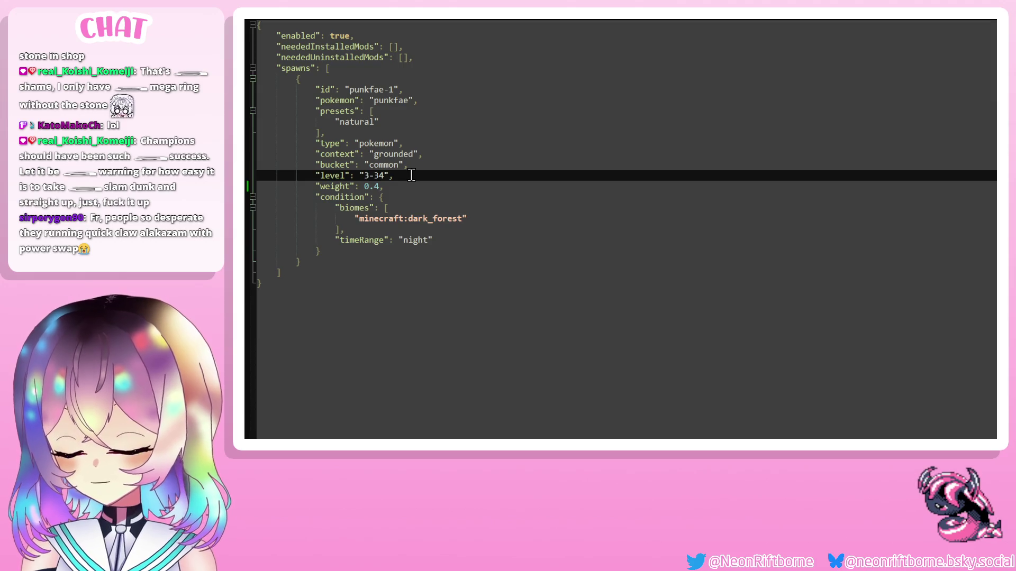
Set the spawn level range to 22-45 and save the file.
key(BackSpace)
text(22)
key(End)
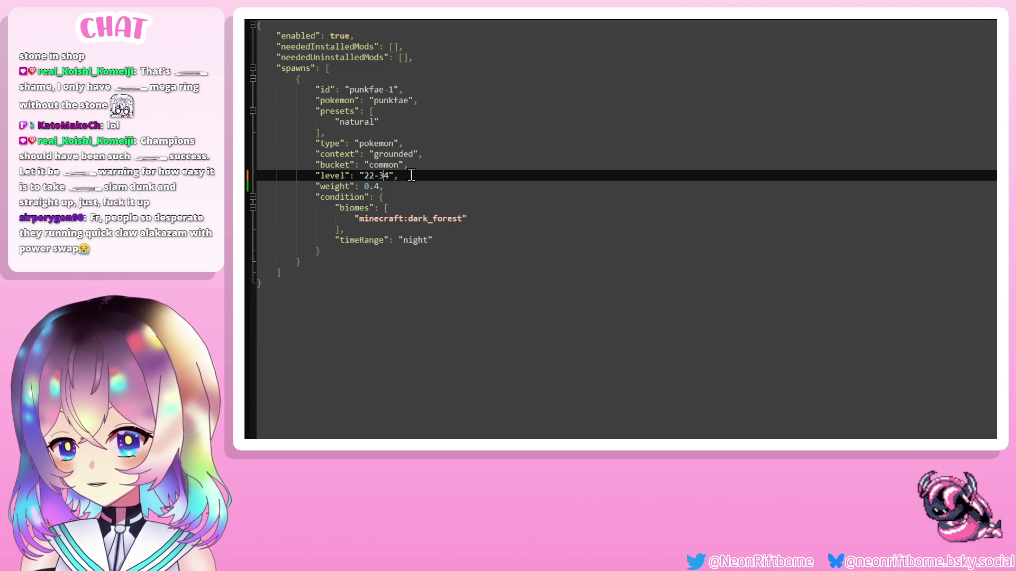
key(BackSpace)
text(40)
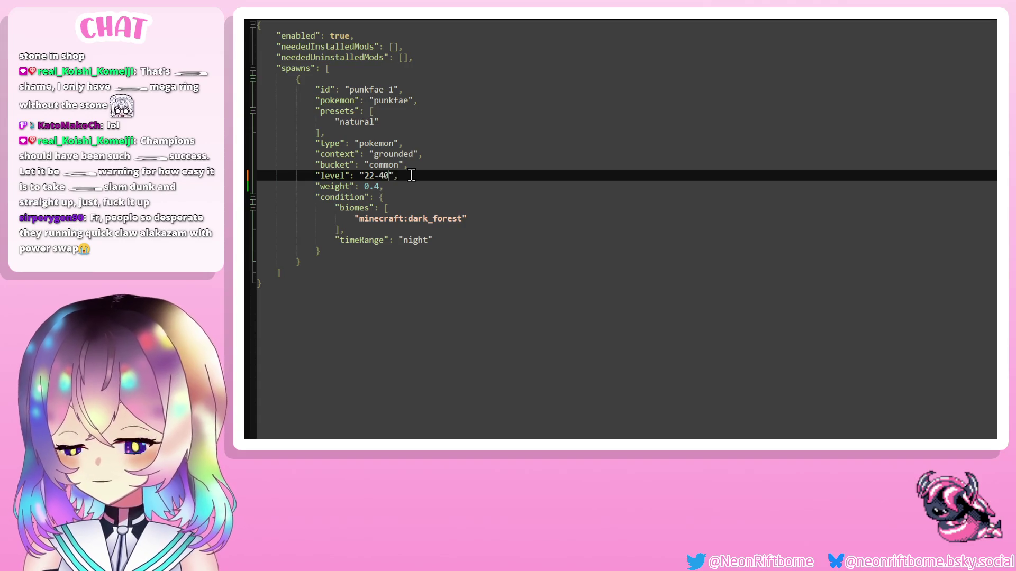
text(5)
key(ctrl+s)
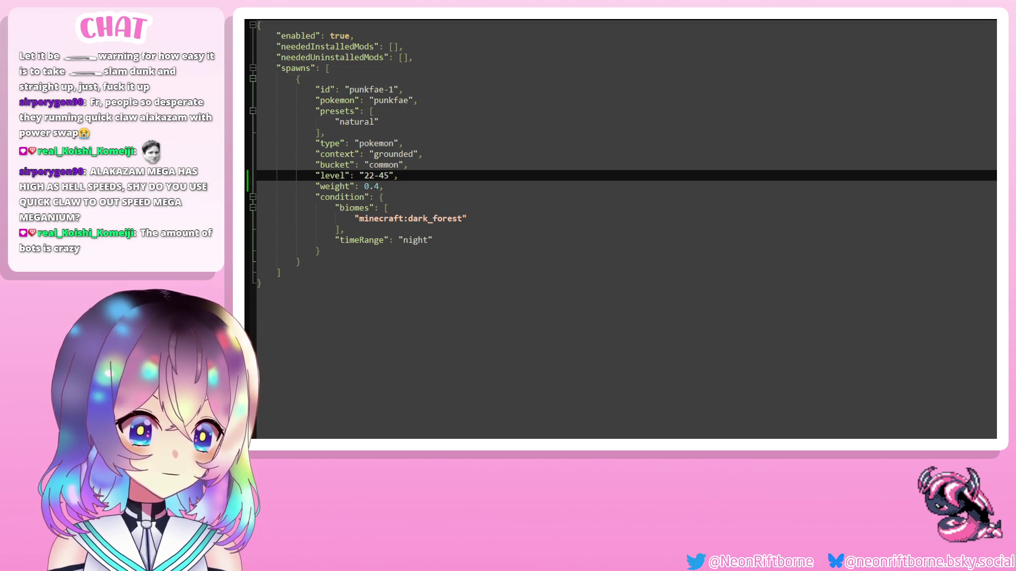
In the language file, duplicate the three punkfae name and description lines.
key(ctrl+Tab)
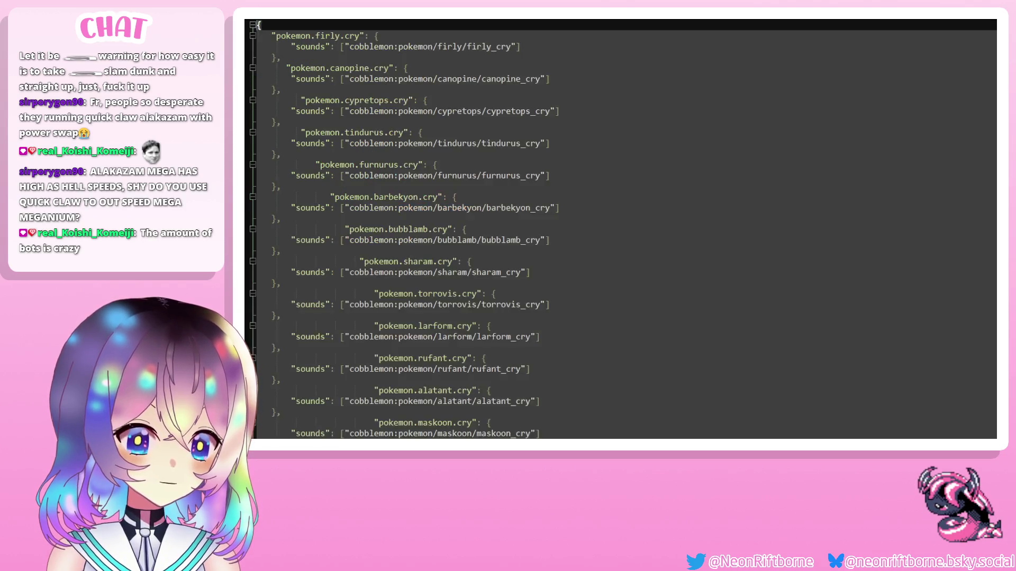
scroll(330, 331, down, 20)
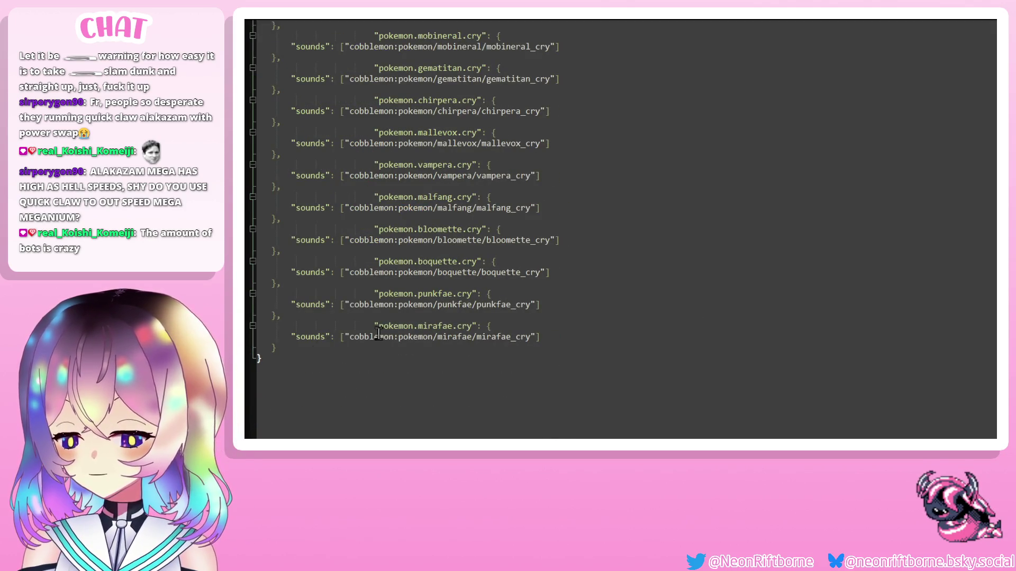
key(ctrl+Tab)
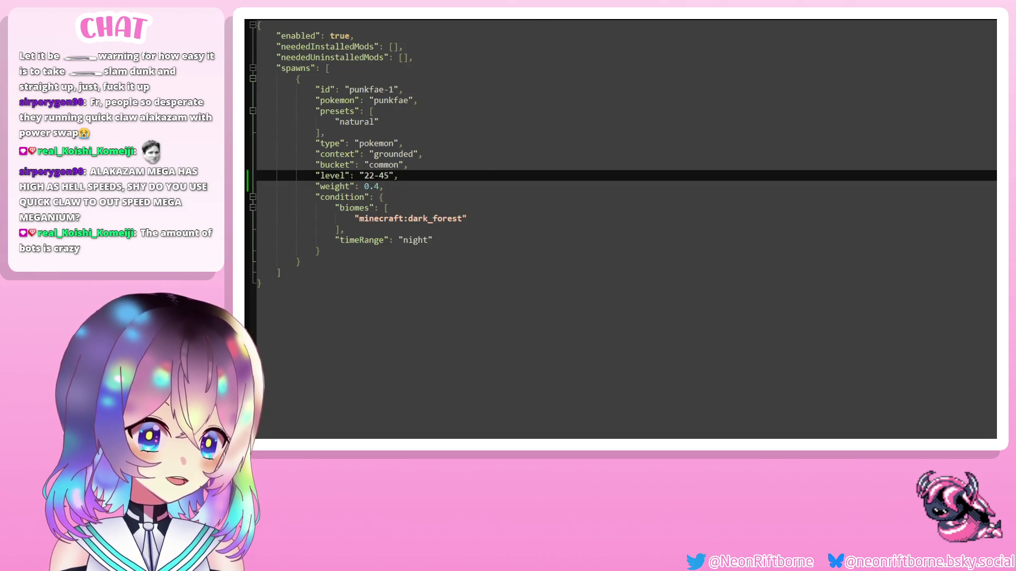
key(ctrl+Tab)
scroll(536, 263, down, 15)
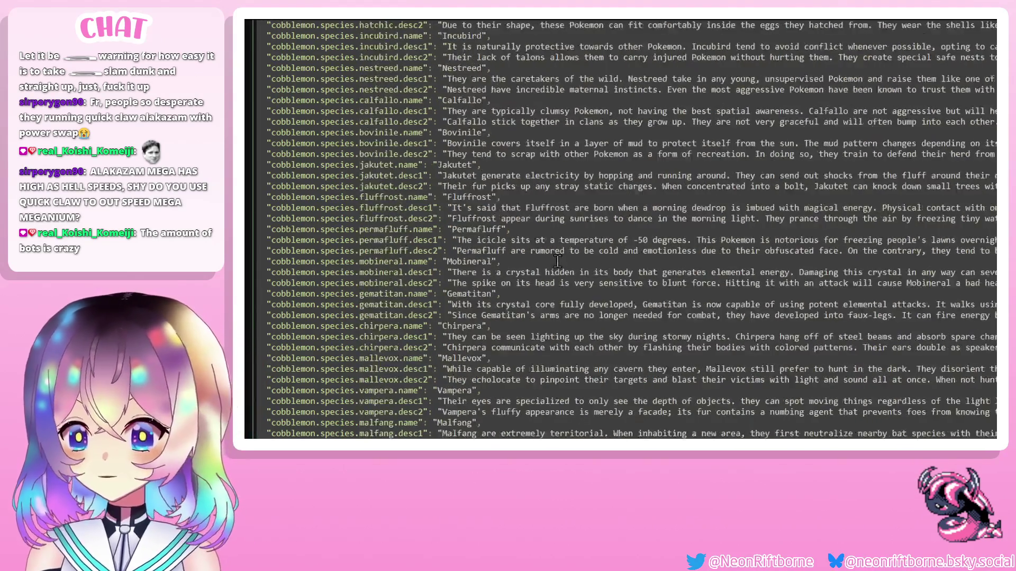
scroll(536, 263, up, 2)
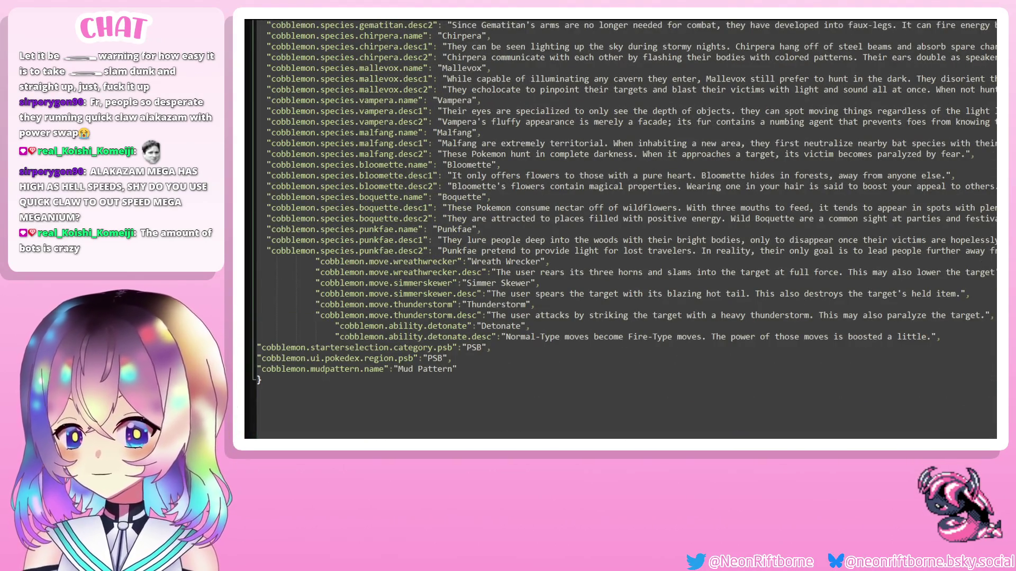
drag(661, 251, 405, 241)
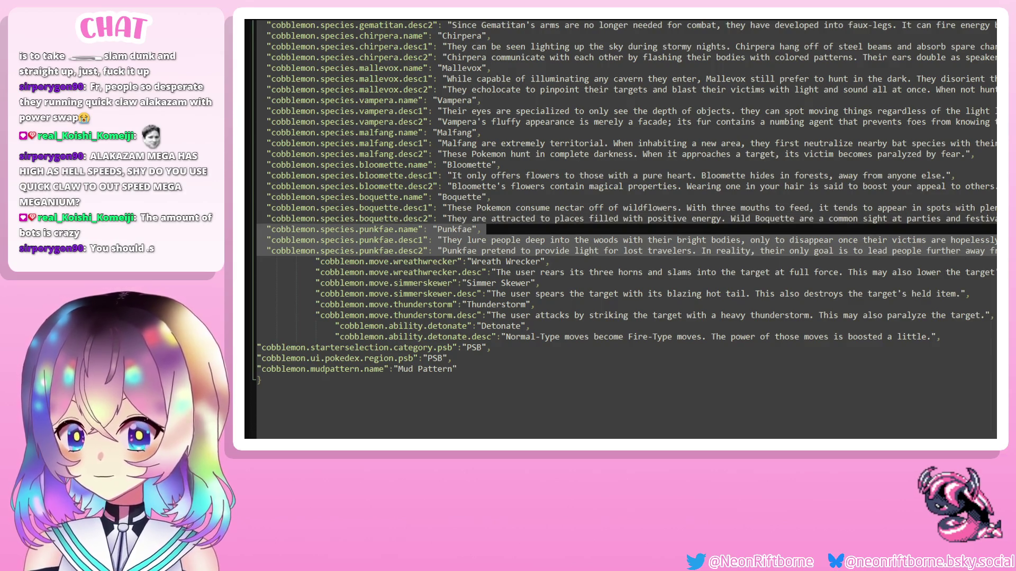
key(Down)
key(Return)
key(ctrl+v)
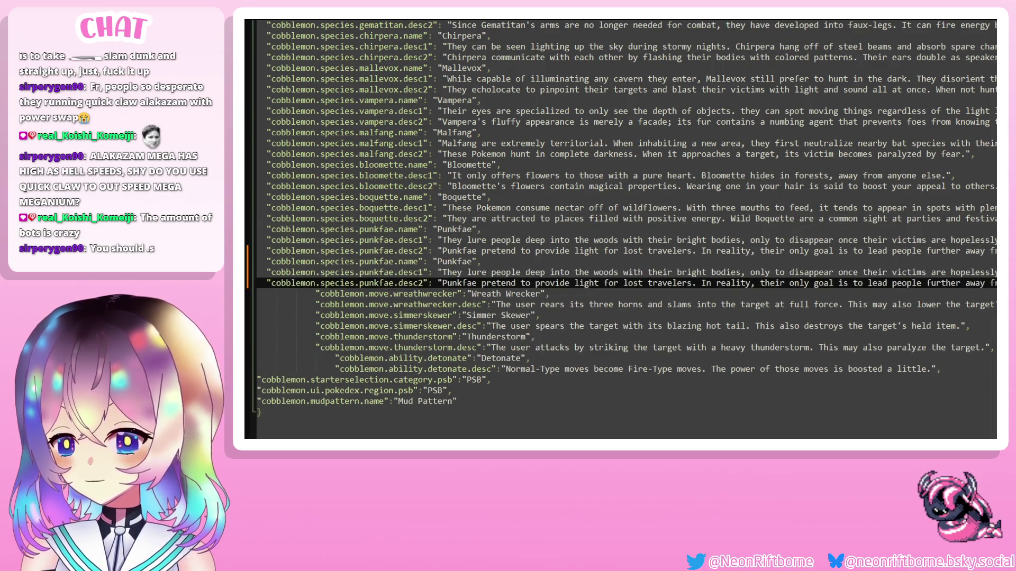
Rename the copied keys to mirafae and the display name to Mirafae.
double_click(376, 262)
text(mirafae)
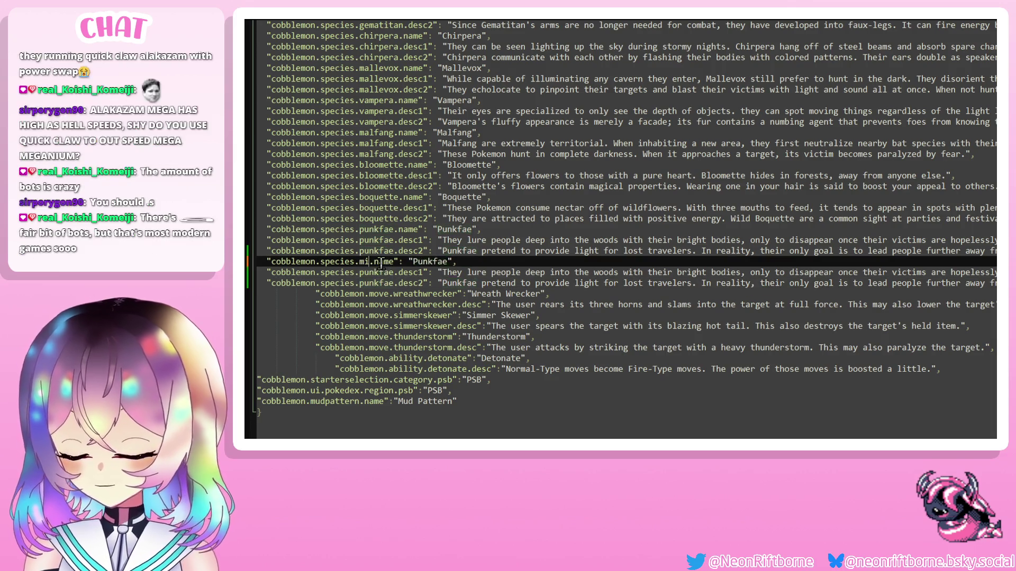
double_click(374, 272)
text(mirafae)
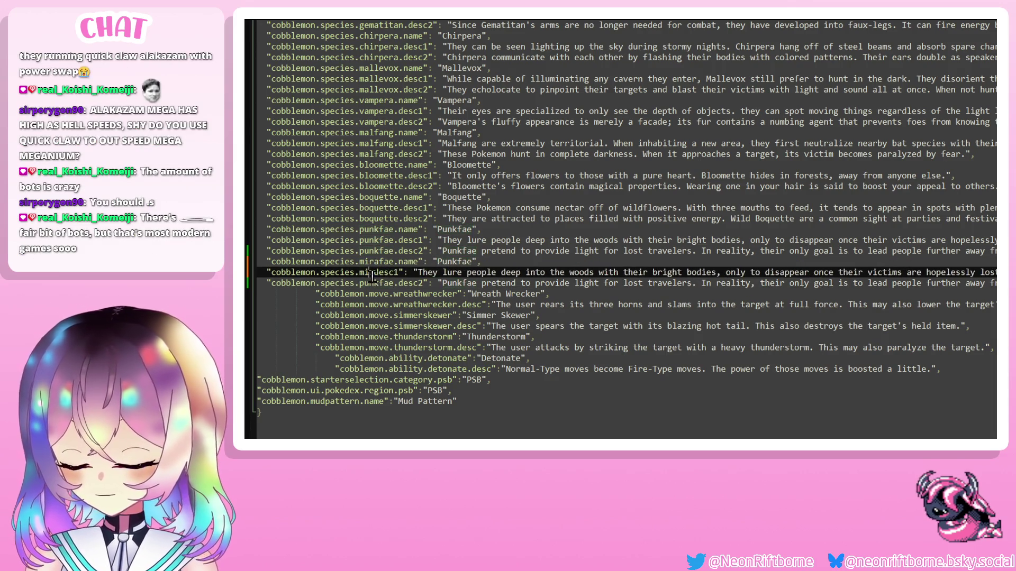
click(372, 259)
double_click(376, 283)
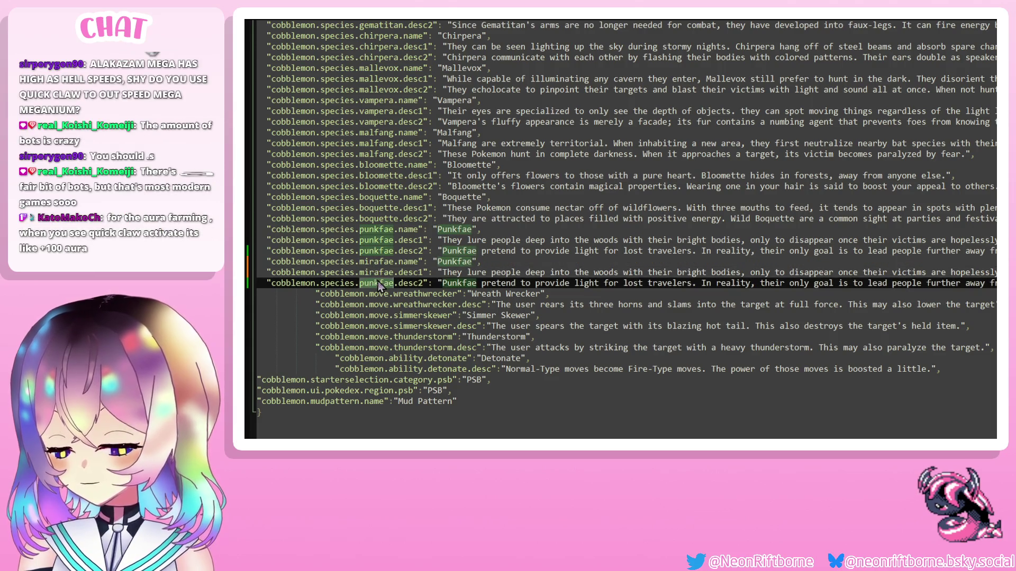
text(mirafae)
double_click(449, 262)
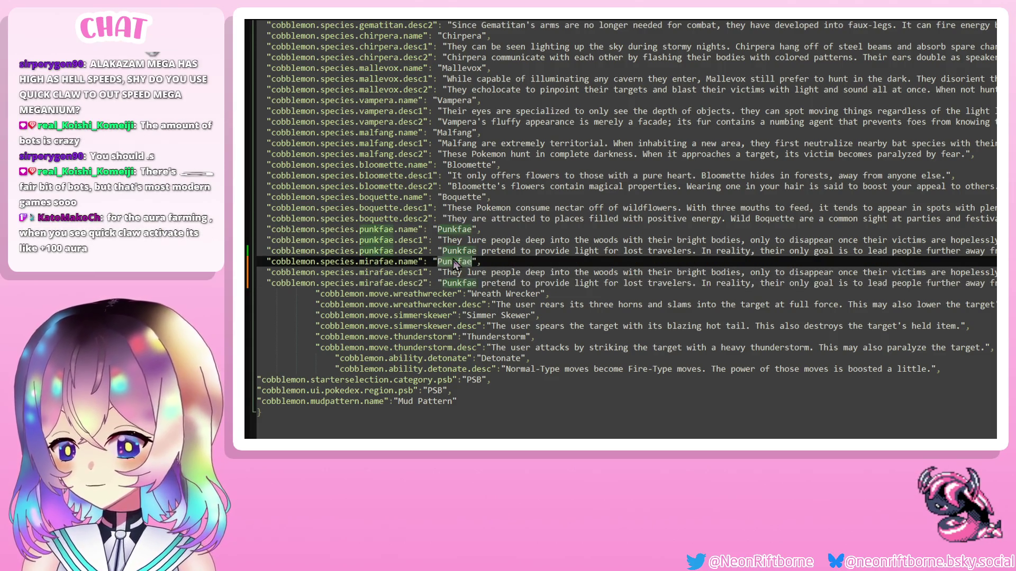
text(Mira)
key(Up)
key(Up)
key(Up)
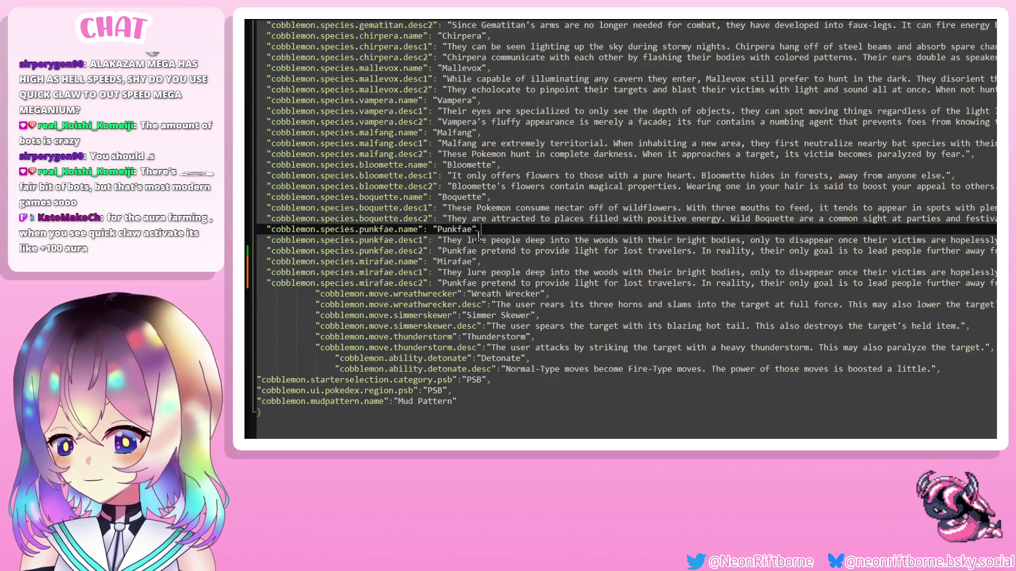
Replace both mirafae description texts with "filler".
click(446, 272)
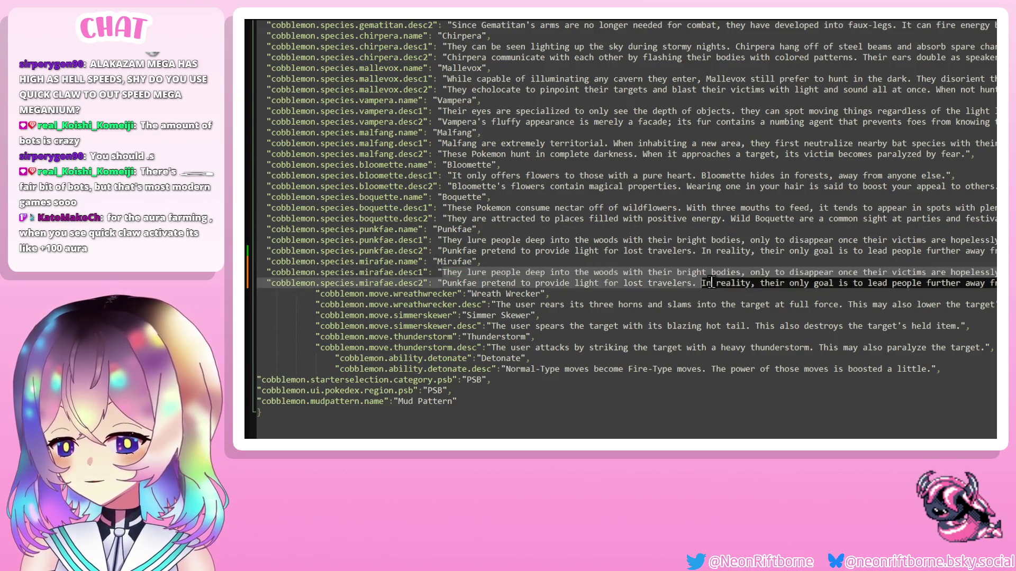
drag(442, 272, 995, 273)
text(filler",)
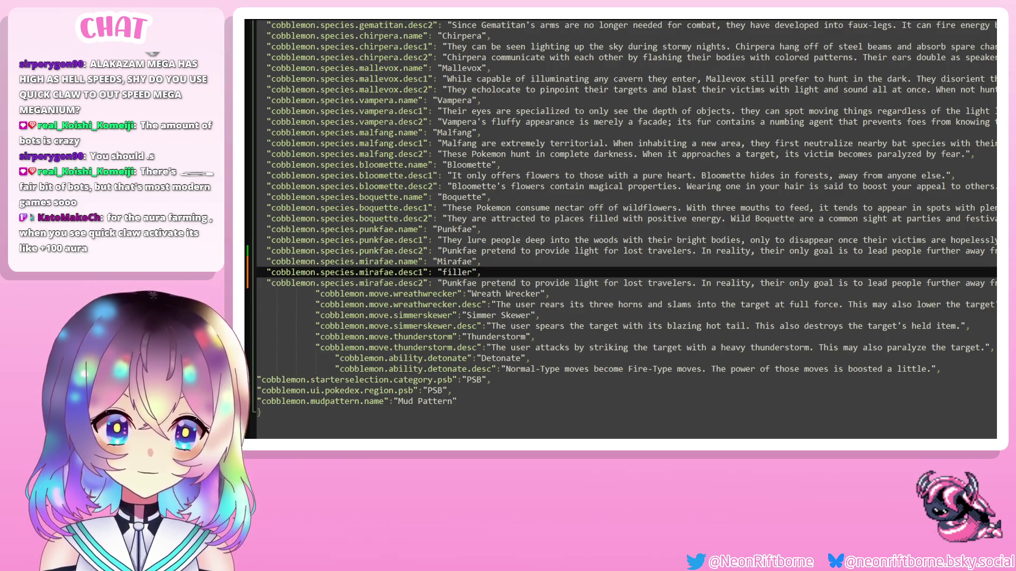
key(Up)
key(Up)
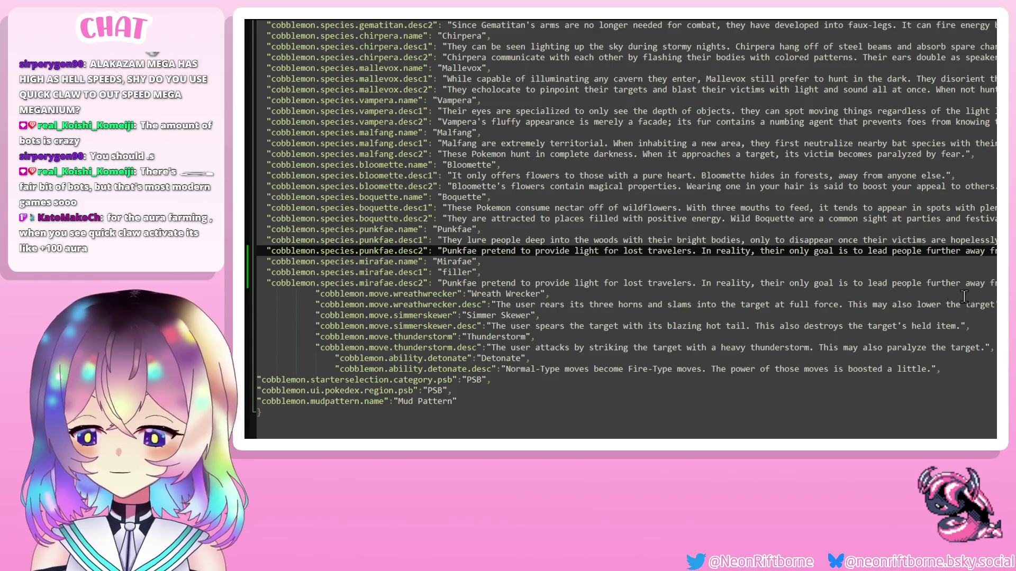
key(Down)
key(Down)
key(Down)
key(shift+End)
key(shift+Down)
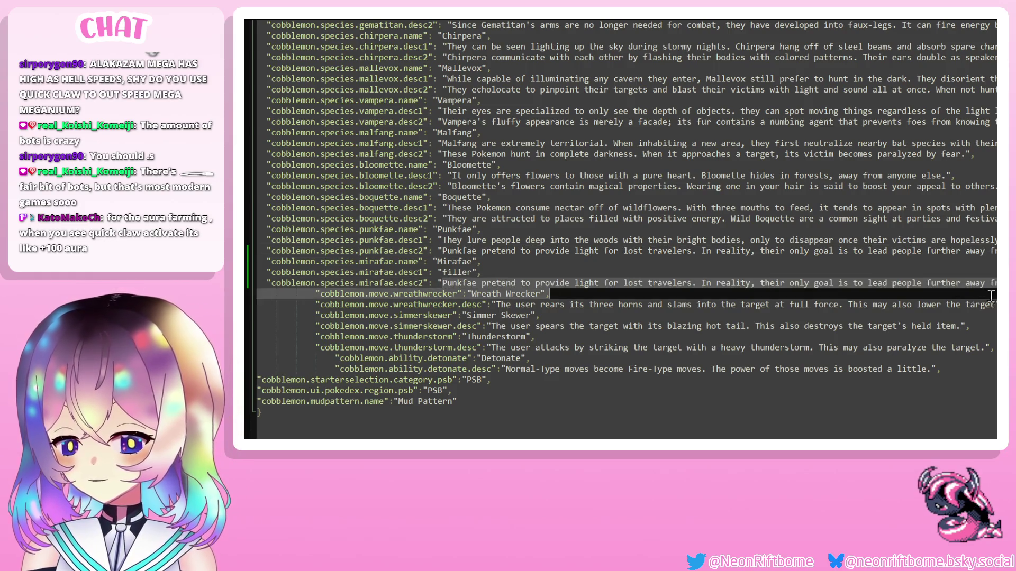
key(shift+Up)
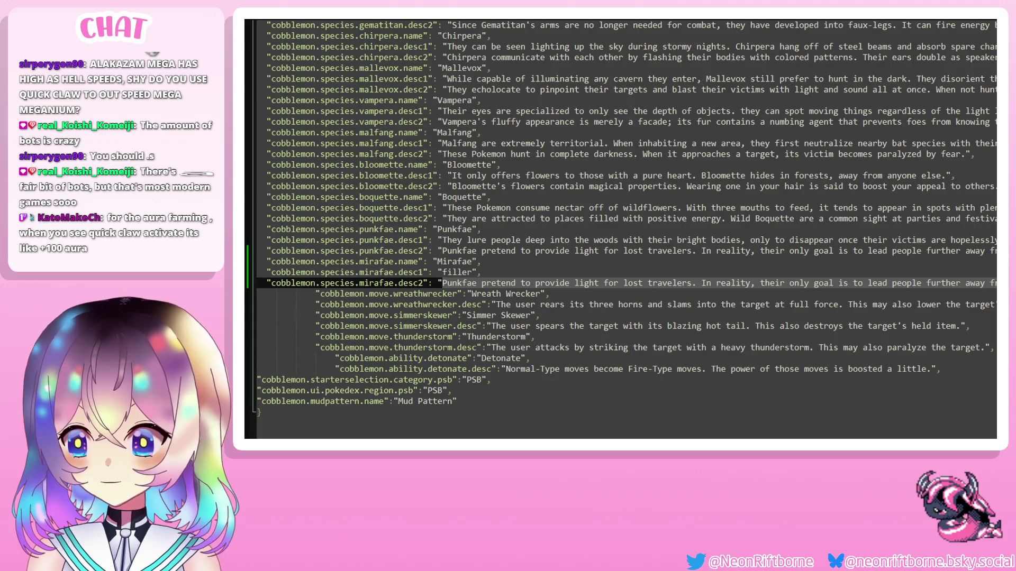
text(filler",)
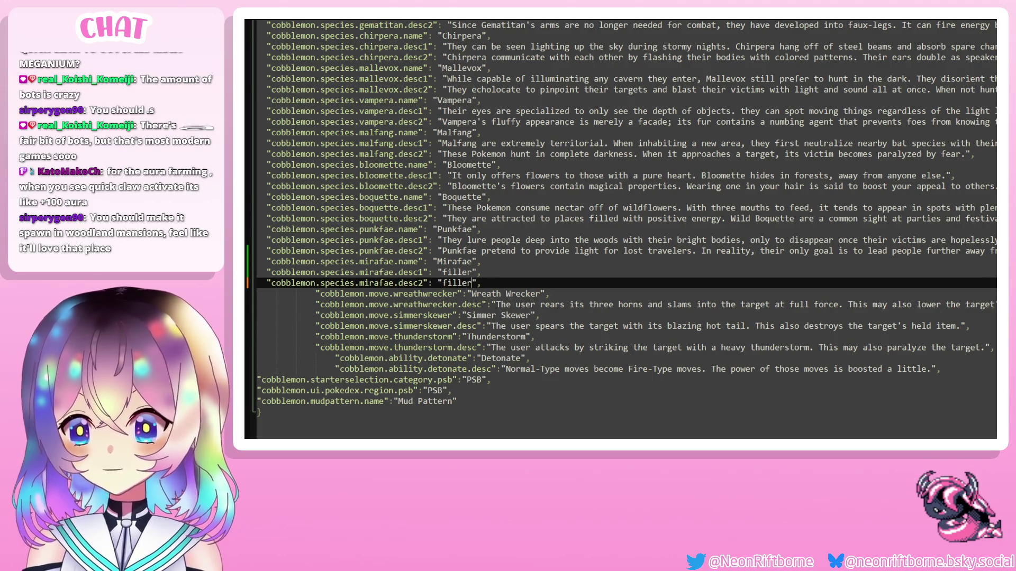
click(476, 219)
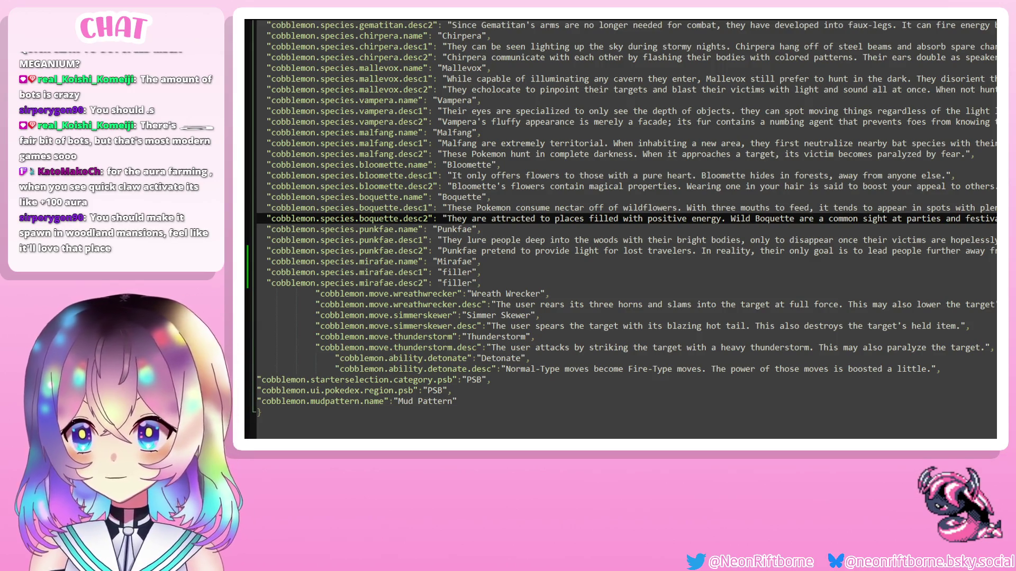
key(ctrl+Tab)
Check the minecraft:dark_forest biome and night timeRange conditions in the punkfae spawn entry.
double_click(434, 219)
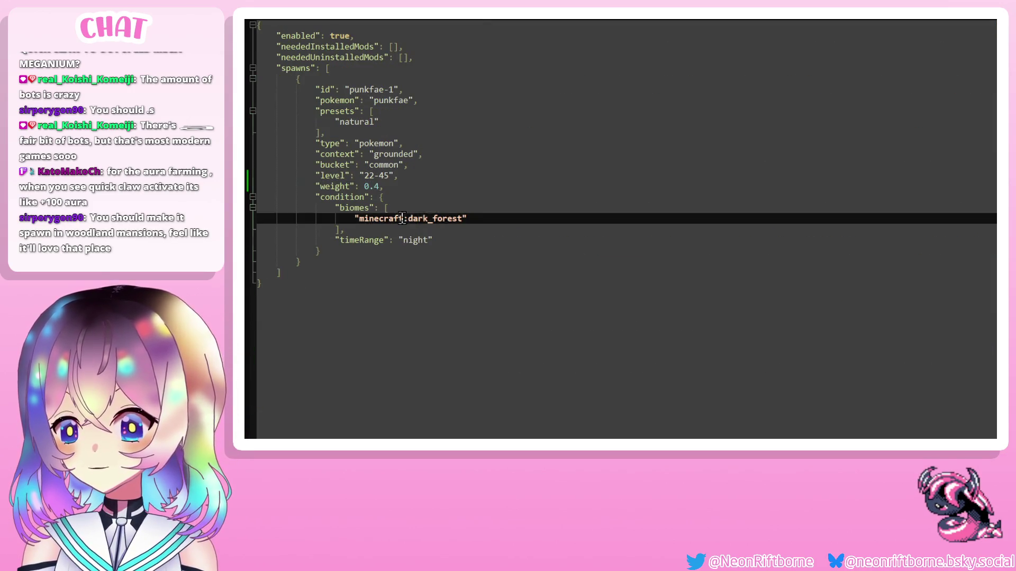
key(End)
key(shift+Up)
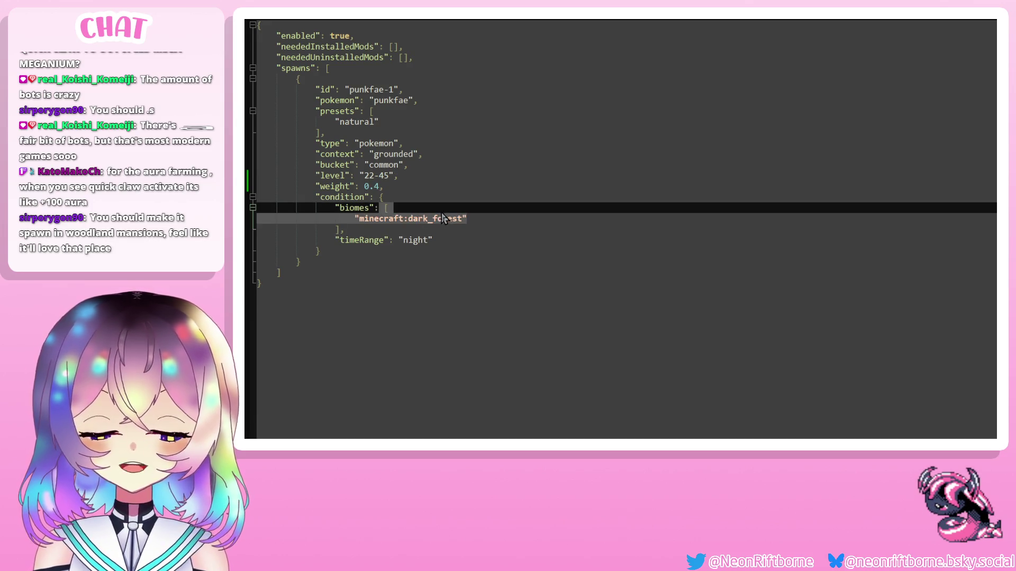
triple_click(449, 217)
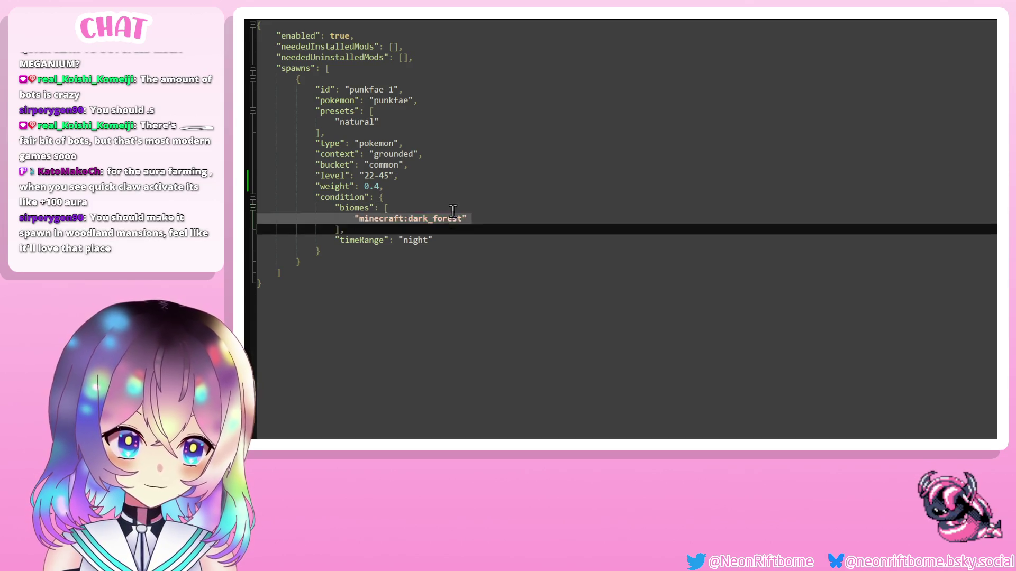
click(464, 207)
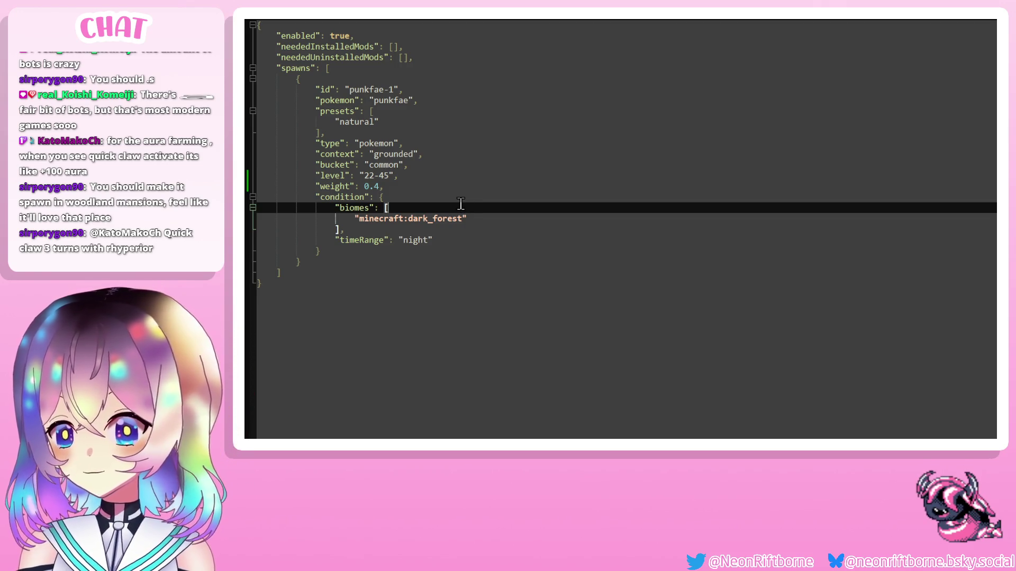
click(465, 218)
click(479, 227)
click(480, 240)
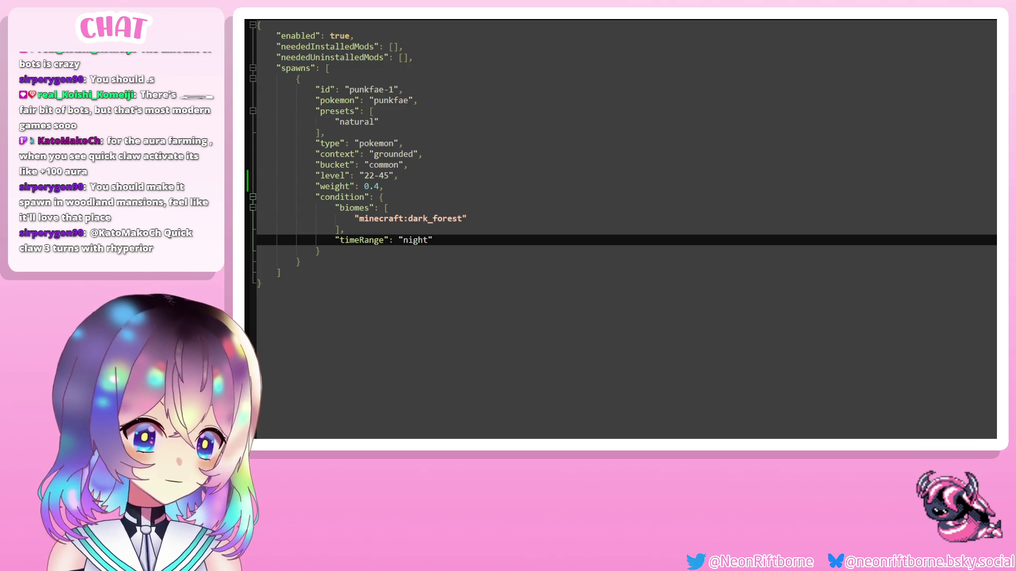
key(ctrl+Tab)
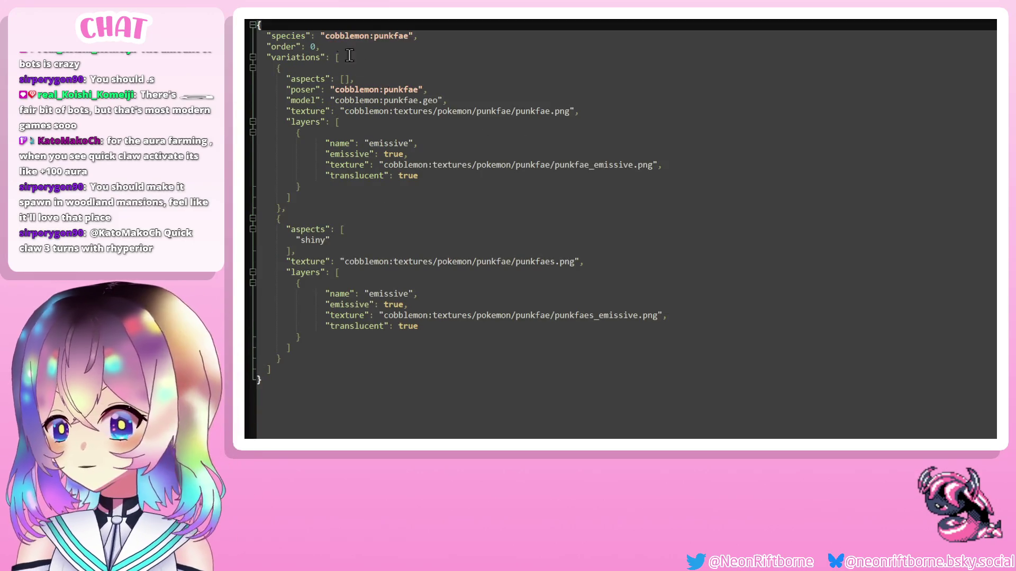
Replace punkfae with mirafae in the species, poser, model and default texture path.
double_click(383, 37)
text(minafa)
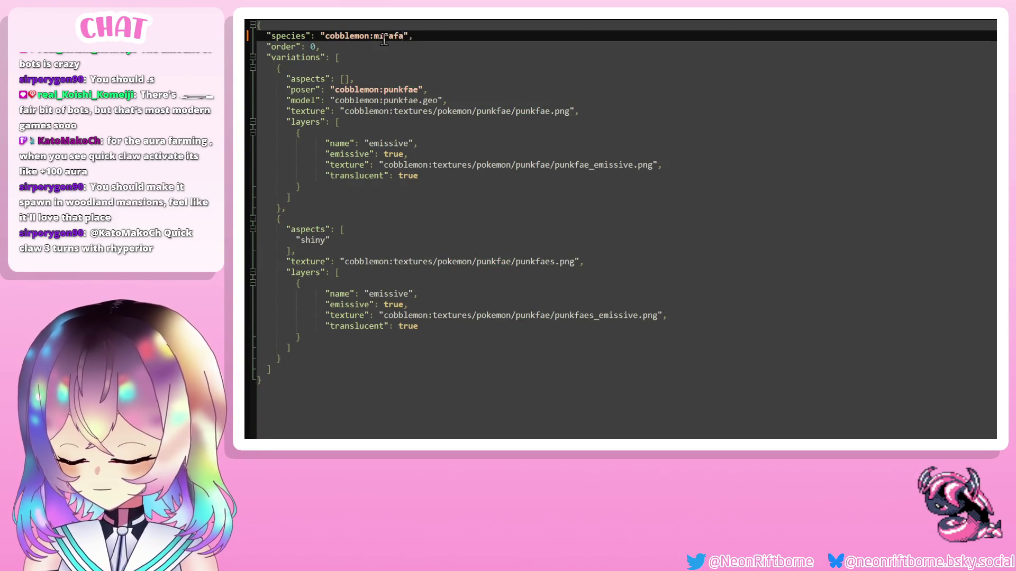
text(e)
double_click(400, 91)
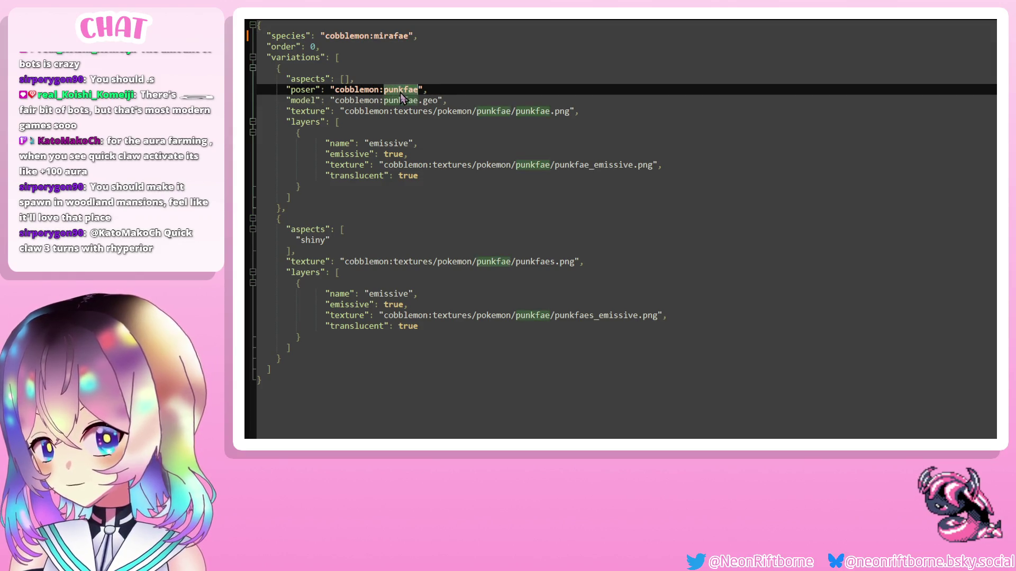
text(mirafae)
double_click(407, 100)
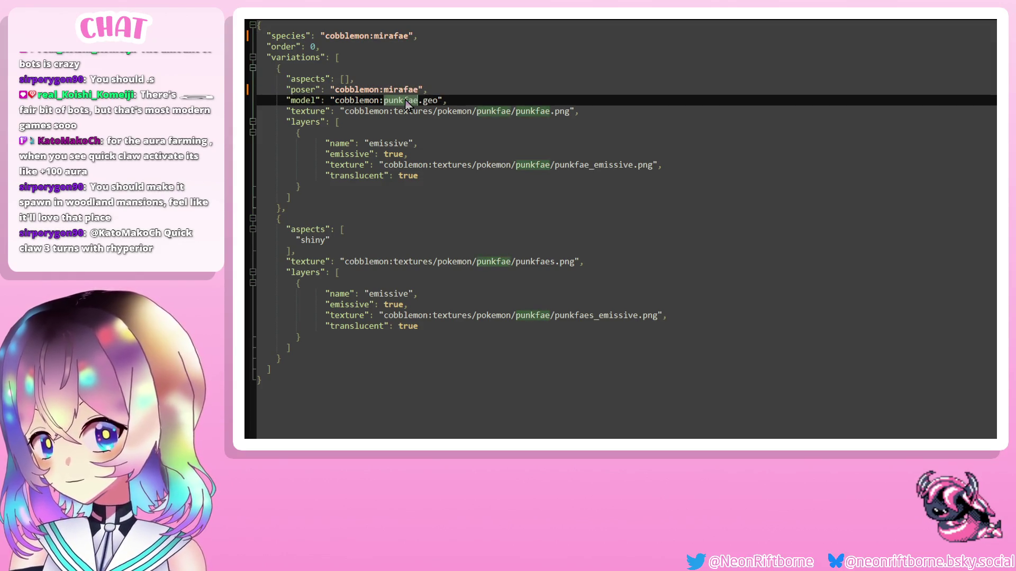
text(mi/punk)
text(fae)
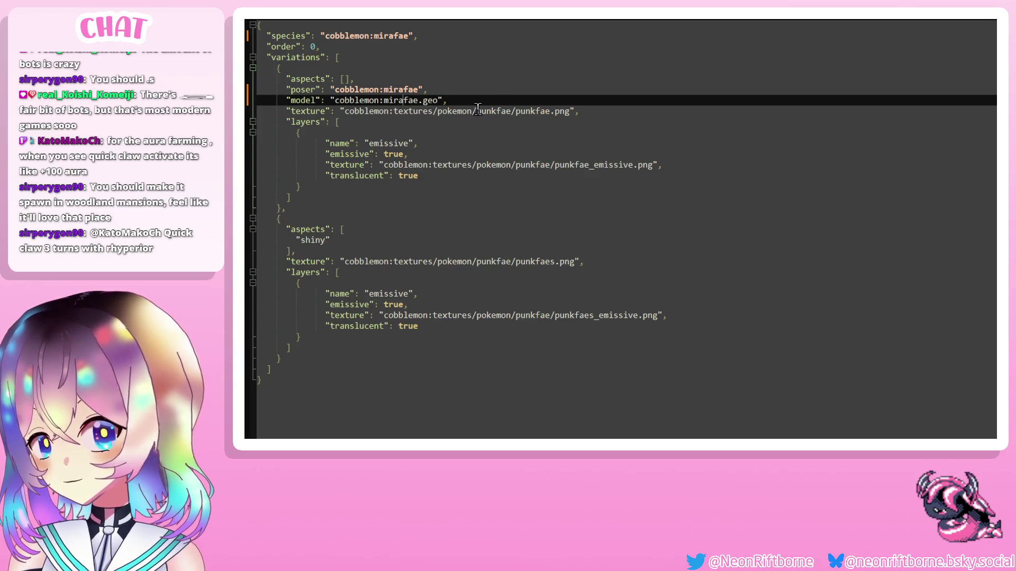
double_click(498, 111)
text(mirafae)
double_click(532, 111)
text(mirafae)
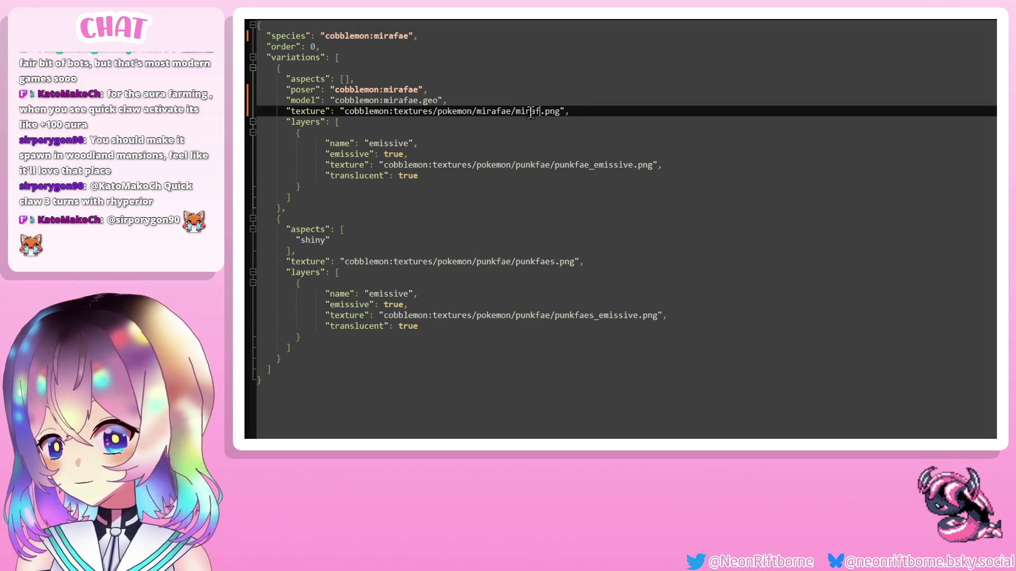
click(535, 185)
Point the emissive layer and shiny texture paths at the mirafae folder, mirafae_emissive and mirafaes files.
double_click(594, 164)
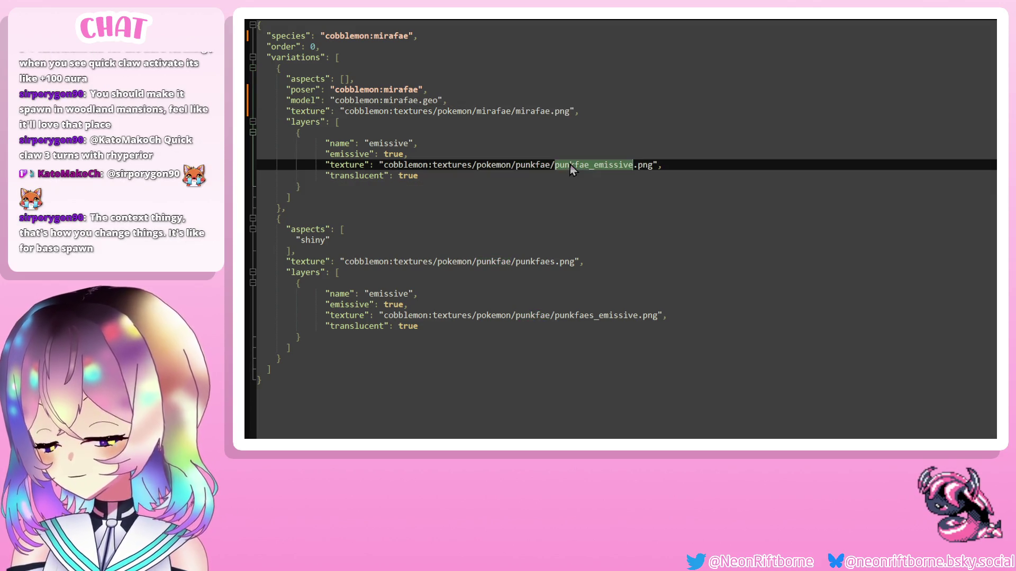
text(mira)
text(fae_)
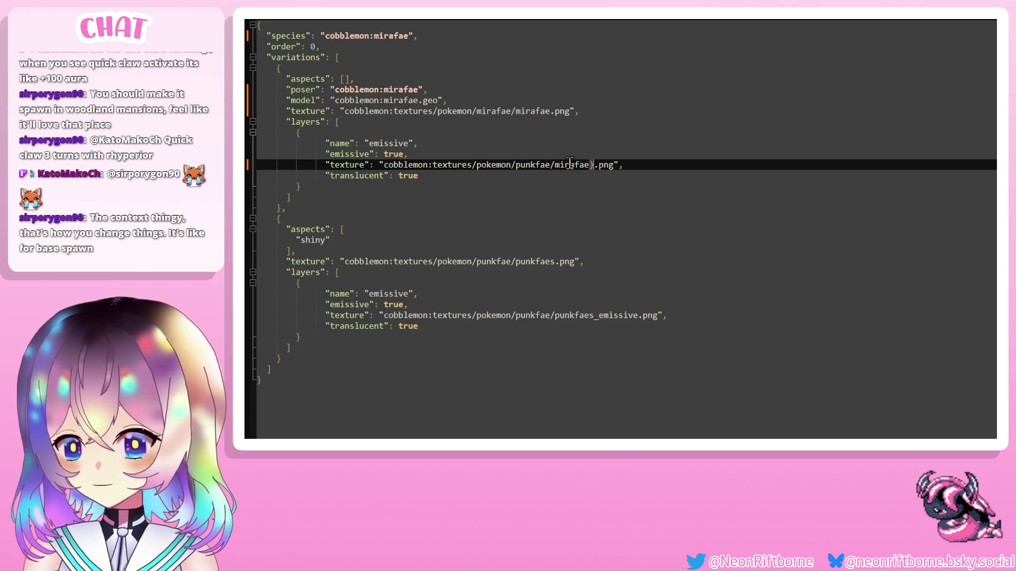
text(emissive)
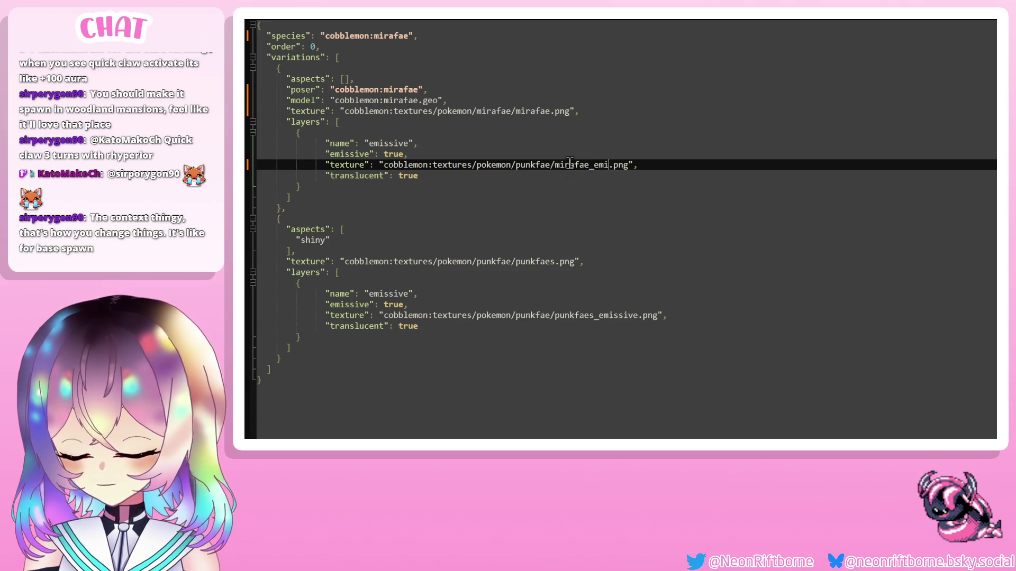
double_click(528, 170)
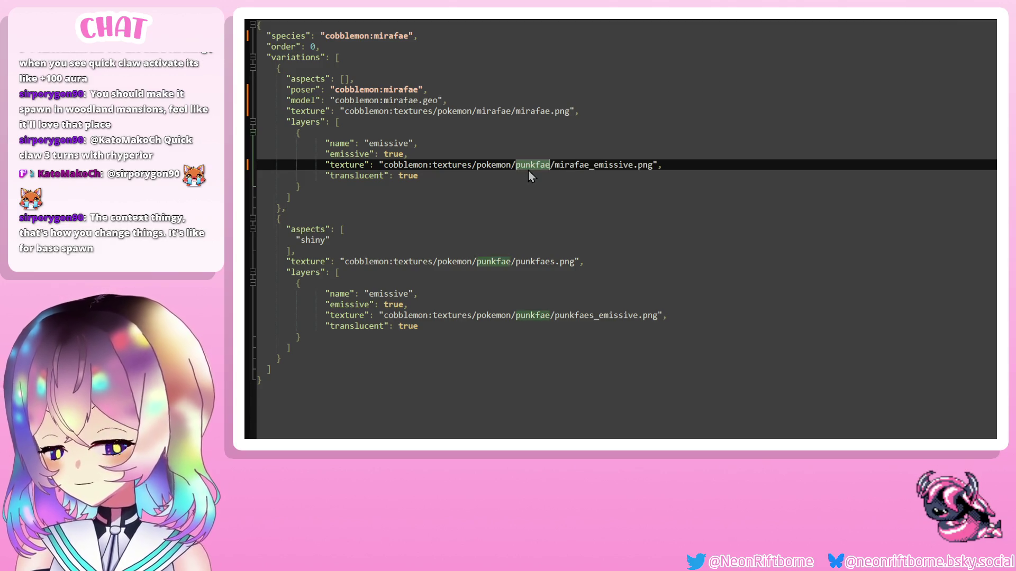
text(mirafae)
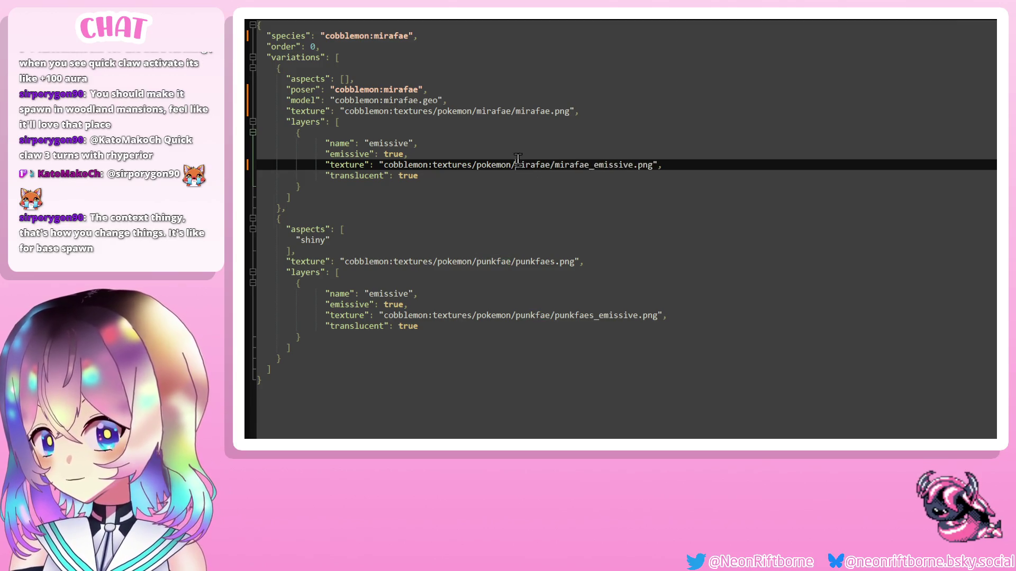
double_click(523, 265)
double_click(492, 263)
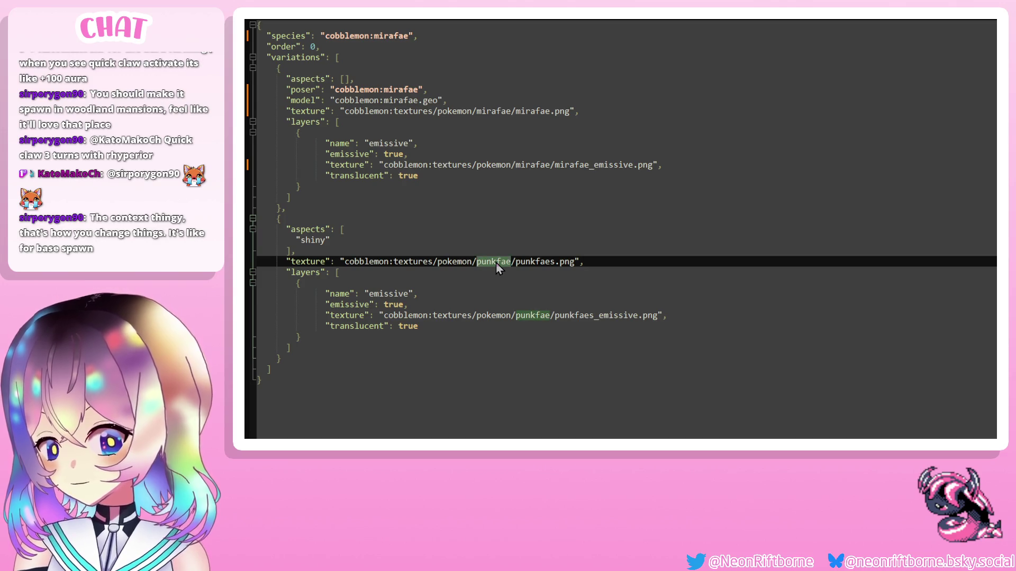
text(mirafae)
click(568, 183)
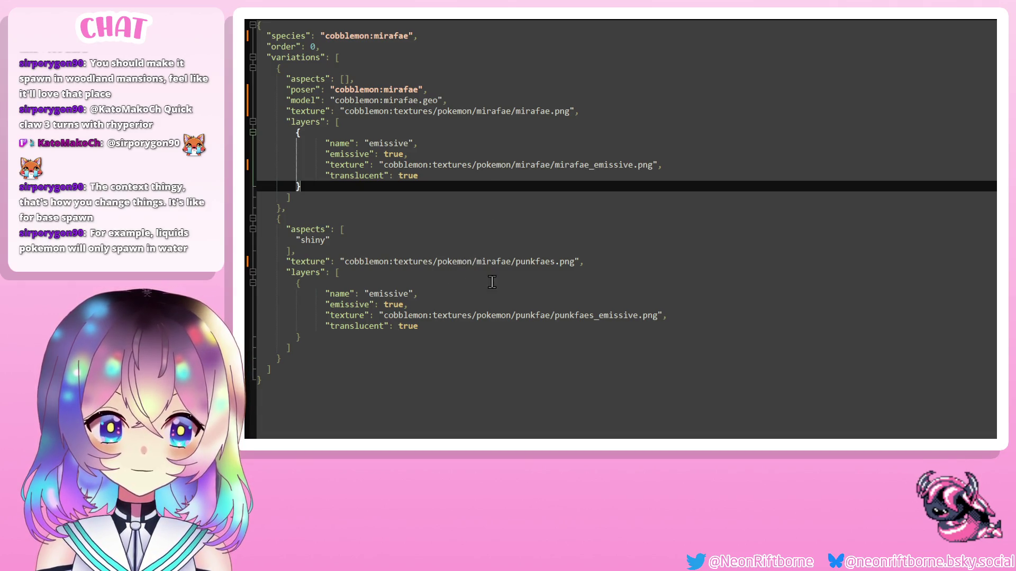
double_click(541, 264)
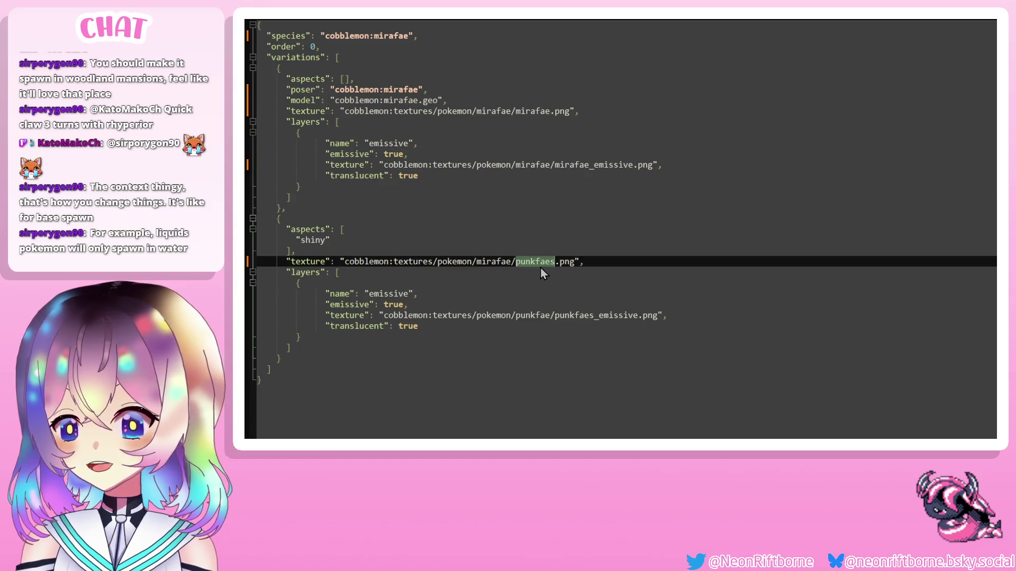
text(mirafaes)
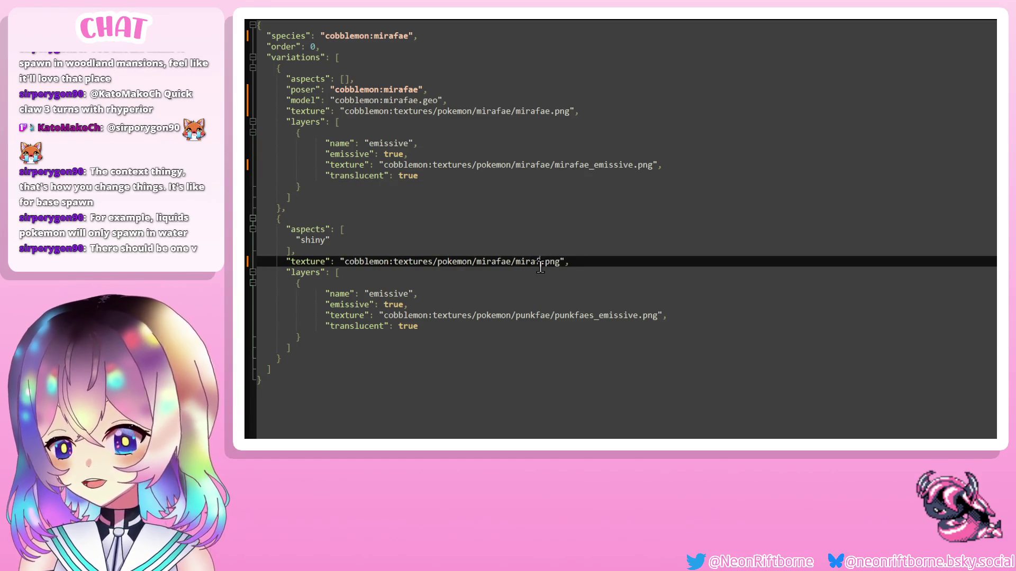
Change the shiny emissive path to the mirafae folder and mirafaes_emissive, then save the variations file.
double_click(522, 317)
text(mirafae)
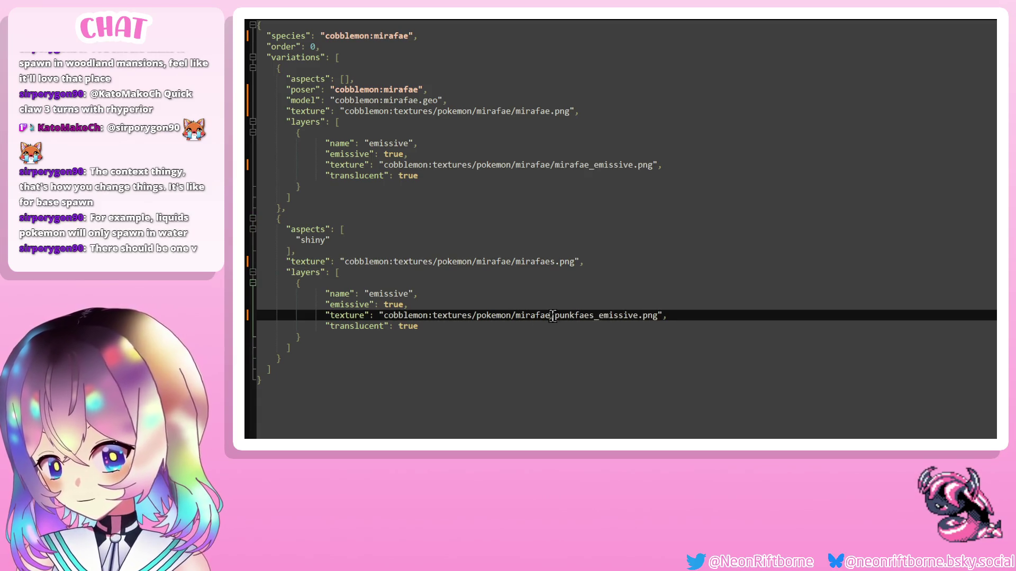
double_click(562, 316)
click(586, 316)
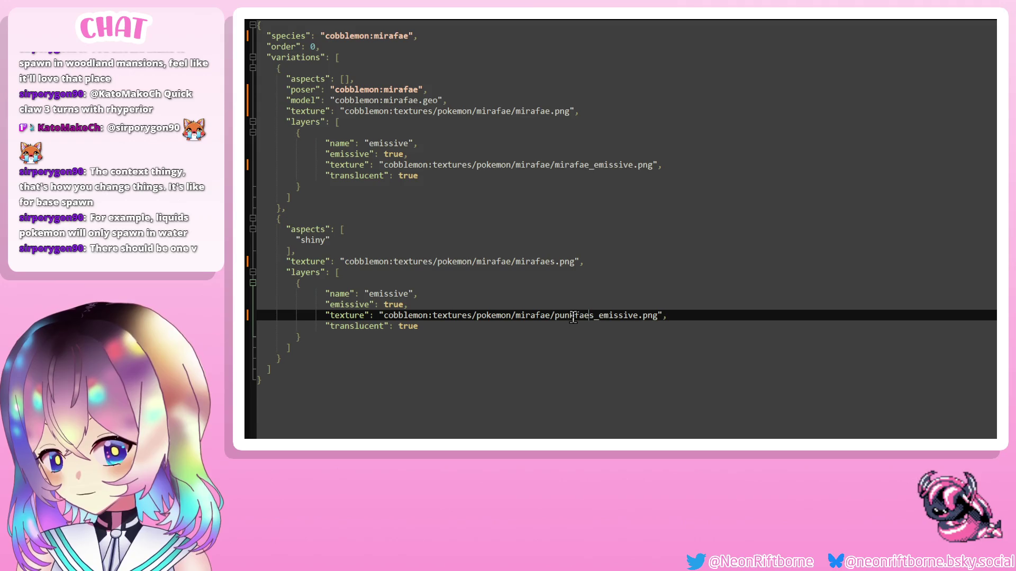
drag(574, 317, 560, 317)
text(mira)
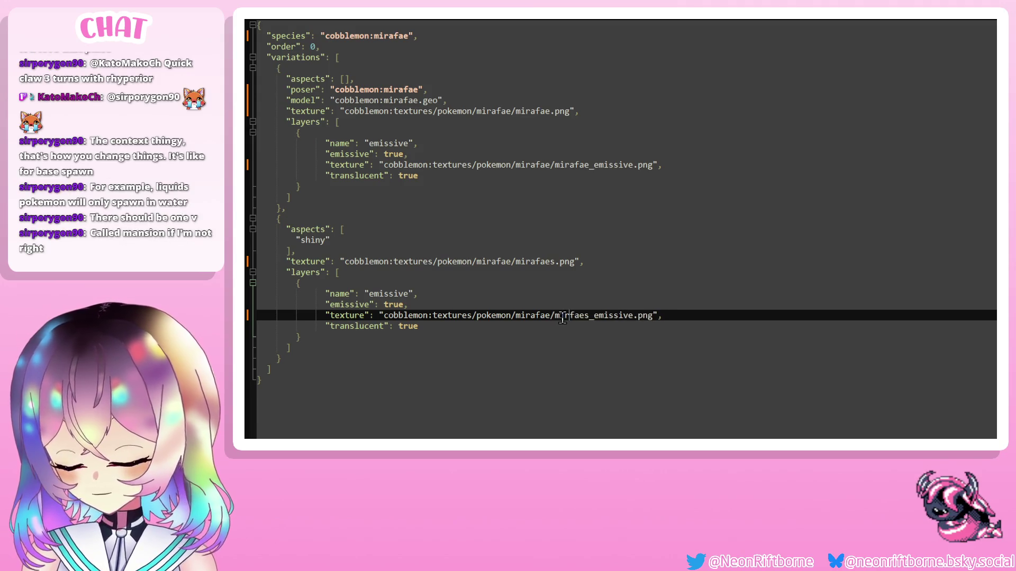
click(674, 229)
key(ctrl+s)
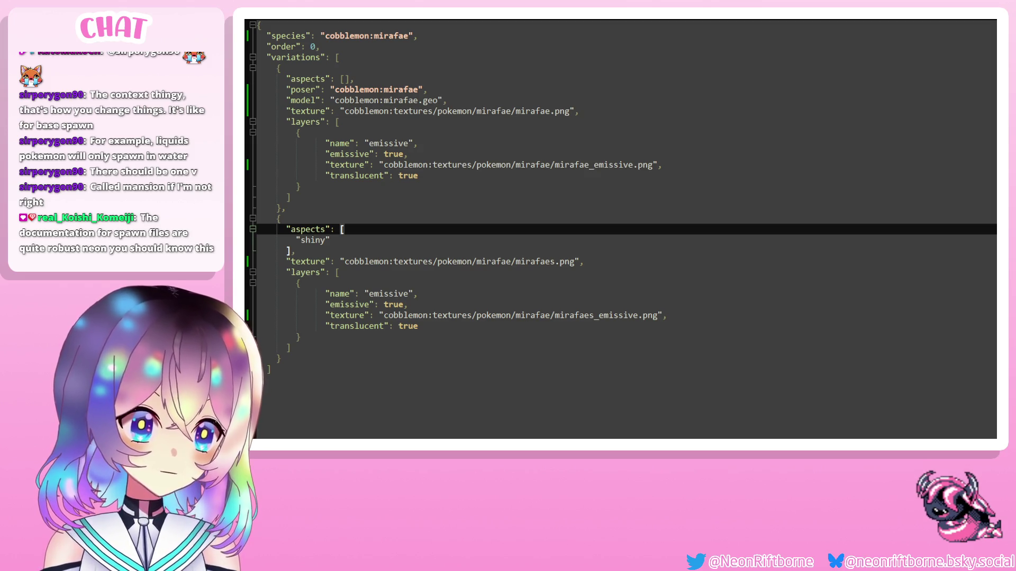
Duplicate the spawn entry in the punkfae spawn file as a second spawn.
key(ctrl+Tab)
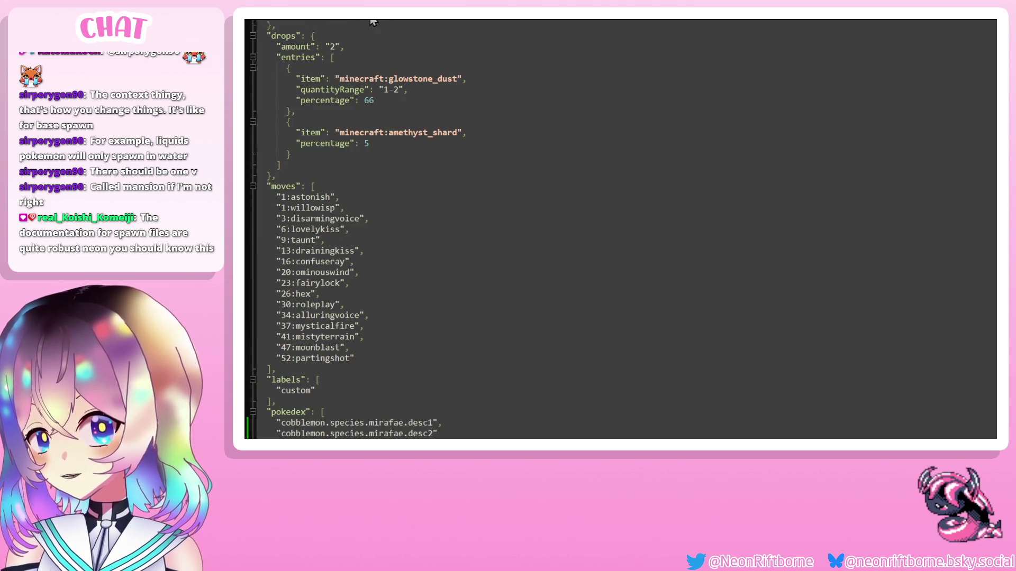
key(ctrl+Tab)
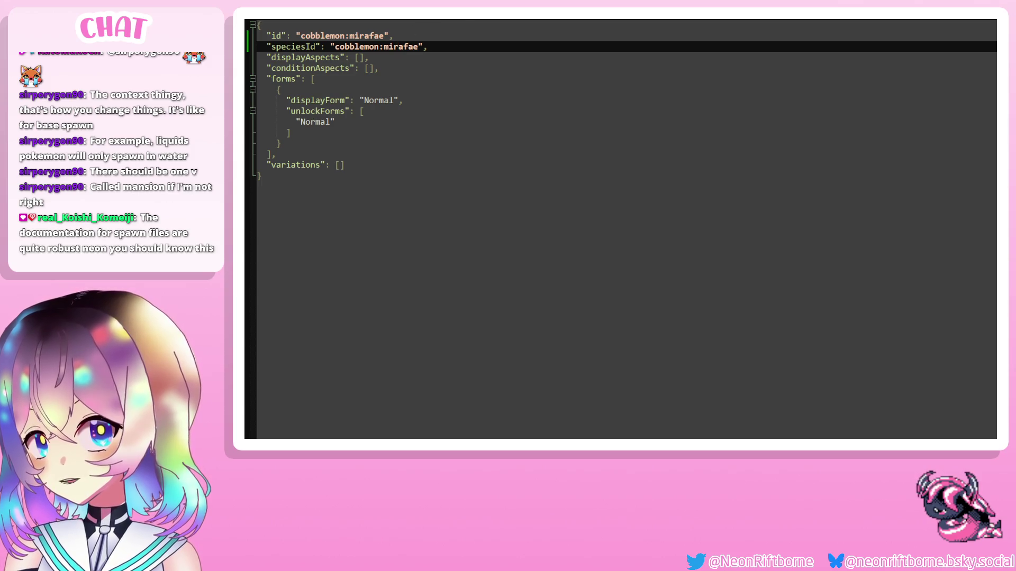
key(ctrl+Tab)
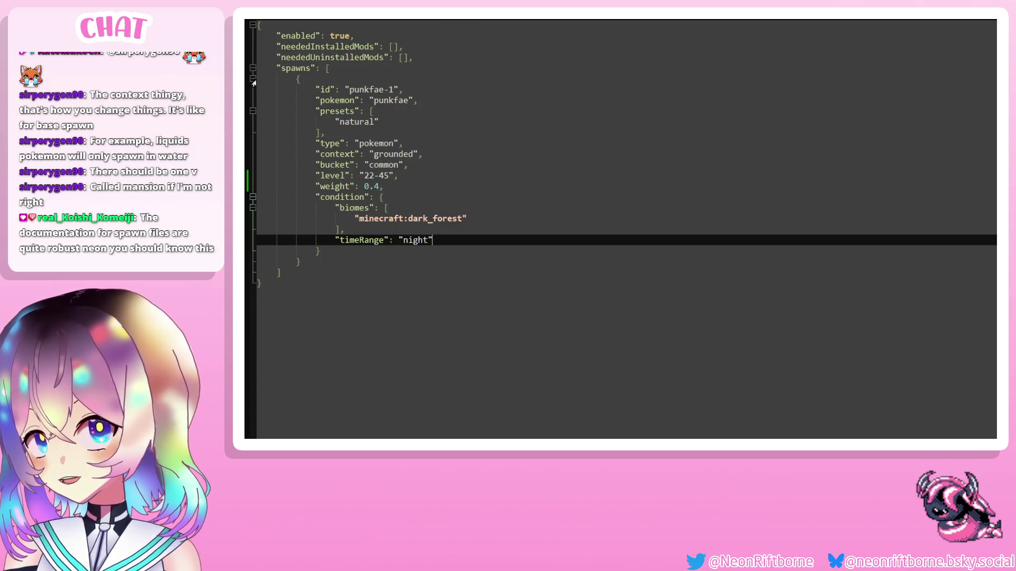
click(335, 78)
mouse_move(334, 77)
mouse_down()
mouse_move(340, 101)
mouse_move(492, 272)
mouse_move(492, 261)
mouse_move(355, 261)
mouse_up()
key(ctrl+c)
click(355, 261)
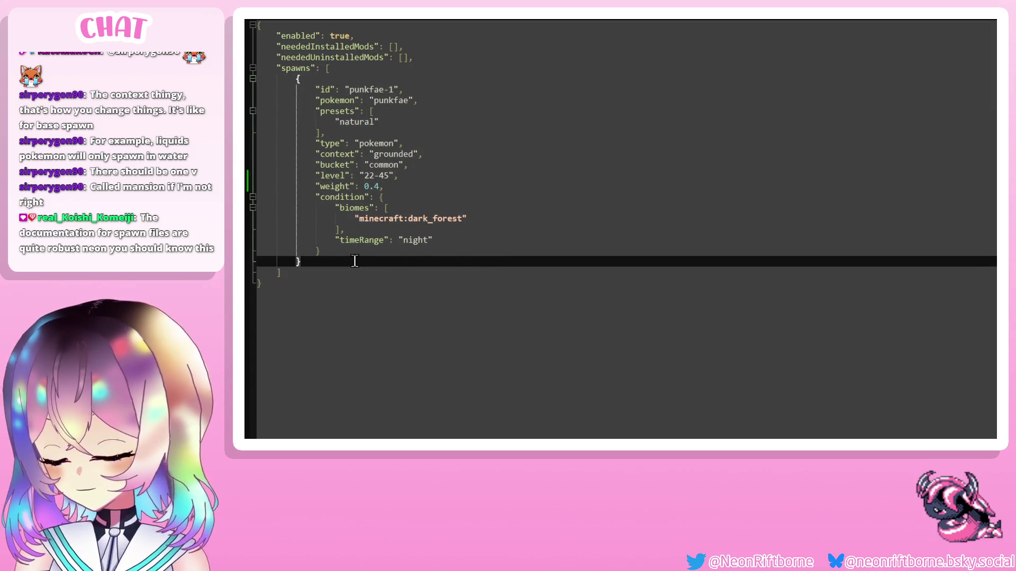
text(,)
key(Return)
key(ctrl+v)
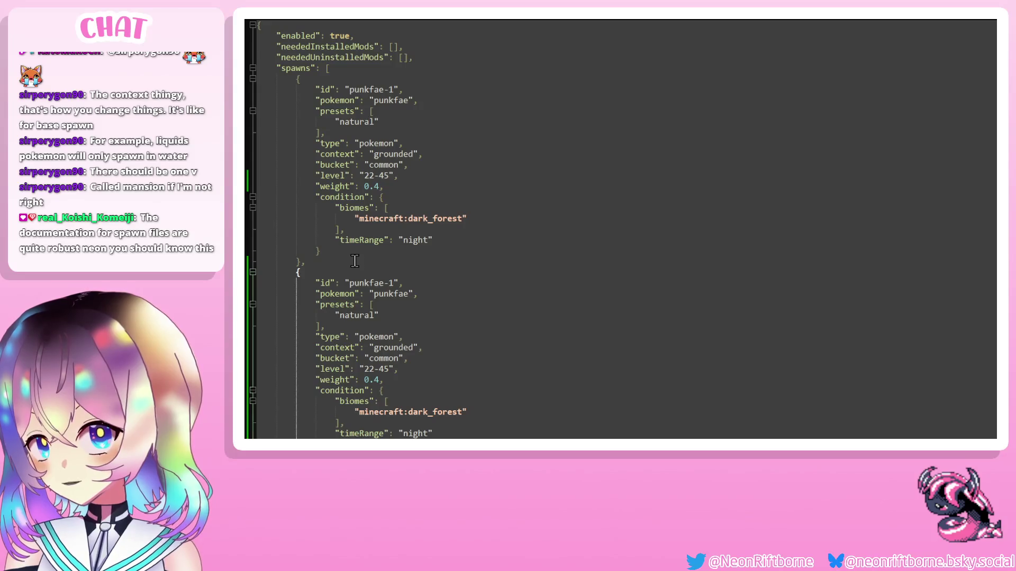
Rename the ids and pokemon lines of both spawns from punkfae to mirafae.
double_click(368, 87)
text(mirkfae)
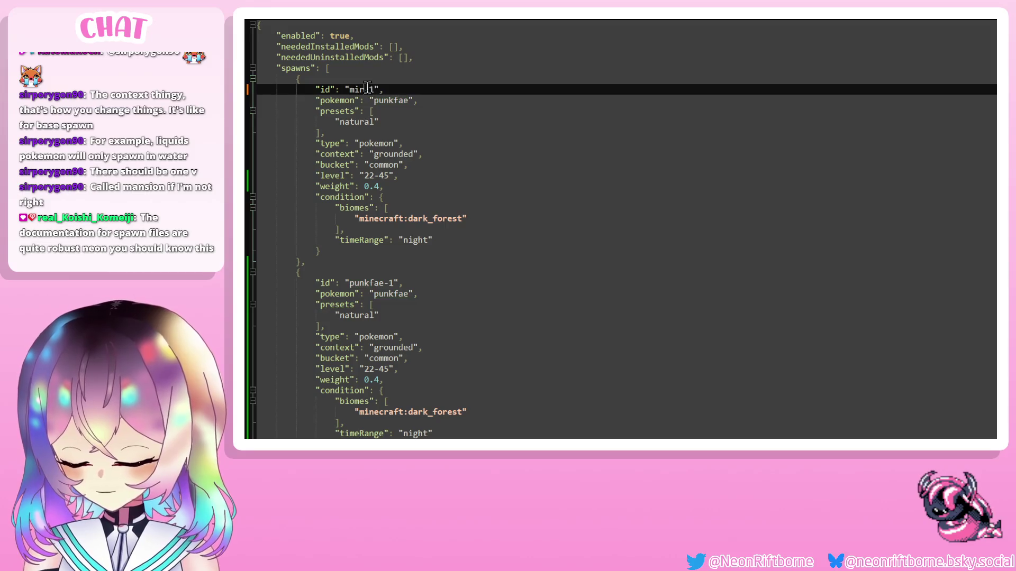
double_click(383, 100)
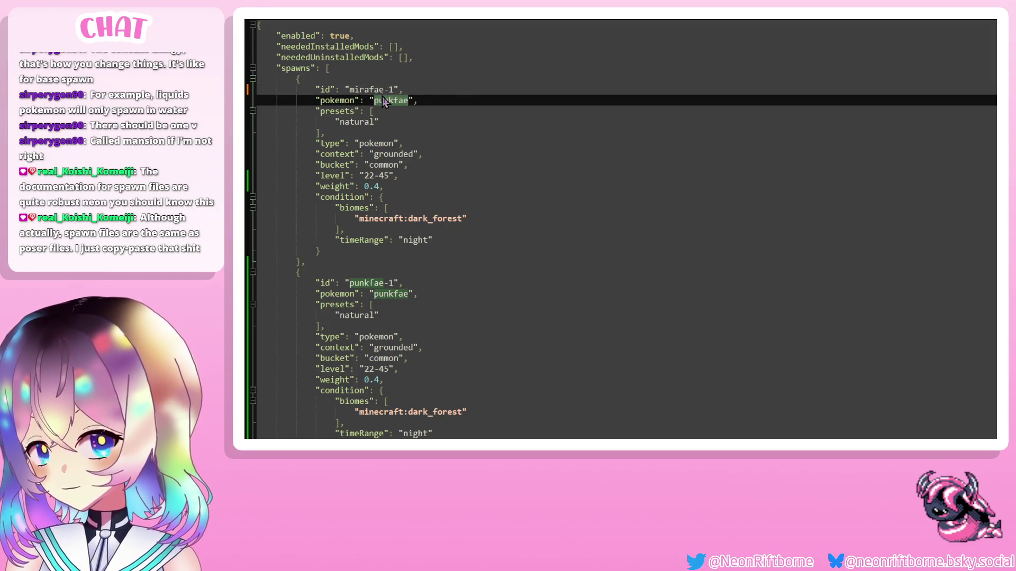
text(mirafae)
scroll(384, 129, down, 2)
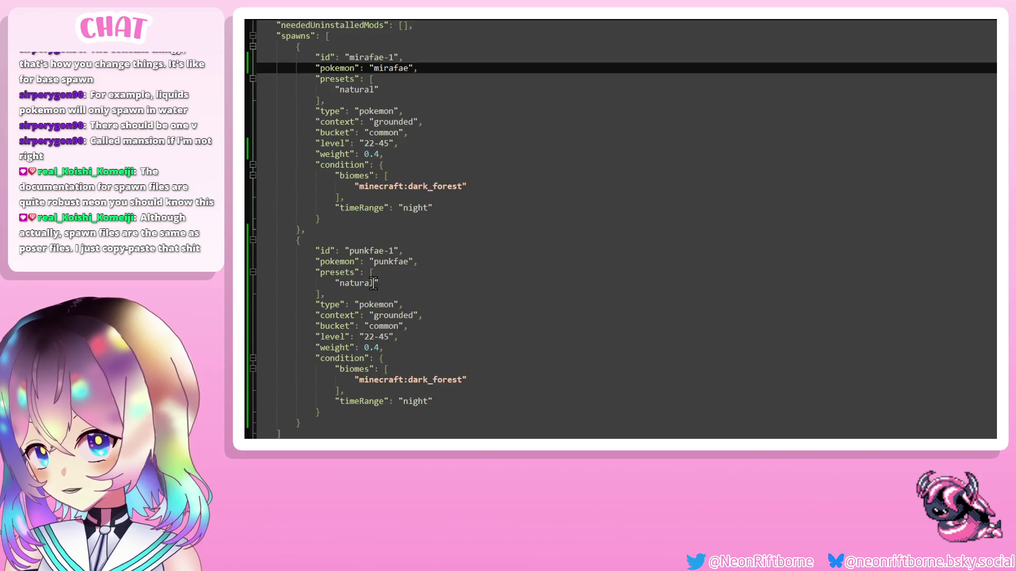
double_click(365, 221)
text(mirafae)
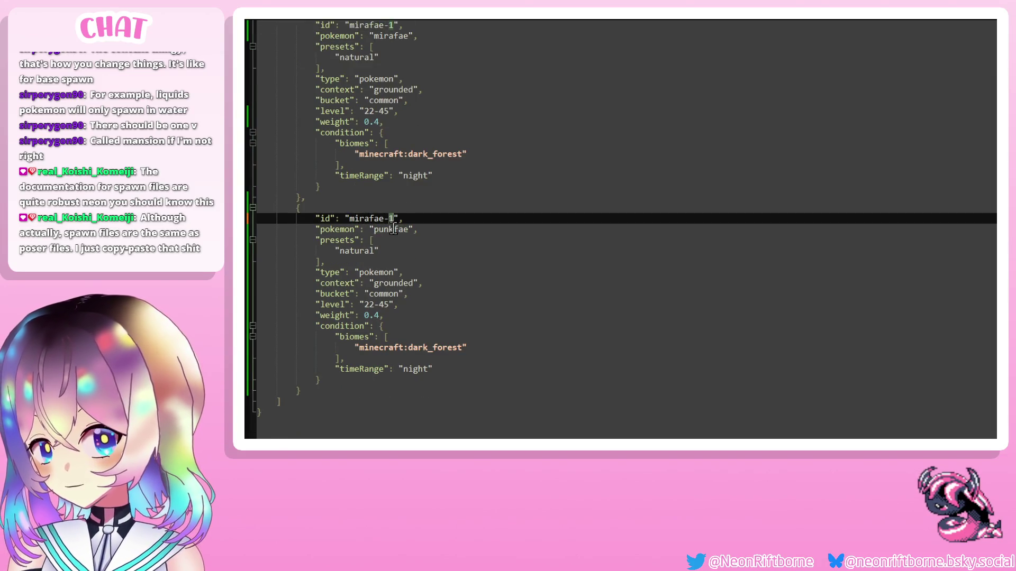
double_click(392, 229)
text(mirafae)
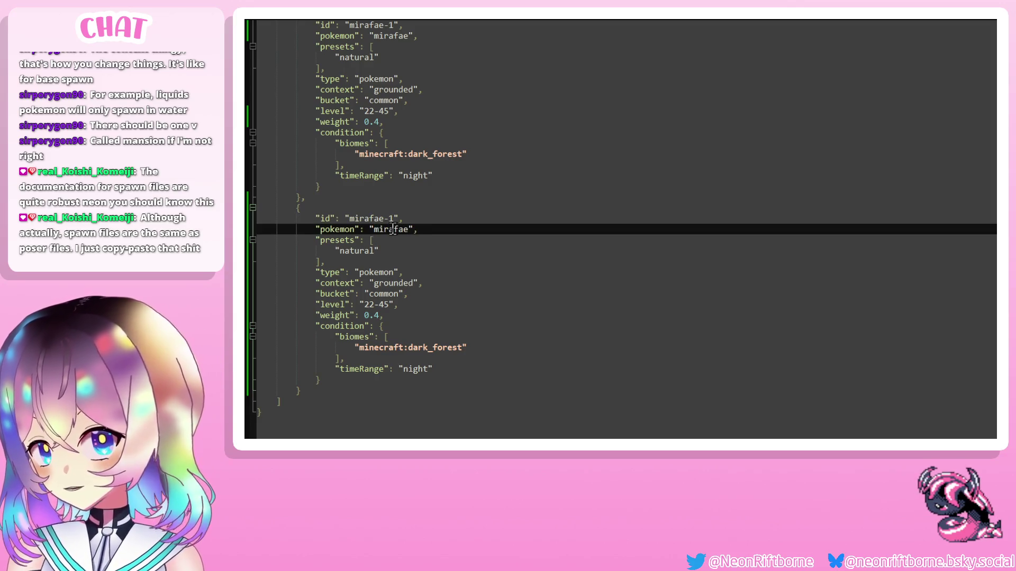
Set the second spawn's bucket to rare, weight to 4.0, and remove its dark_forest biomes lines.
double_click(373, 294)
text(rare)
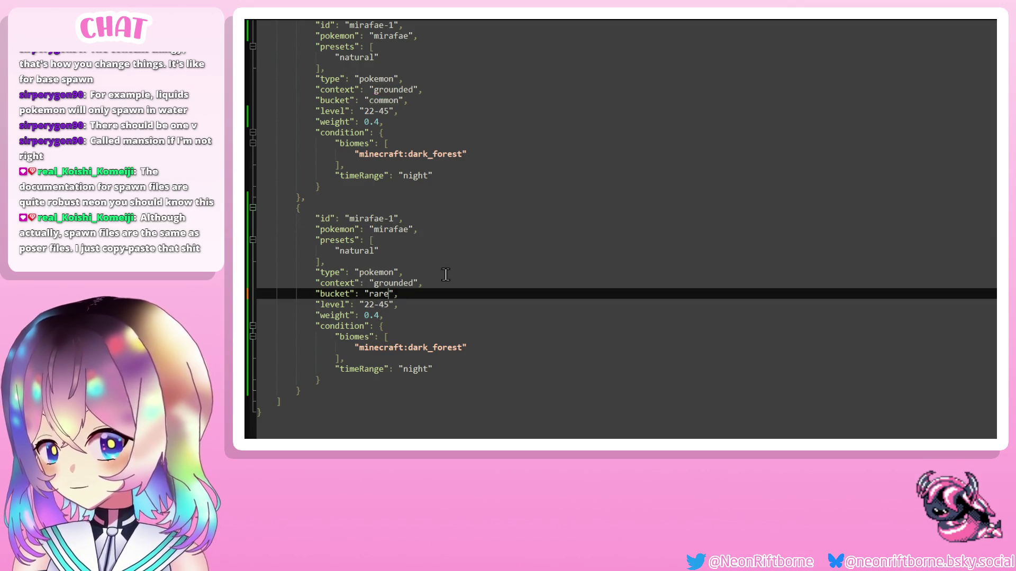
click(369, 315)
key(BackSpace)
text(4)
key(Delete)
text(0)
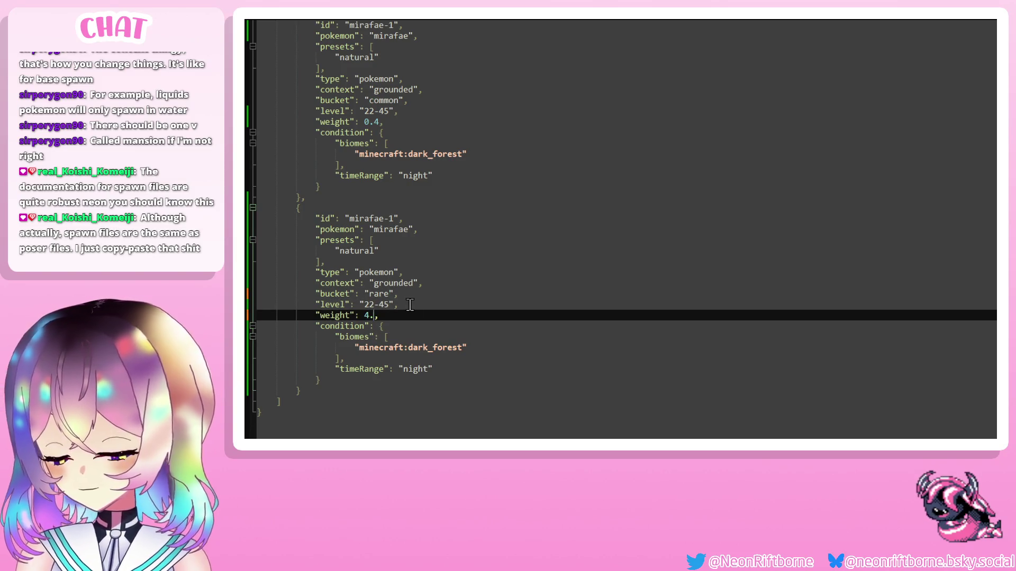
click(410, 305)
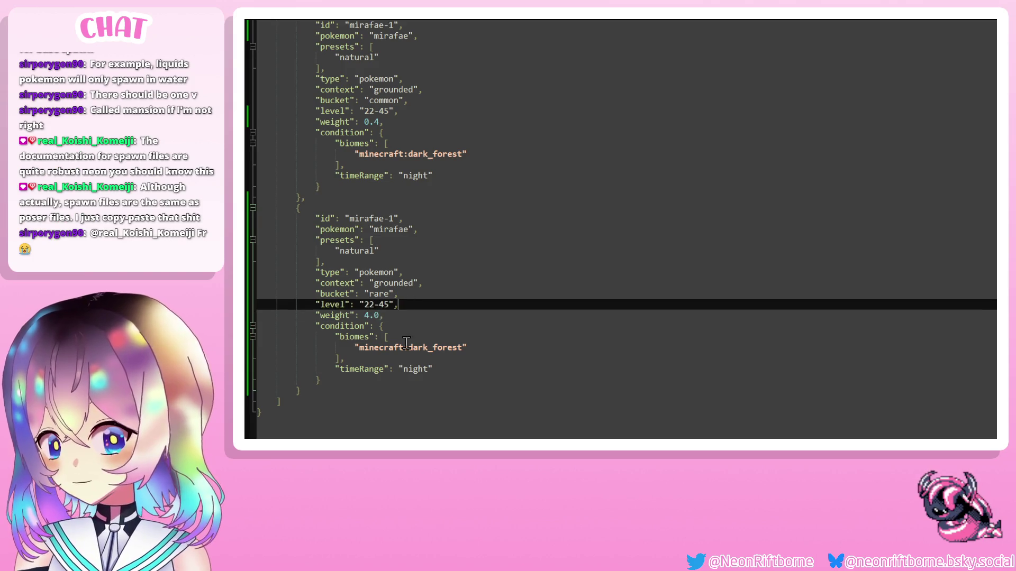
click(500, 351)
drag(344, 360, 257, 348)
key(shift+Up)
key(BackSpace)
key(BackSpace)
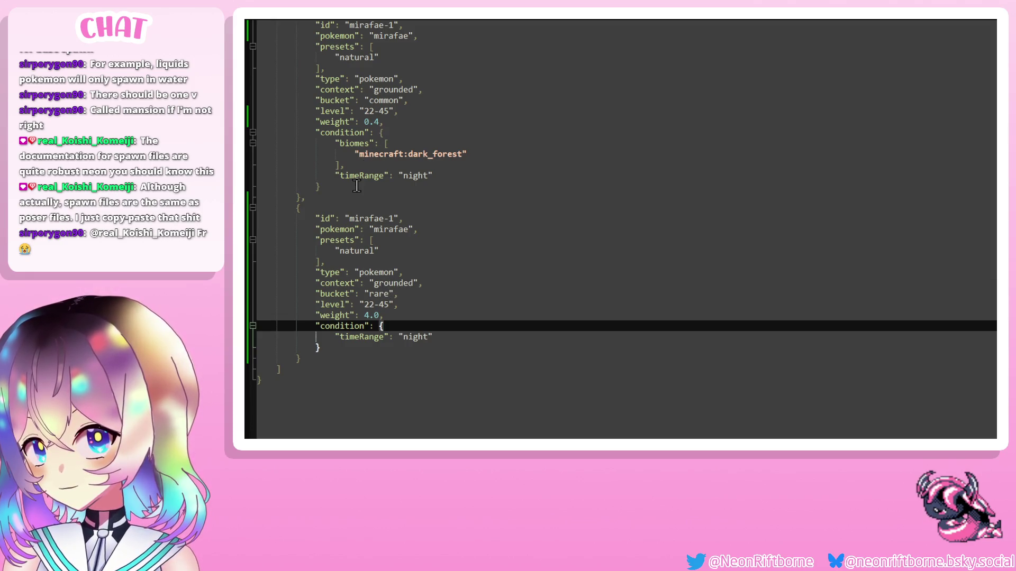
Change the second spawn's id to mirafae-2 and its preset to mansion.
scroll(356, 191, up, 2)
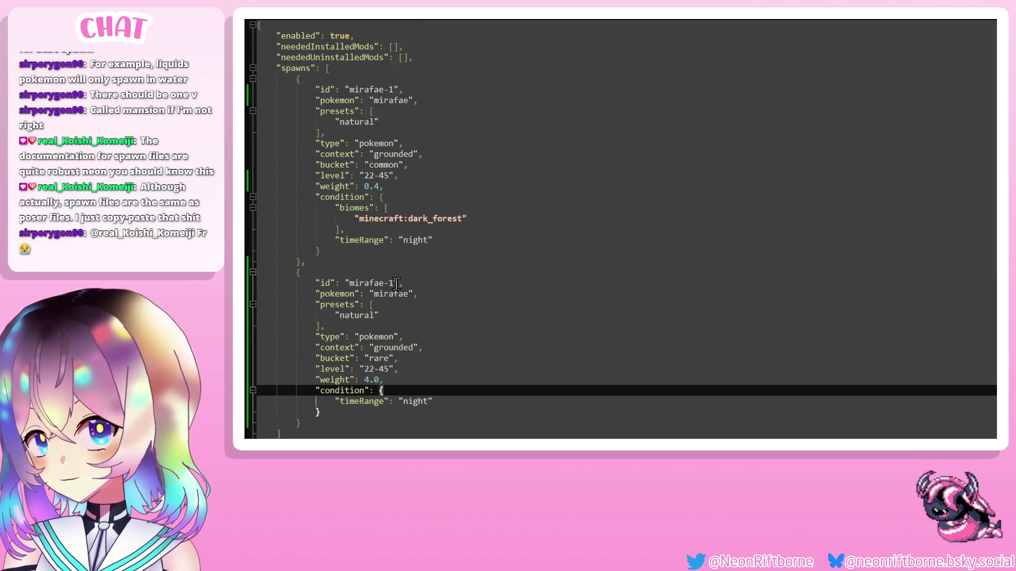
click(396, 283)
key(BackSpace)
text(2)
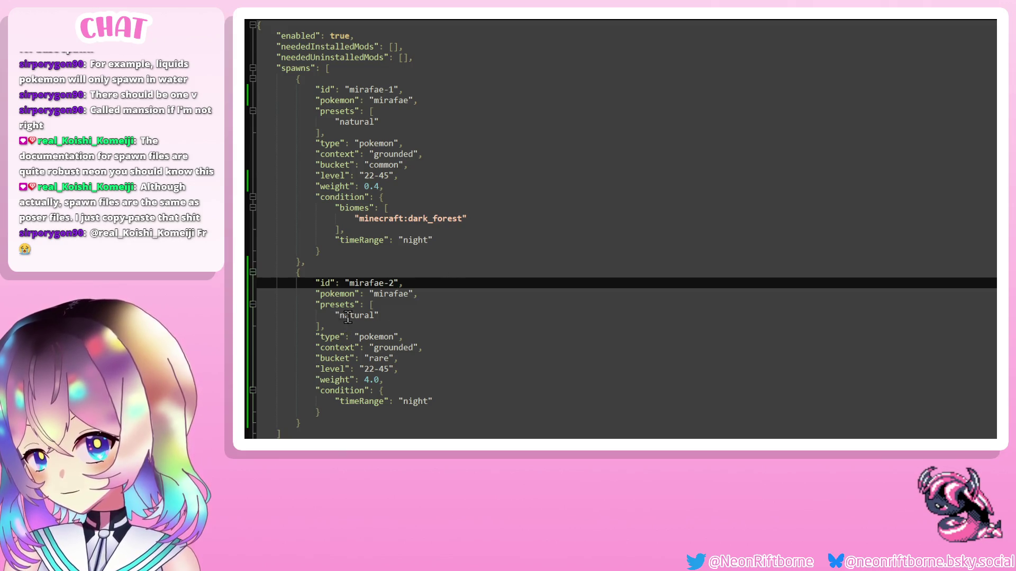
double_click(351, 316)
text(mansino)
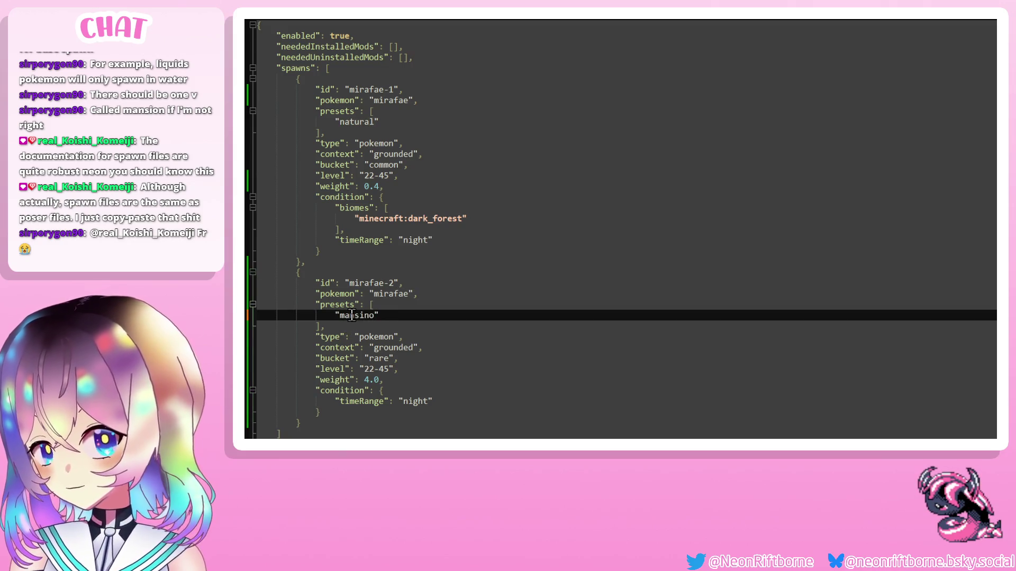
text(on)
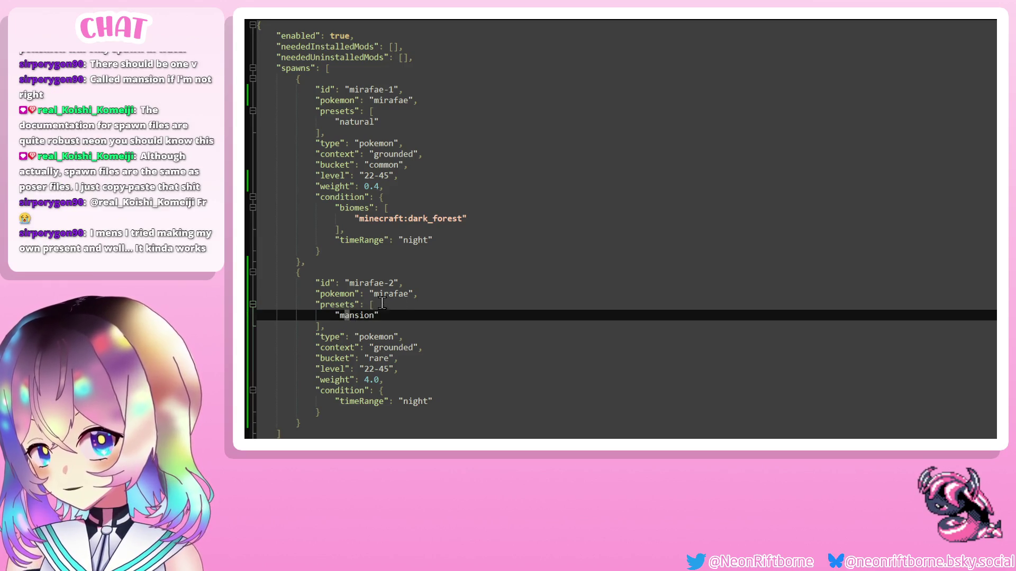
click(411, 296)
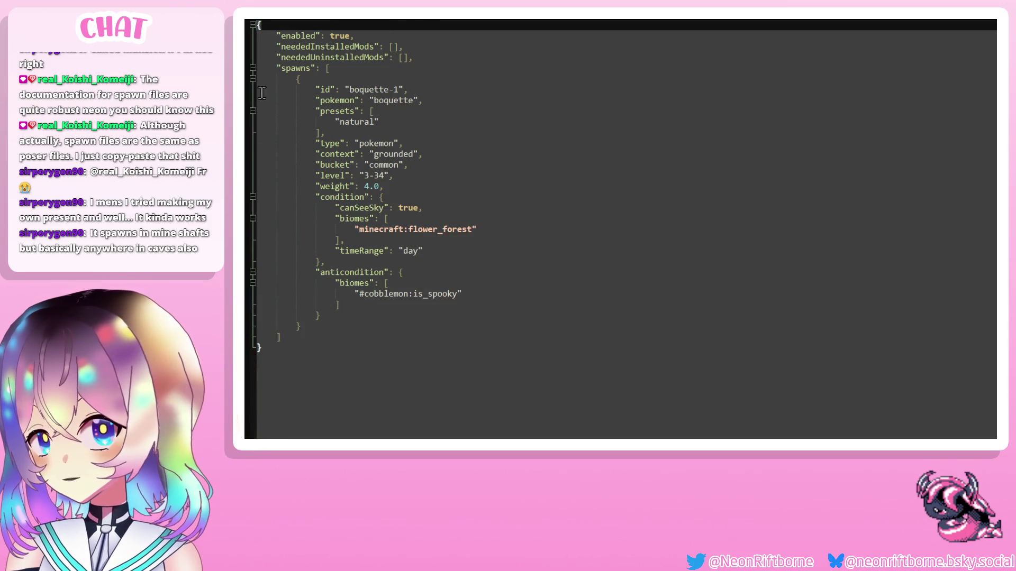
Duplicate the boquette spawn entry and set the copy's bucket to rare.
scroll(260, 80, down, 1)
mouse_move(260, 80)
mouse_down()
mouse_move(365, 228)
mouse_move(404, 321)
mouse_up()
key(ctrl+c)
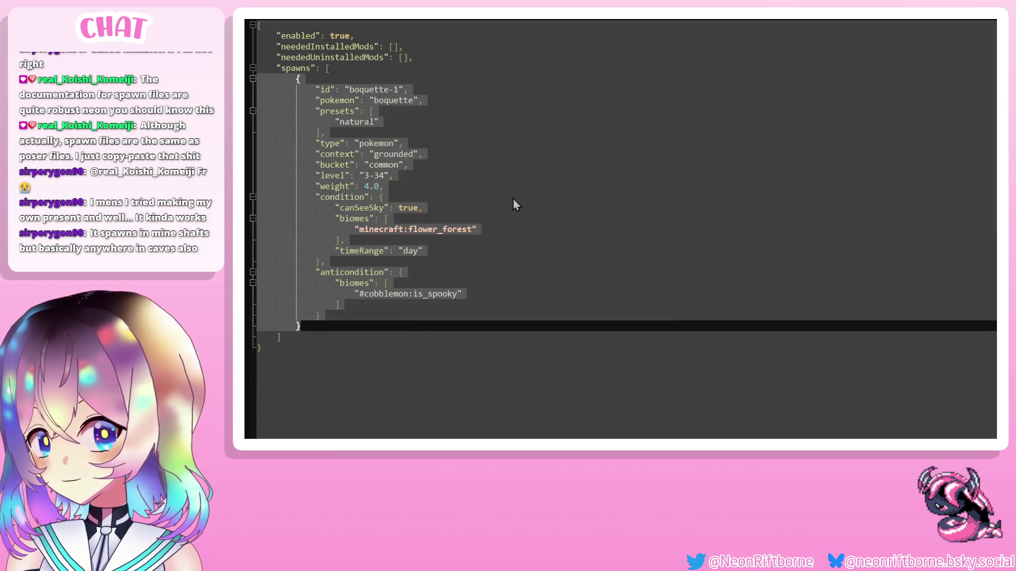
click(320, 328)
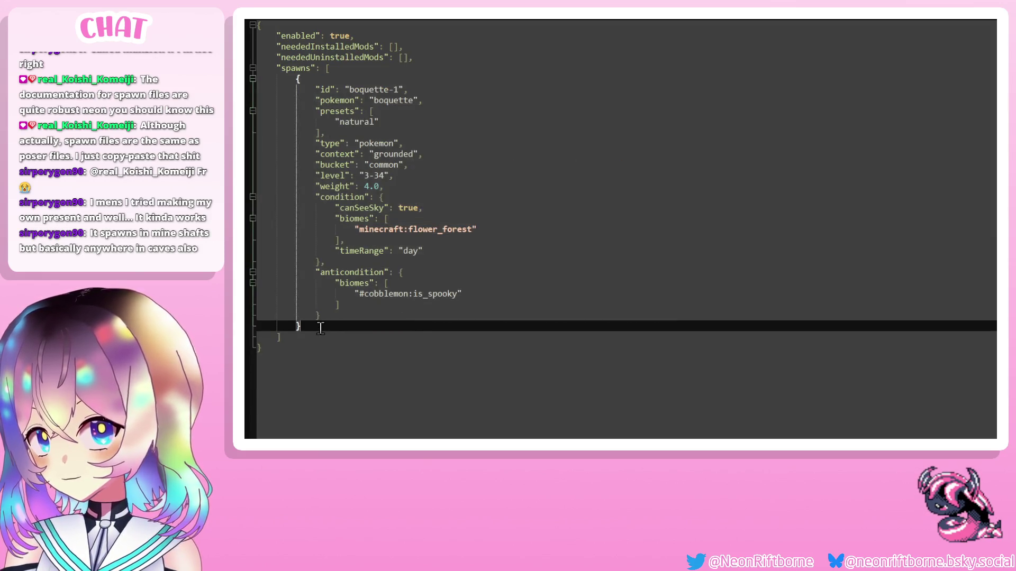
text(,)
key(Return)
key(ctrl+v)
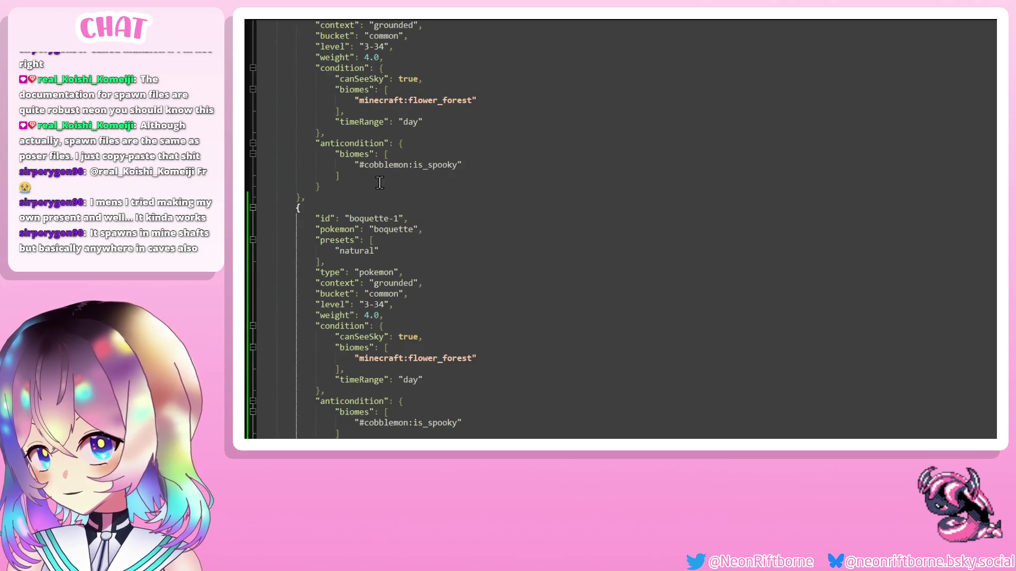
click(399, 217)
text(2)
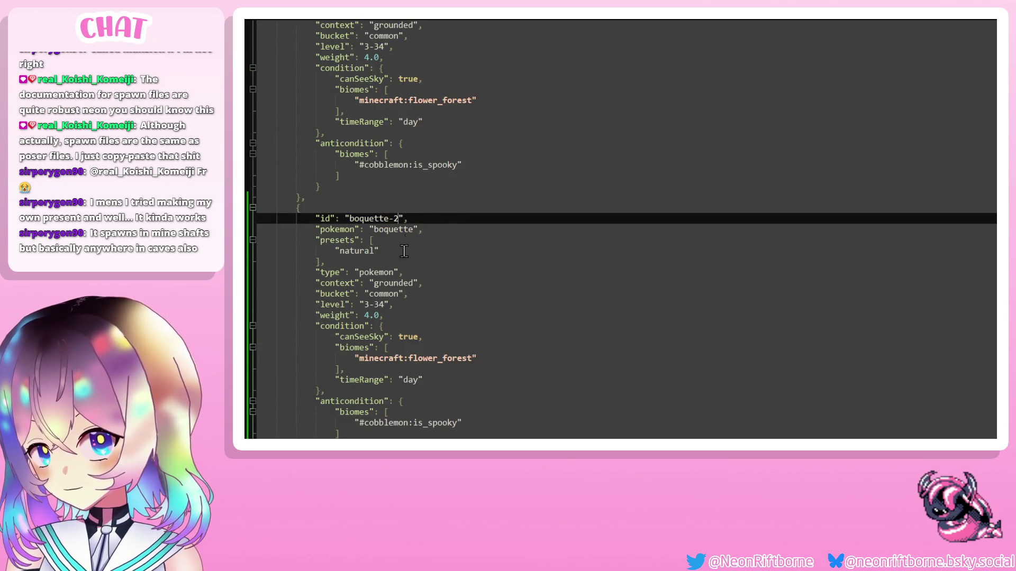
double_click(386, 294)
text(rare)
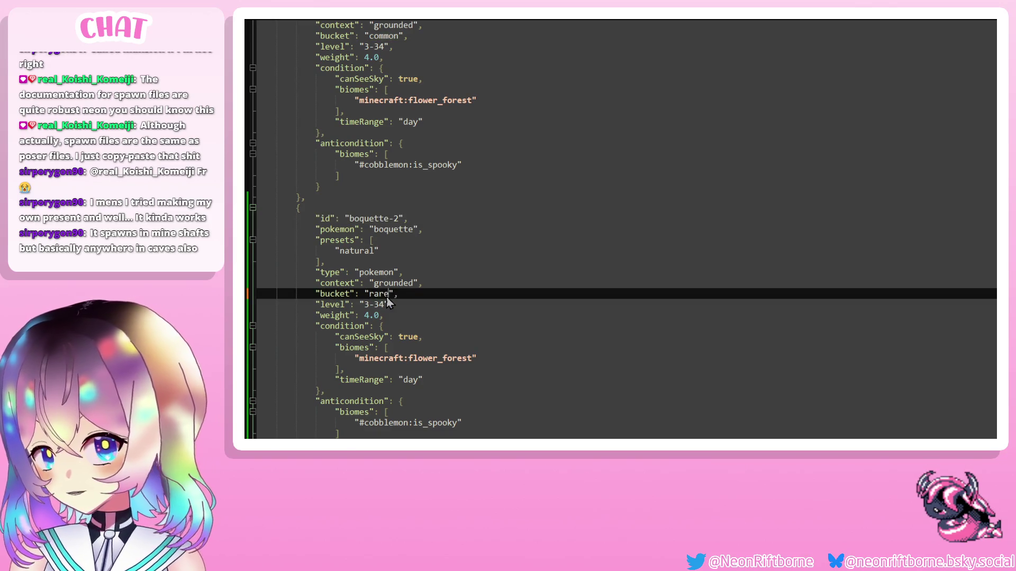
Remove the copy's flower_forest biomes requirement and set its preset to urban.
scroll(389, 367, down, 1)
scroll(389, 367, down, 1)
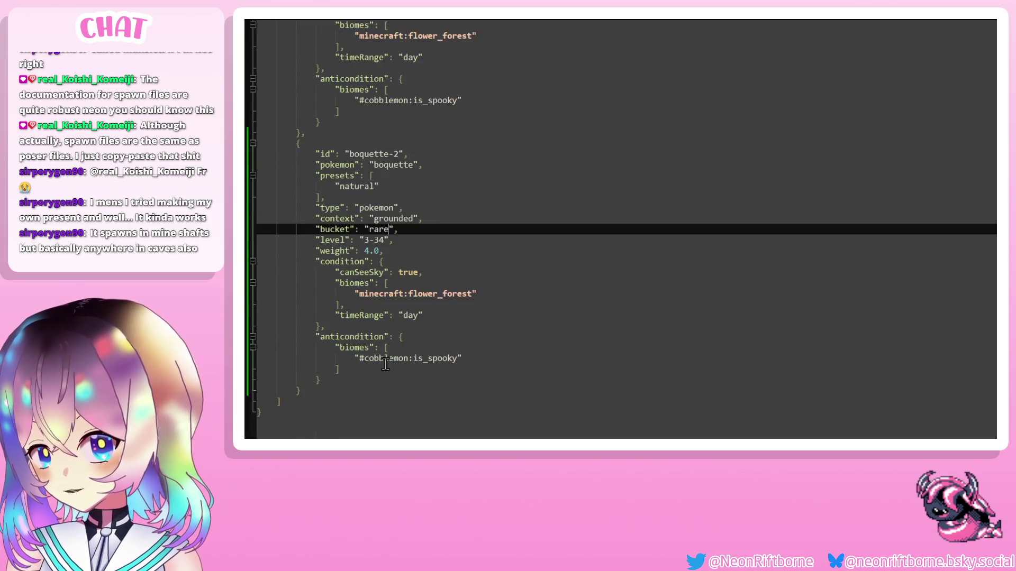
click(354, 377)
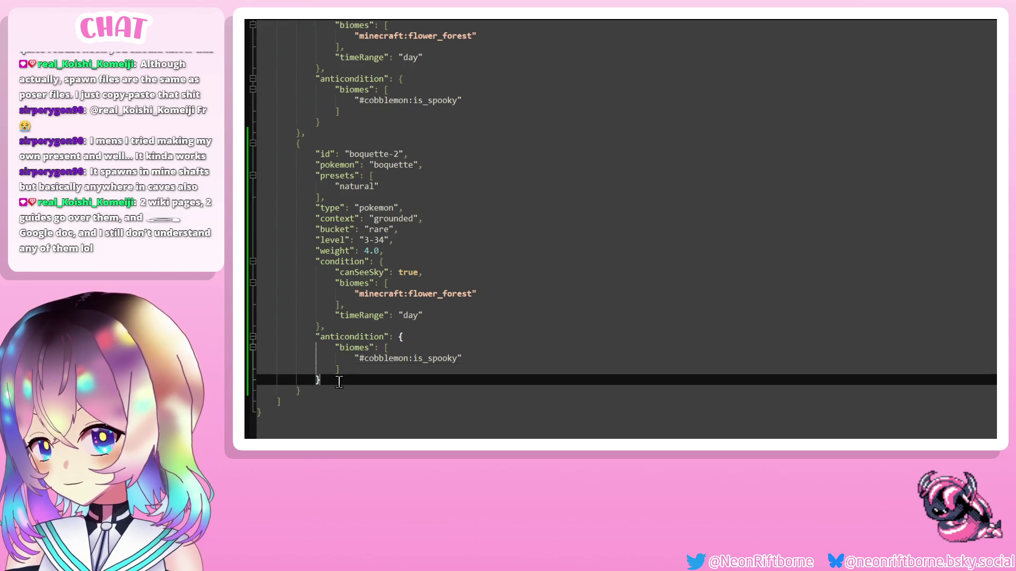
click(376, 335)
drag(344, 306, 257, 272)
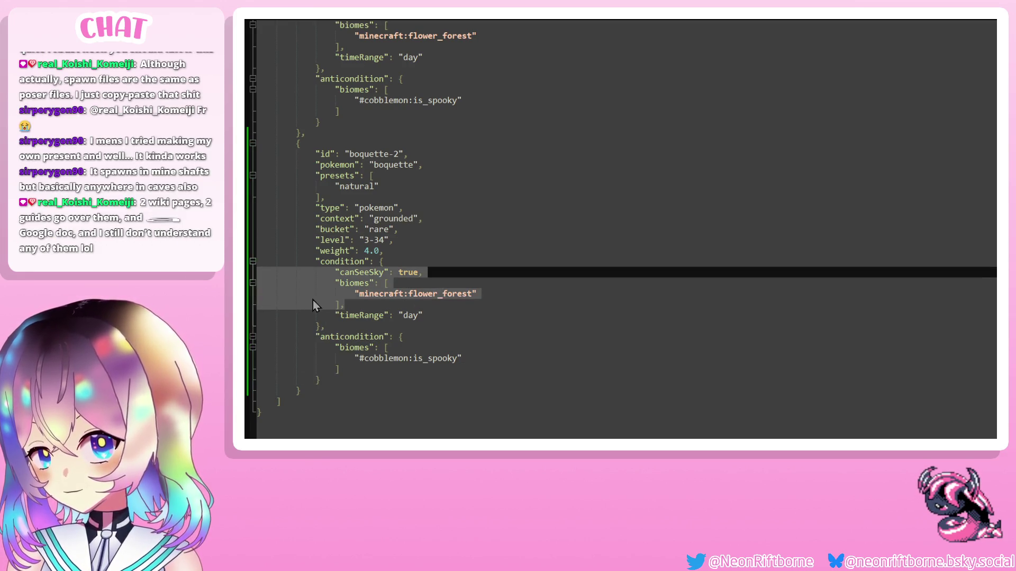
drag(344, 306, 423, 272)
key(BackSpace)
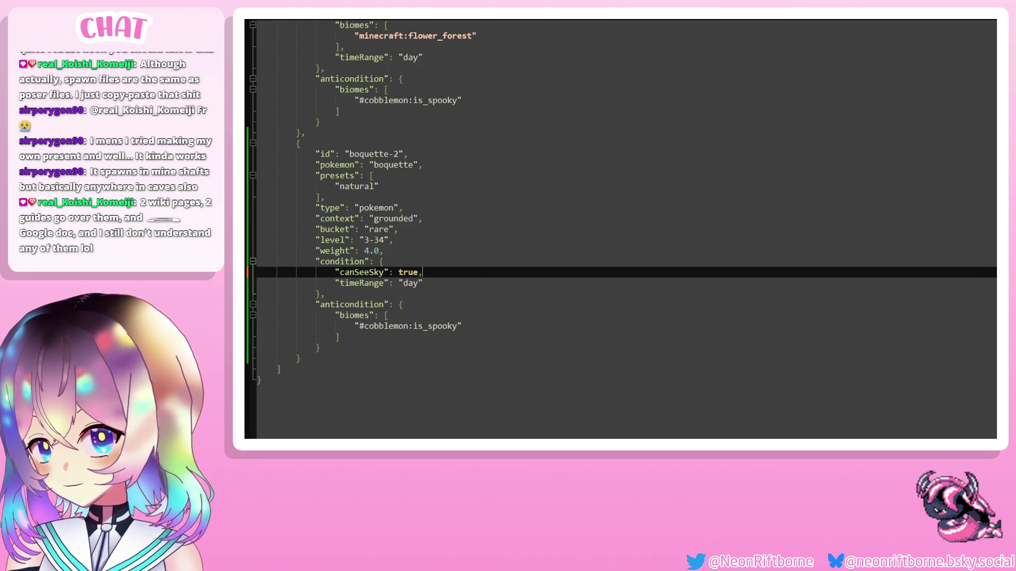
double_click(355, 188)
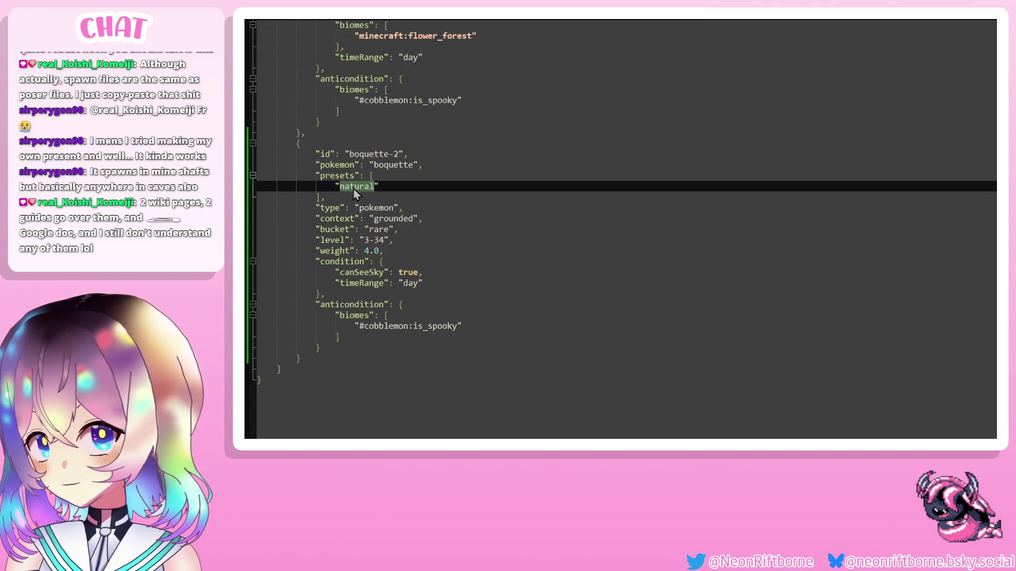
text(urban)
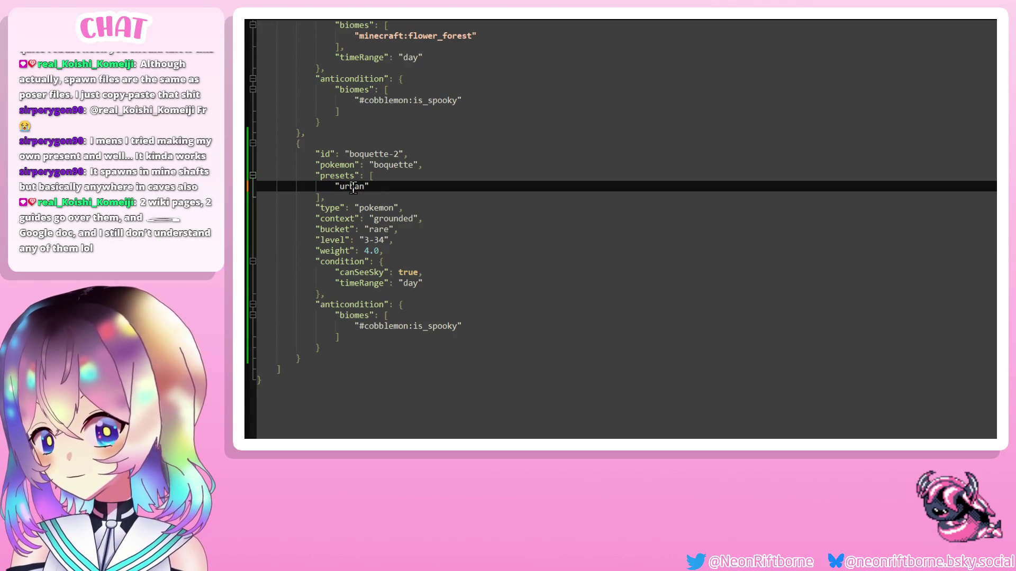
scroll(393, 189, up, 4)
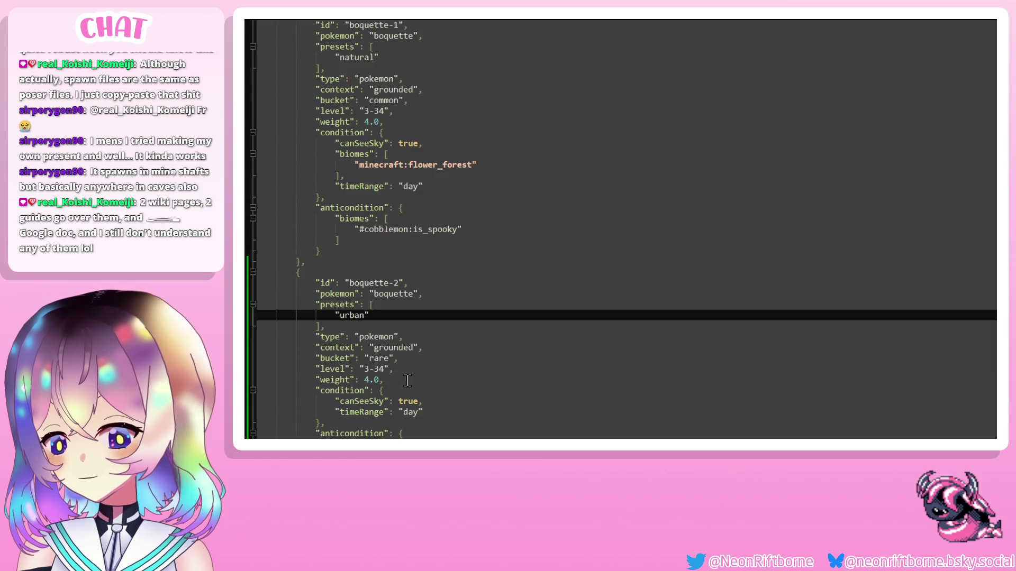
scroll(380, 380, up, 2)
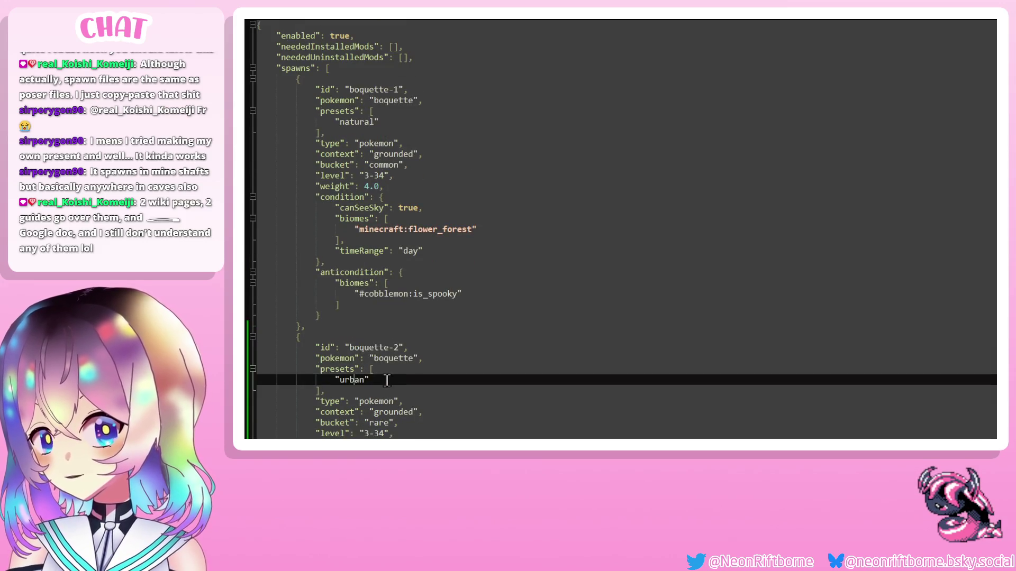
click(373, 186)
text(0)
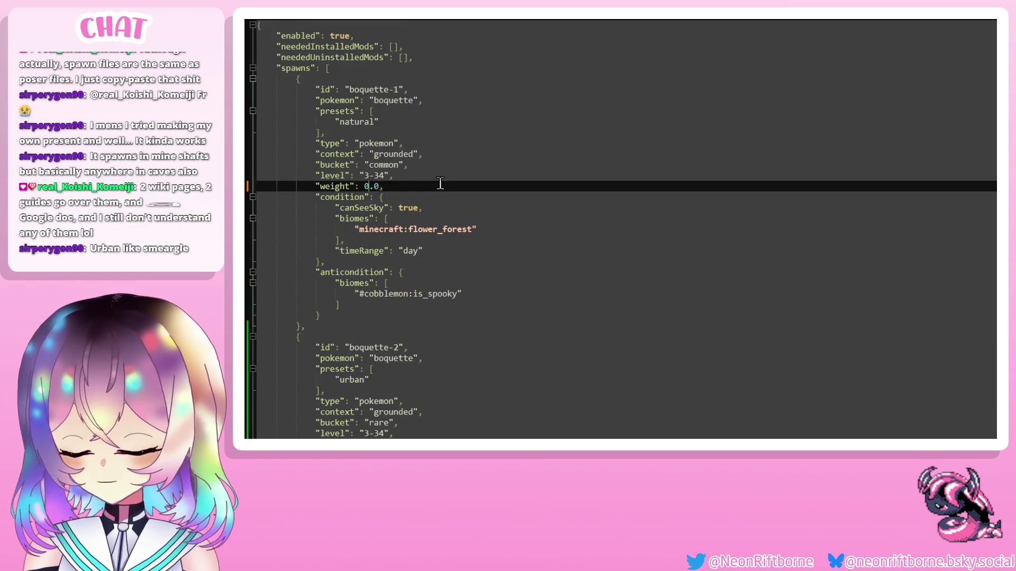
Correct boquette-1's weight to 0.4 and briefly check the bloomette spawn file.
text(4)
click(451, 175)
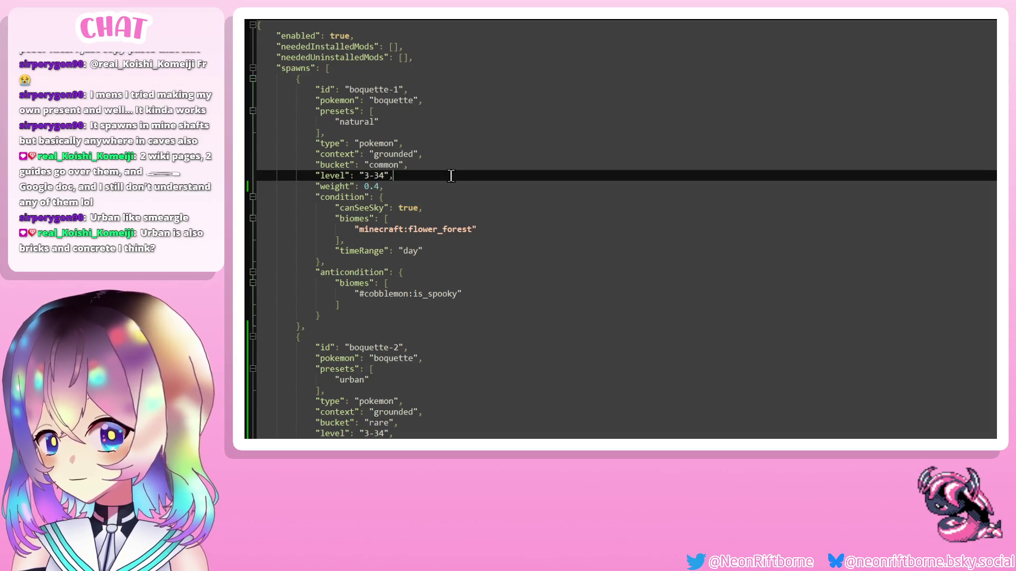
key(ctrl+Tab)
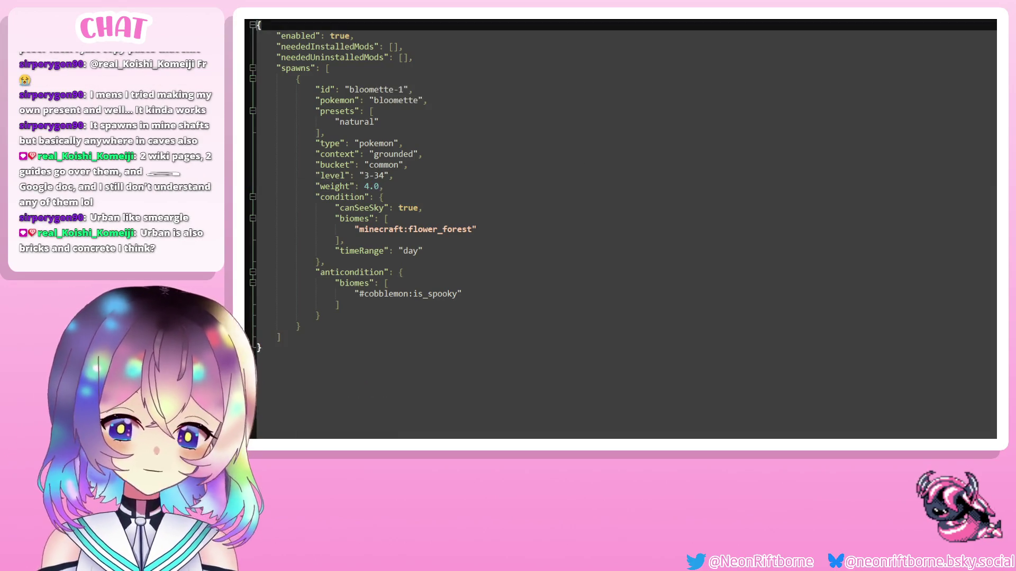
key(ctrl+Tab)
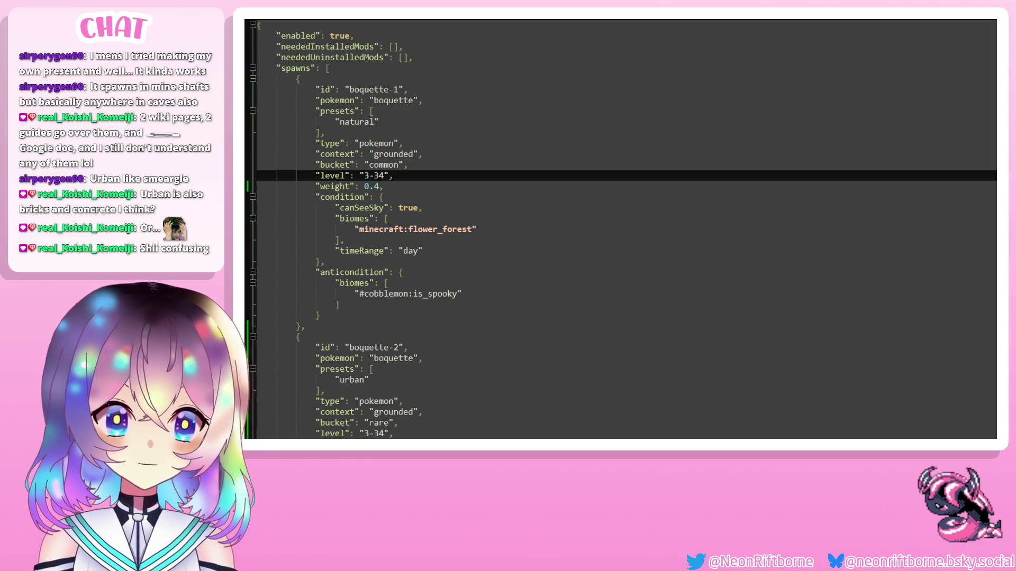
scroll(621, 230, down, 3)
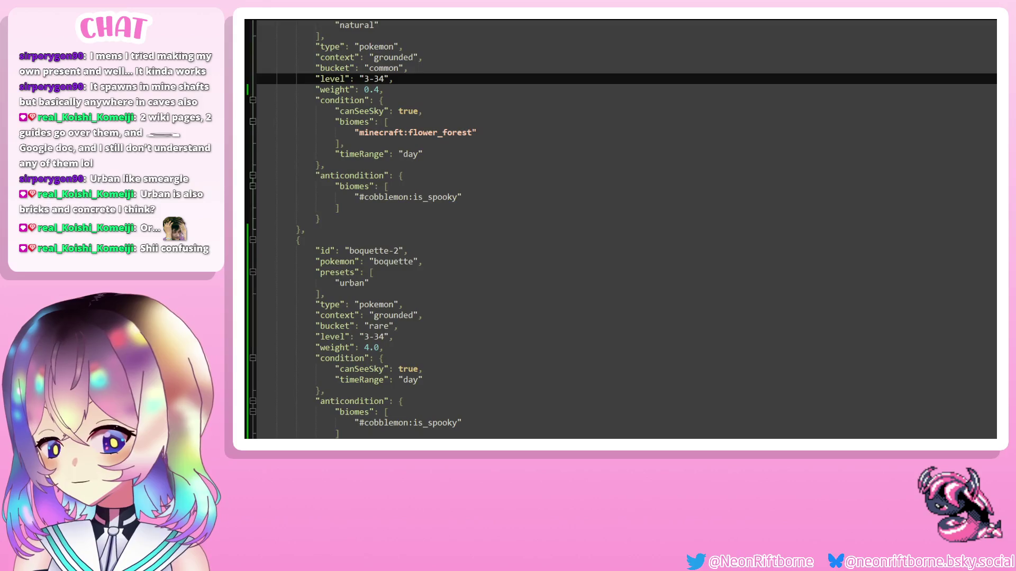
Set boquette-1's level range to 22-45, checking the mirafae spawn levels for reference.
click(416, 272)
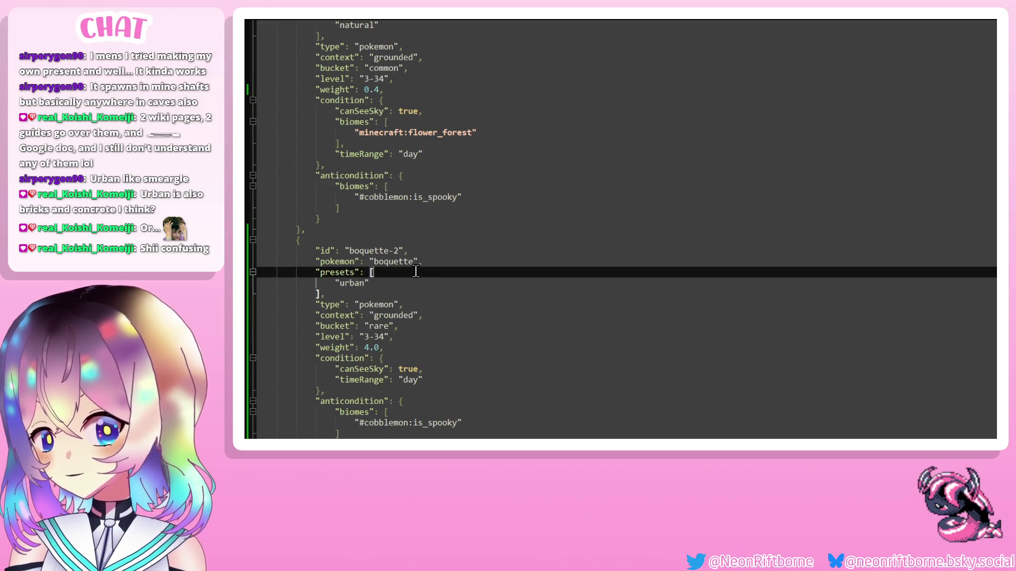
scroll(415, 272, up, 3)
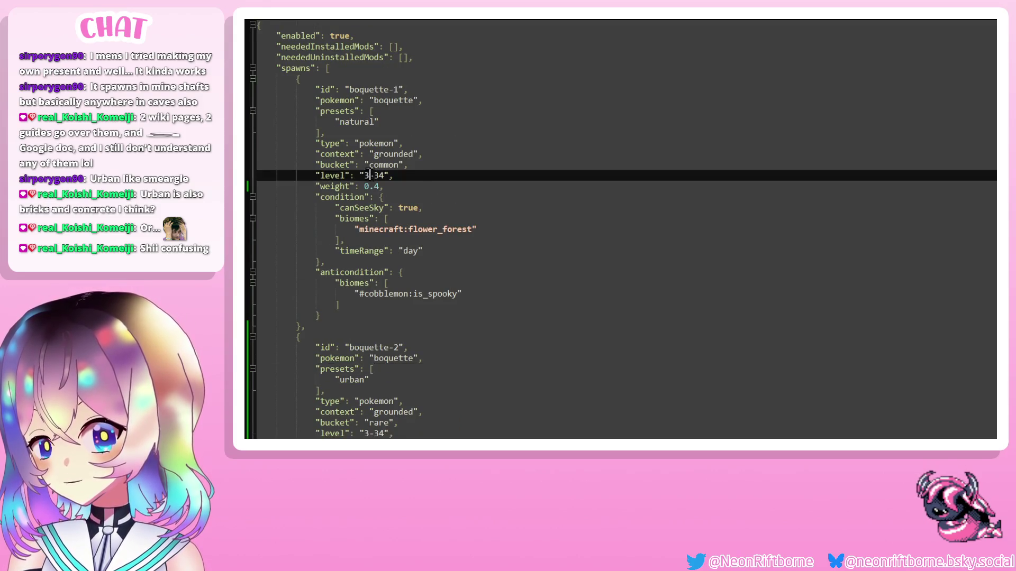
drag(362, 175, 390, 175)
text(25-34)
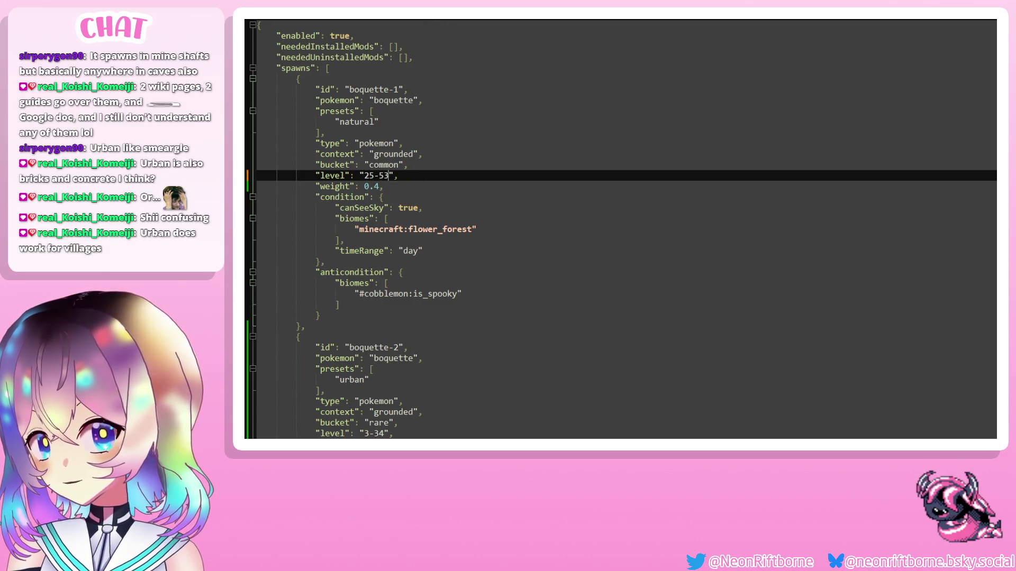
key(BackSpace)
key(BackSpace)
text(42)
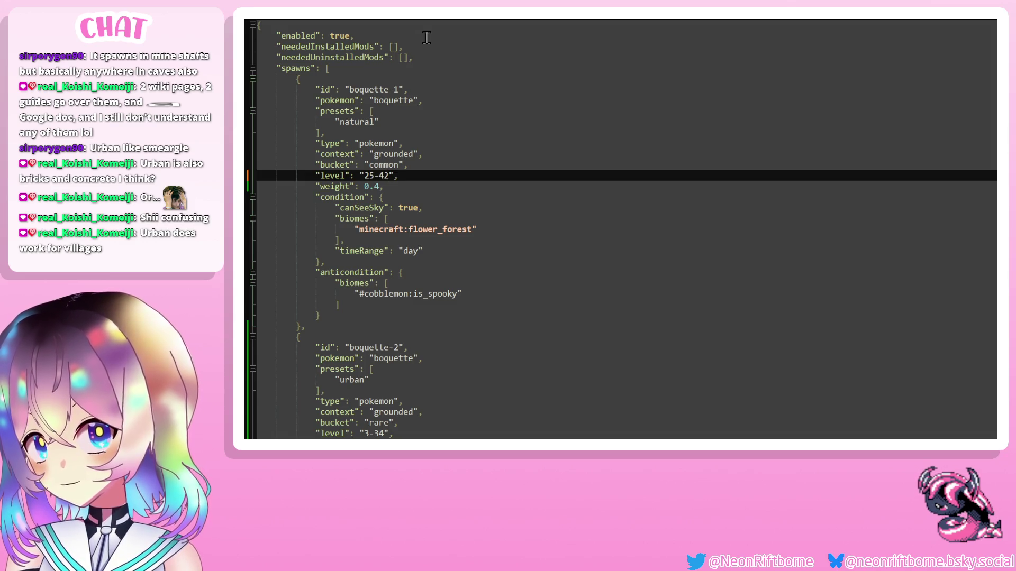
key(ctrl+Tab)
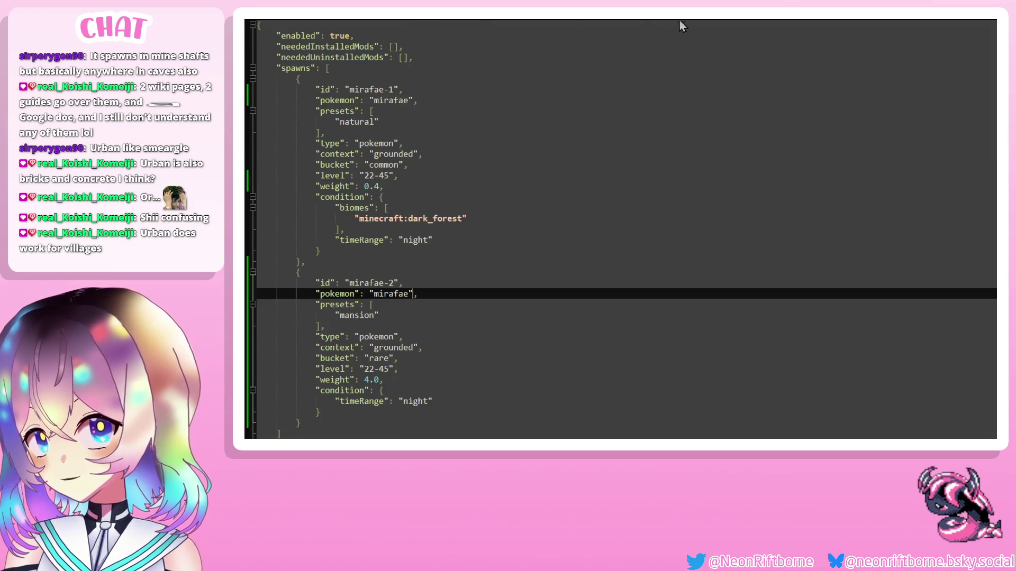
key(ctrl+Tab)
key(Left)
key(Left)
key(Left)
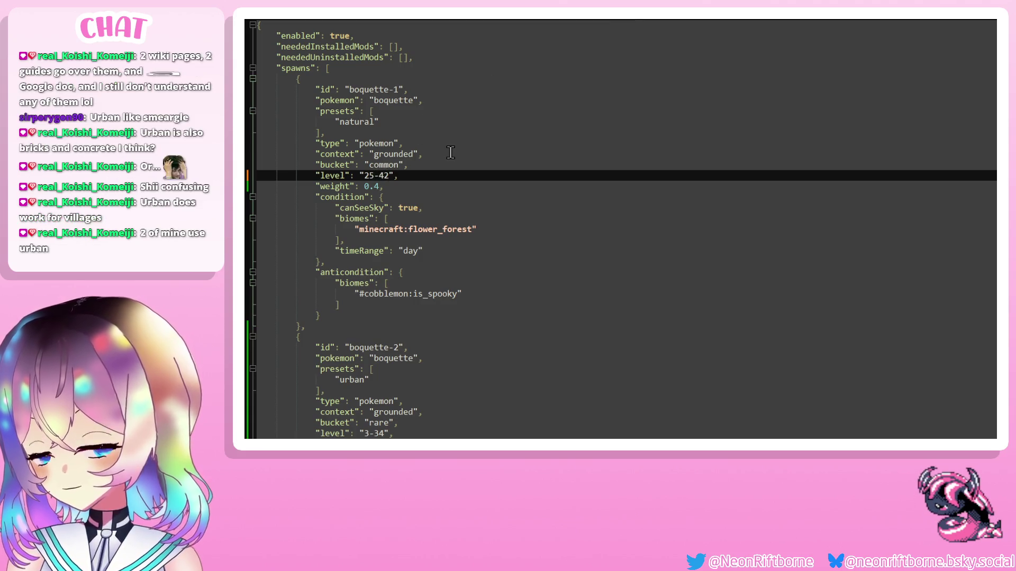
key(Right)
key(BackSpace)
text(5)
Set boquette-2's level to 22-45, save the spawn file, and bring up the punkfae poser file.
scroll(372, 385, down, 2)
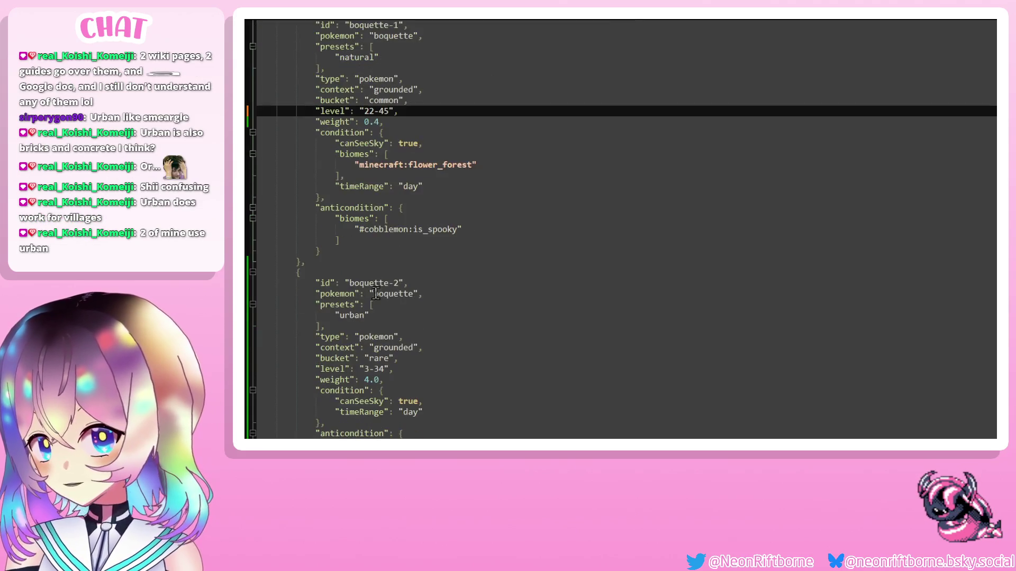
double_click(365, 369)
text(22)
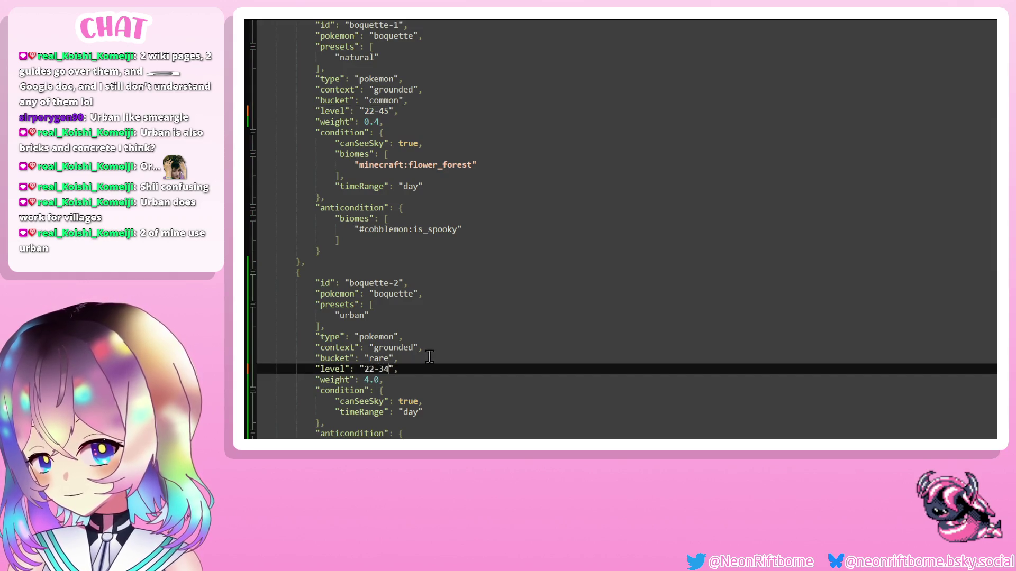
key(Right)
key(Delete)
key(Delete)
text(56)
click(430, 357)
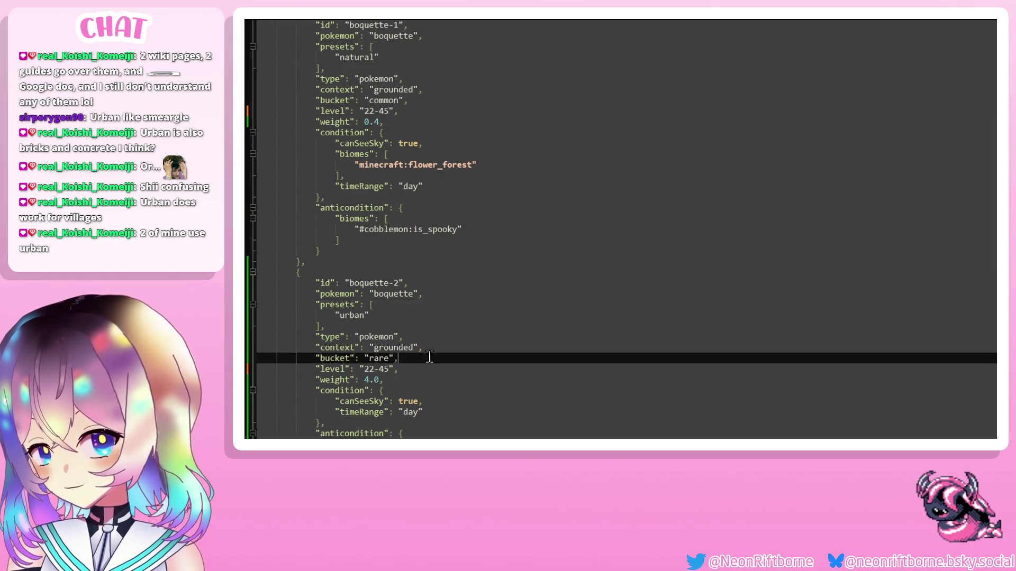
key(ctrl+s)
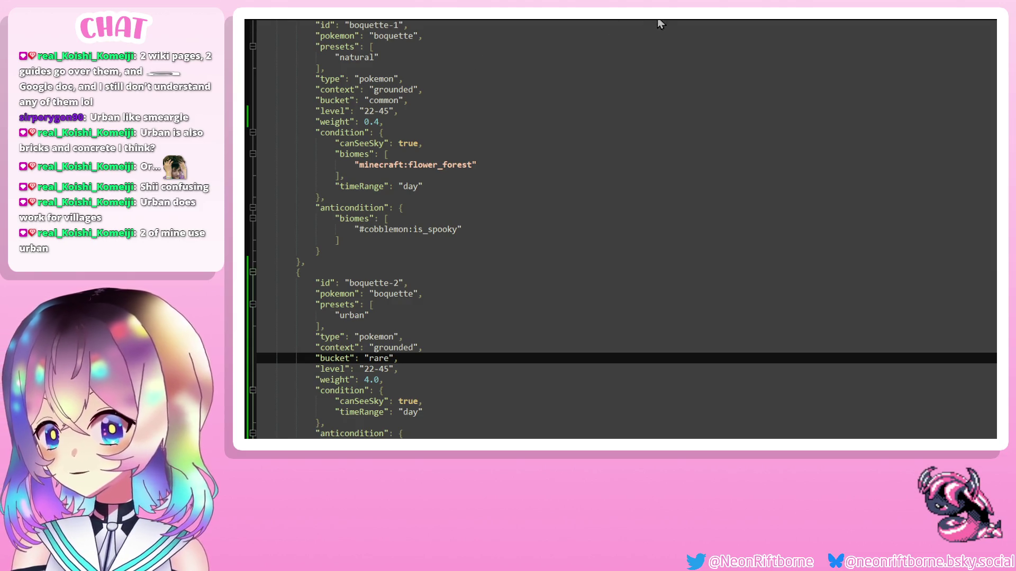
key(ctrl+Tab)
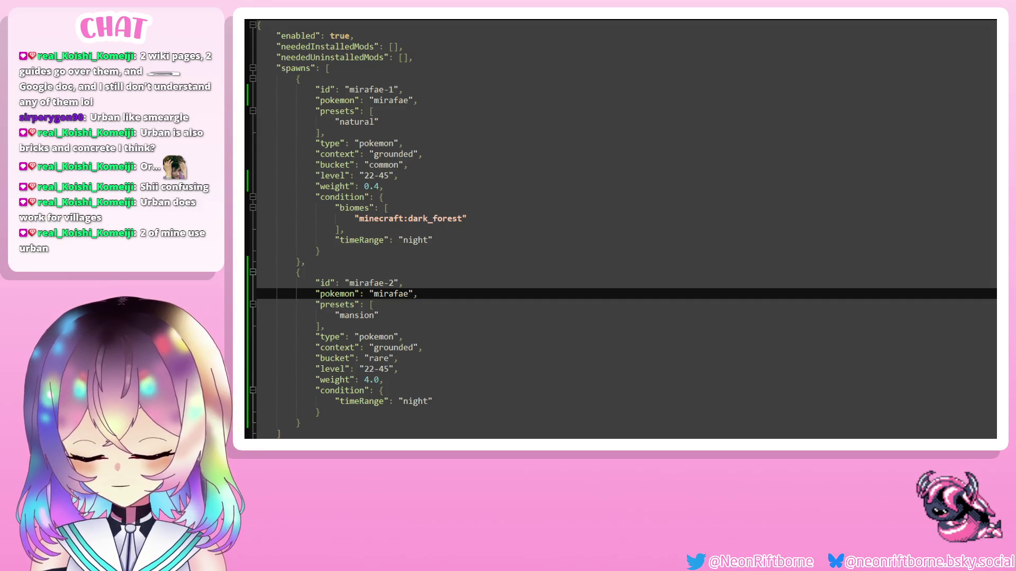
key(ctrl+Tab)
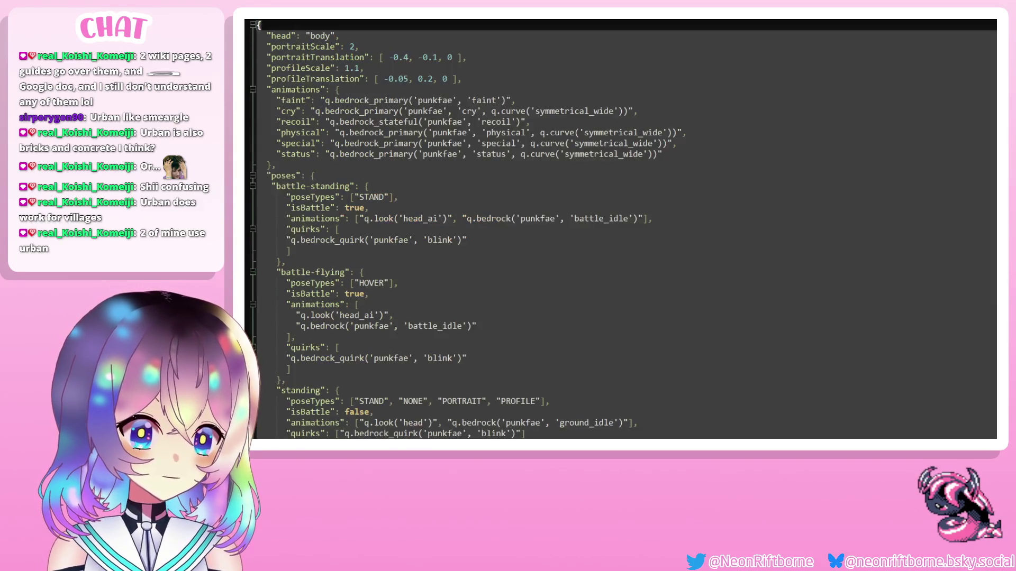
Replace punkfae with mirafae in the faint, cry, recoil, physical, special and status animations.
double_click(436, 101)
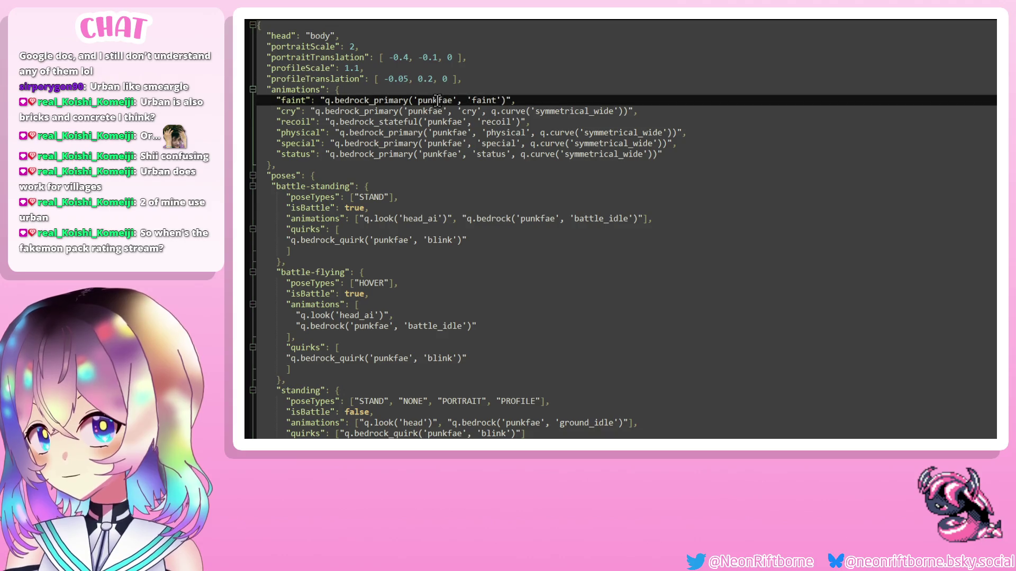
text(mirafae)
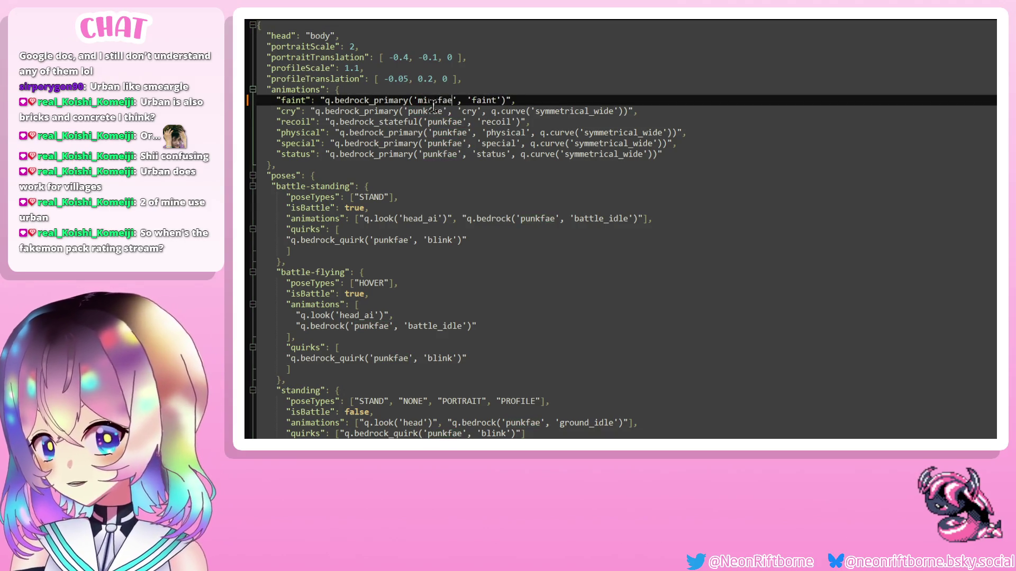
double_click(428, 112)
text(mirafae)
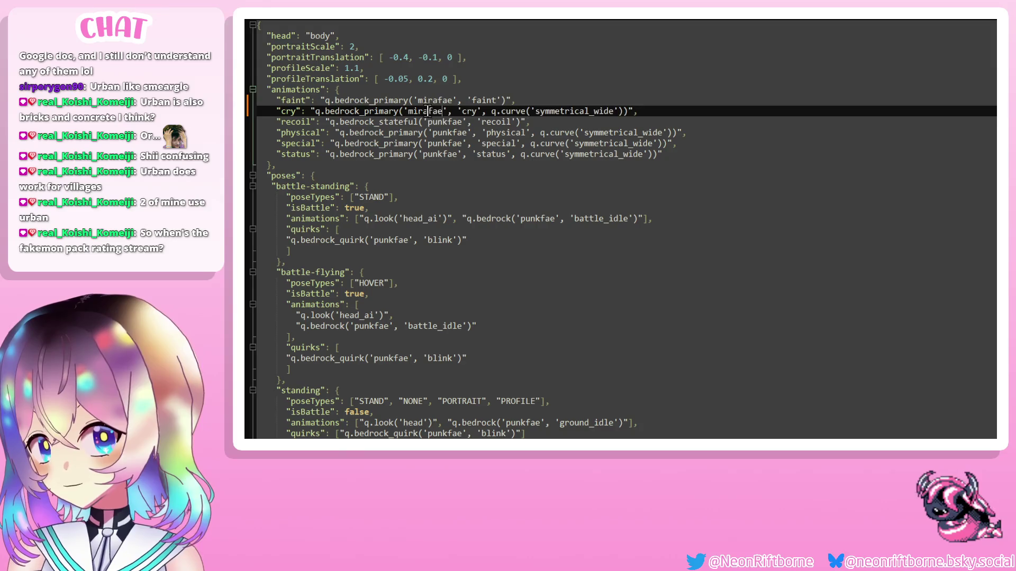
double_click(441, 124)
text(mirafae)
double_click(448, 134)
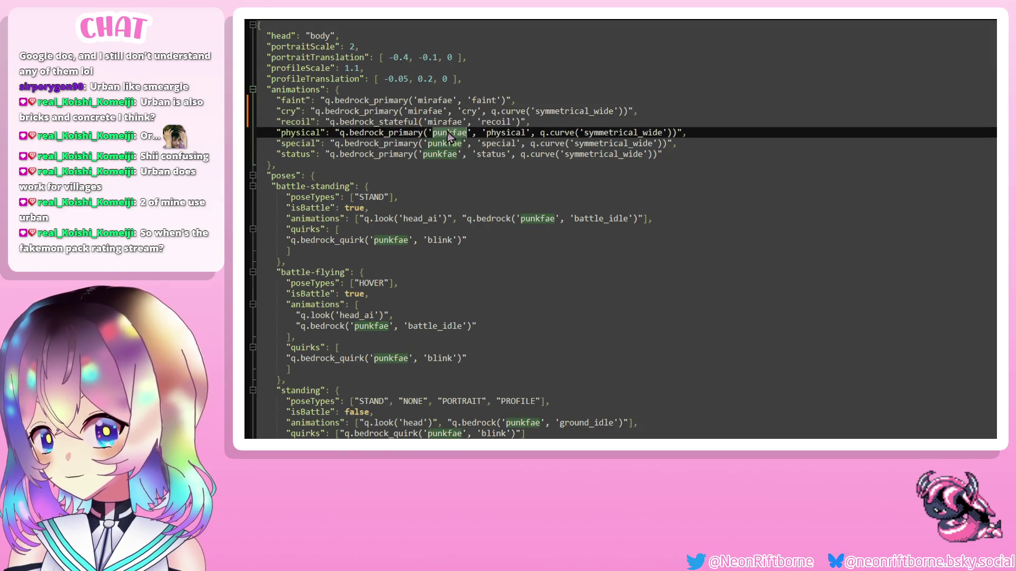
text(mirafae)
double_click(447, 145)
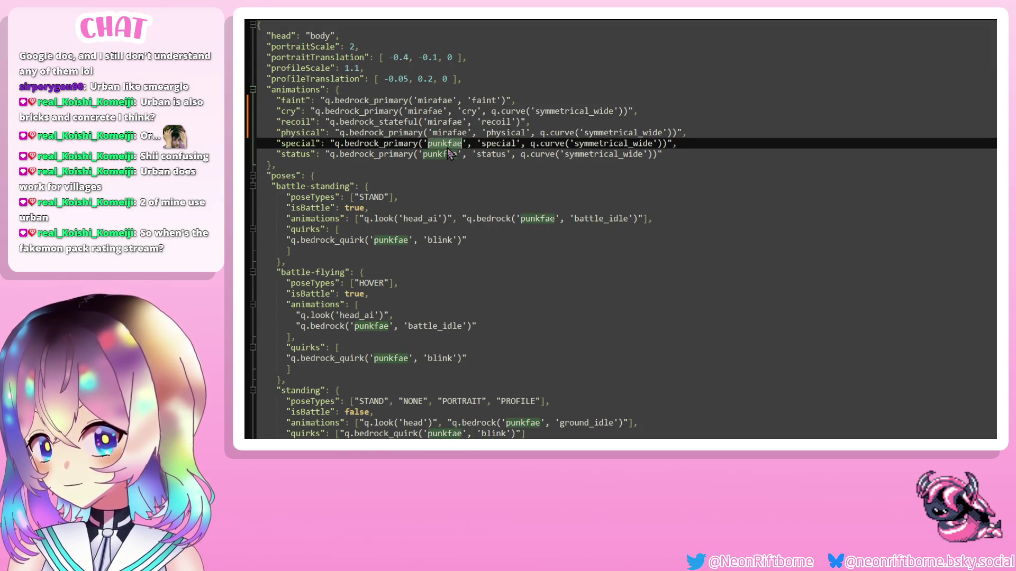
text(mirafae)
double_click(441, 154)
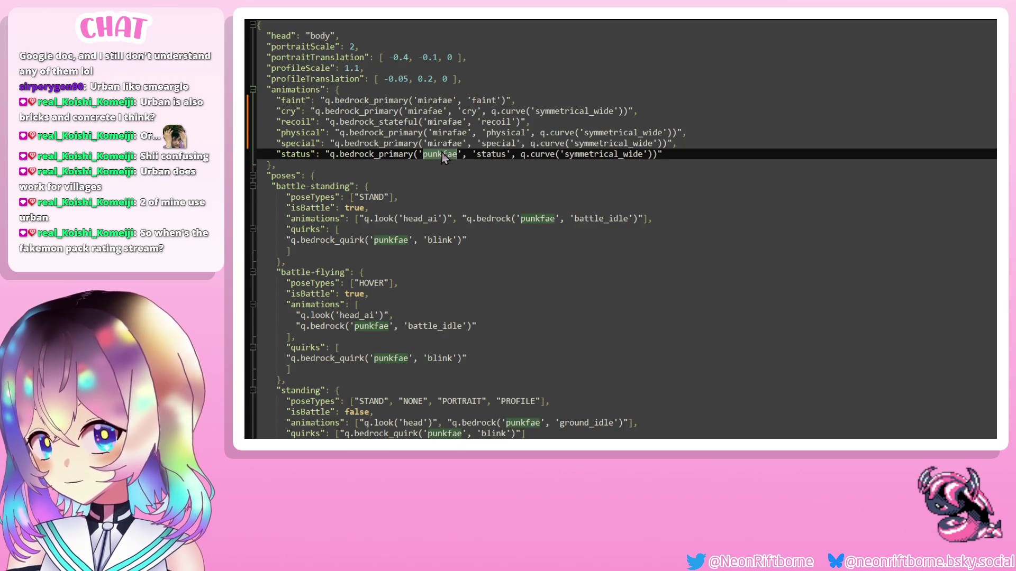
text(mirafae)
Rename punkfae to mirafae in the battle-standing and battle-flying animations and quirks.
double_click(533, 218)
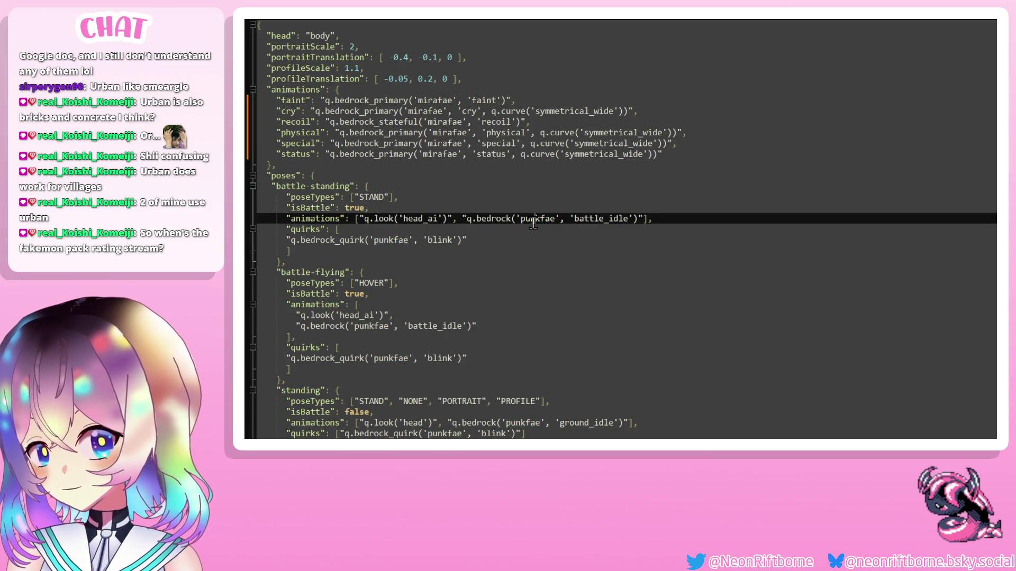
text(mirafae)
double_click(383, 240)
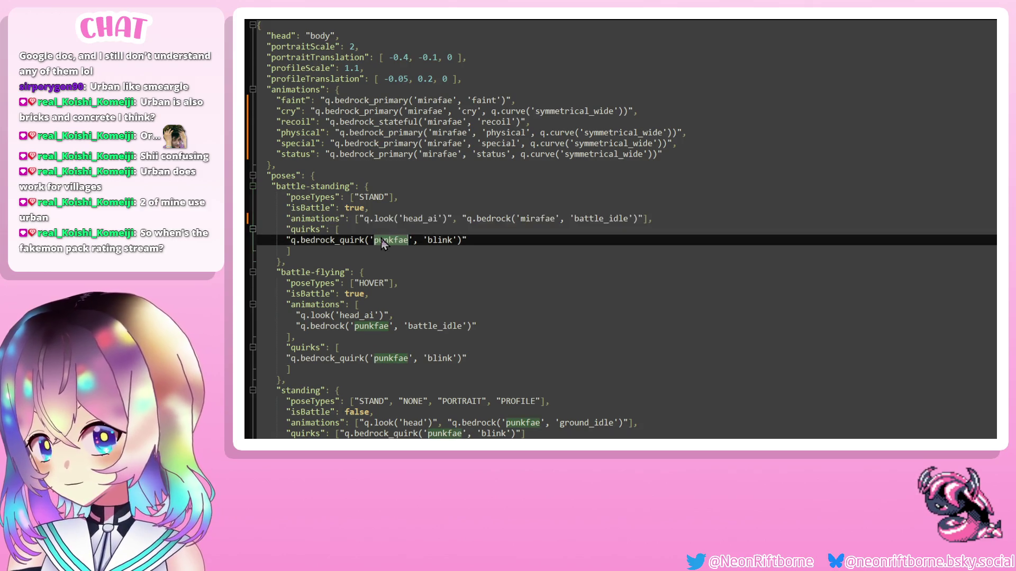
text(mirafae)
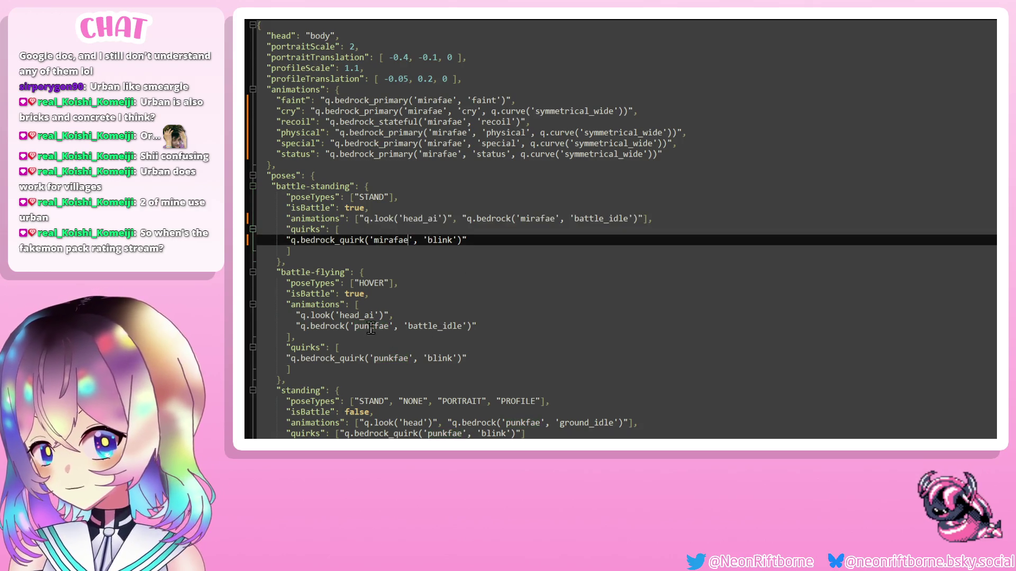
double_click(372, 326)
text(mirafae)
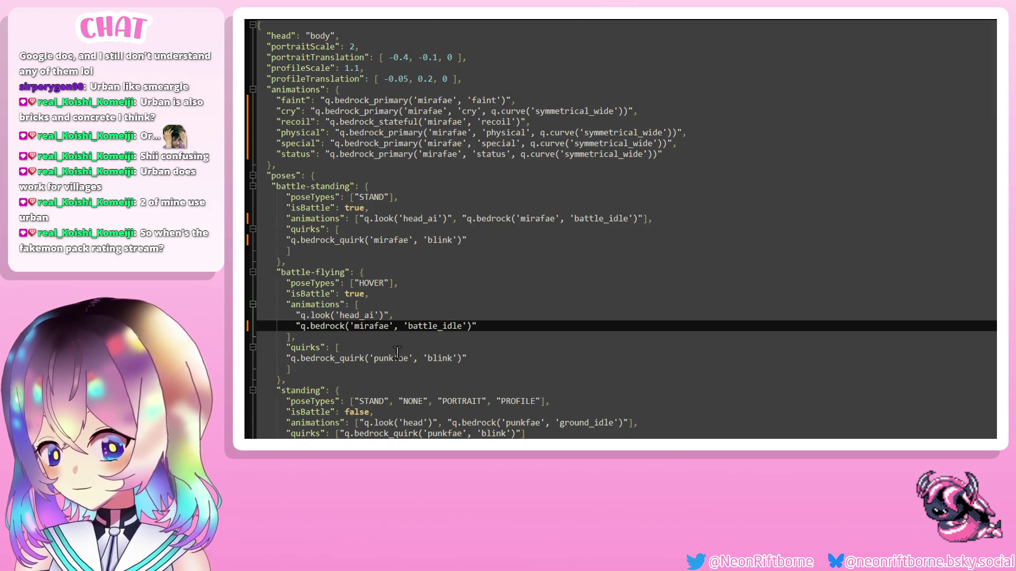
double_click(397, 358)
text(mirafae)
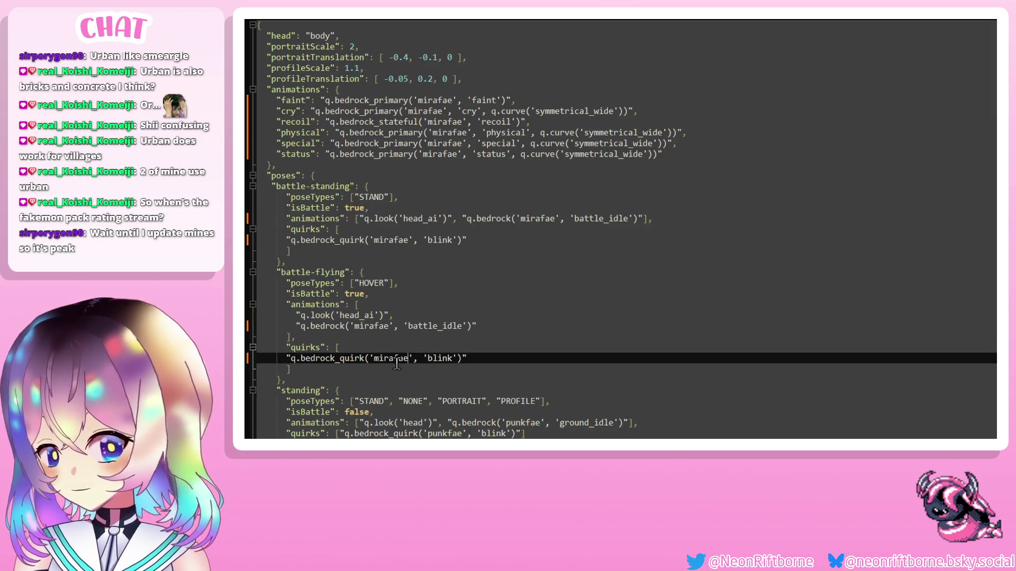
Change punkfae to mirafae in the standing and walking pose animations and quirks.
scroll(396, 363, down, 3)
click(531, 325)
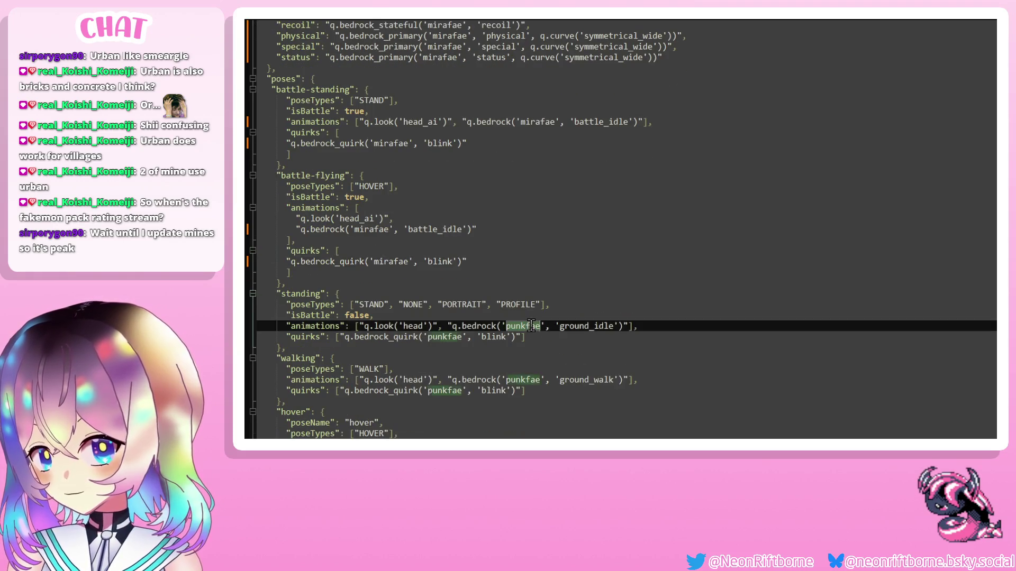
double_click(531, 326)
text(mirafae)
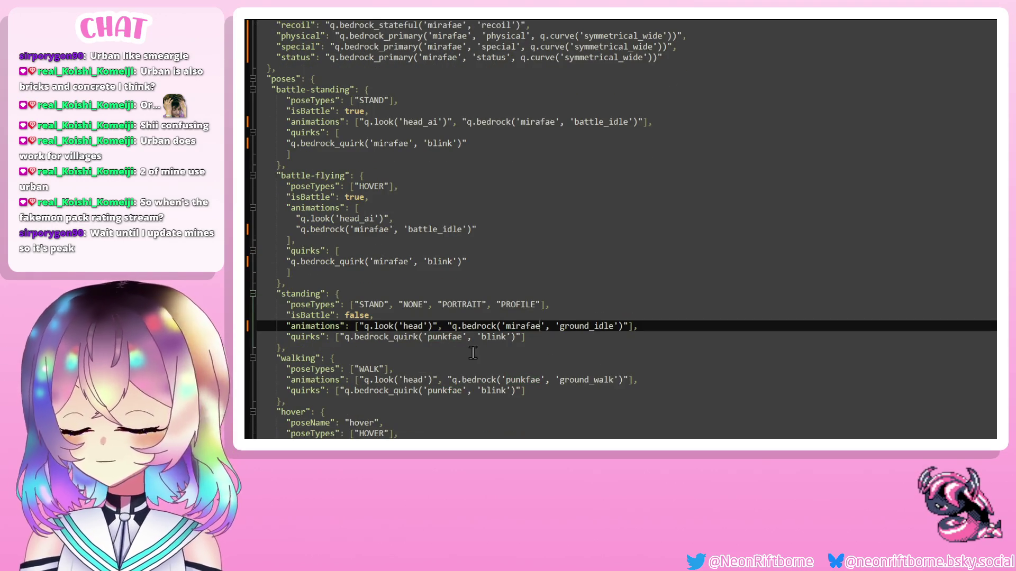
double_click(450, 337)
text(mirafae)
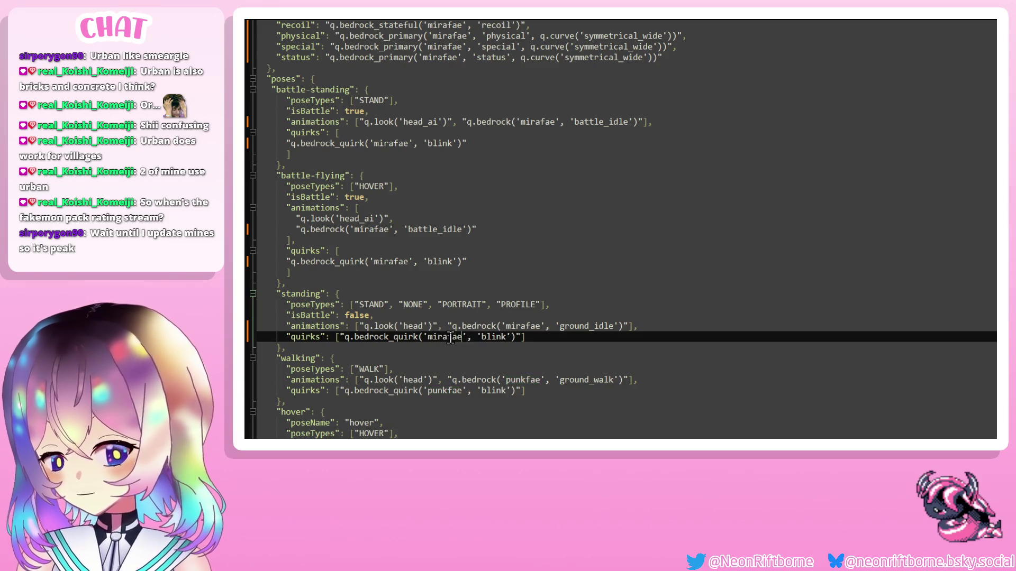
double_click(517, 377)
text(mirafae)
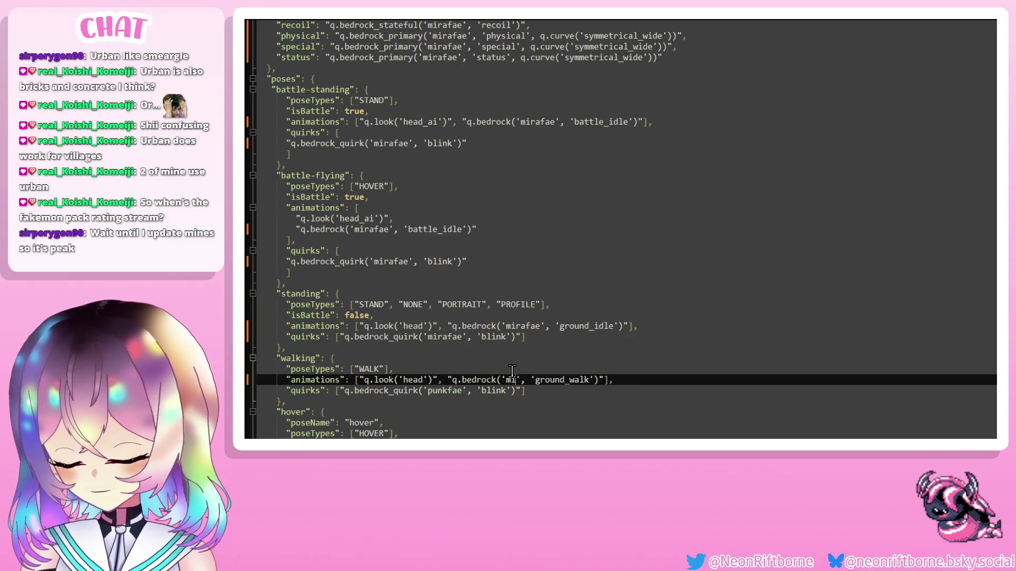
double_click(448, 391)
text(mirafae)
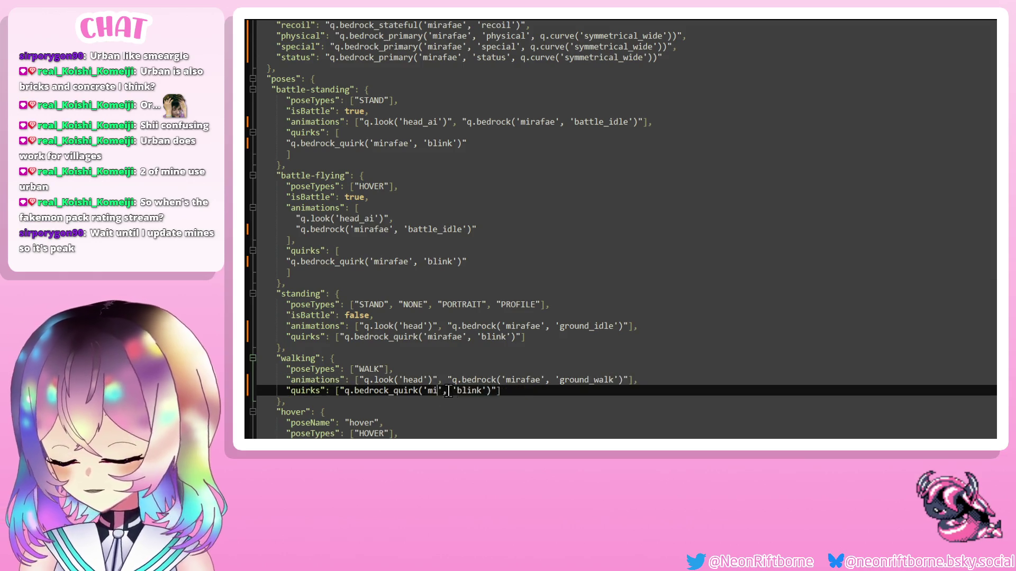
Switch the hover, fly and sleep references to mirafae and save the poser file.
scroll(425, 337, up, 1)
scroll(424, 337, down, 4)
double_click(439, 347)
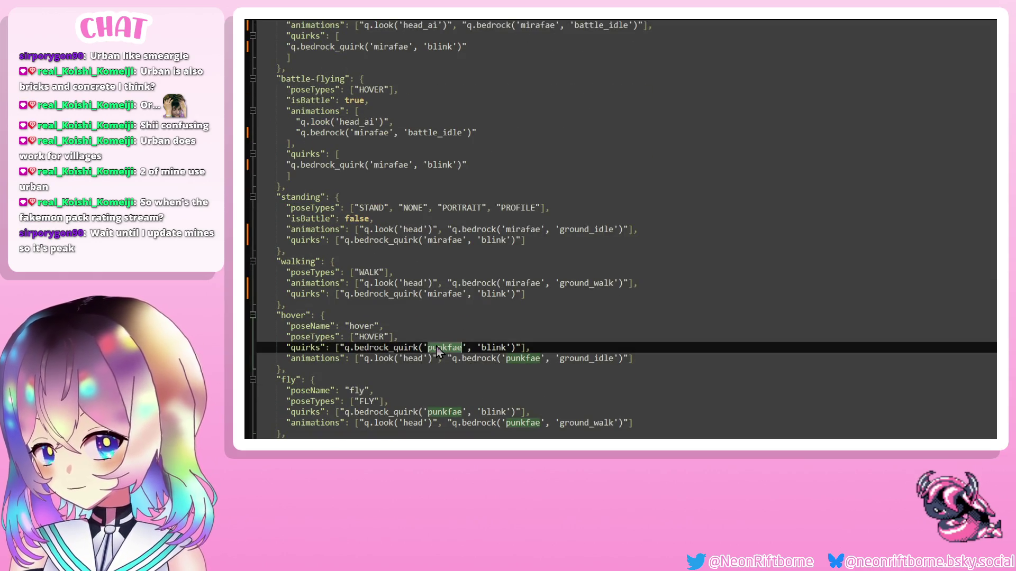
text(mirafae)
double_click(520, 358)
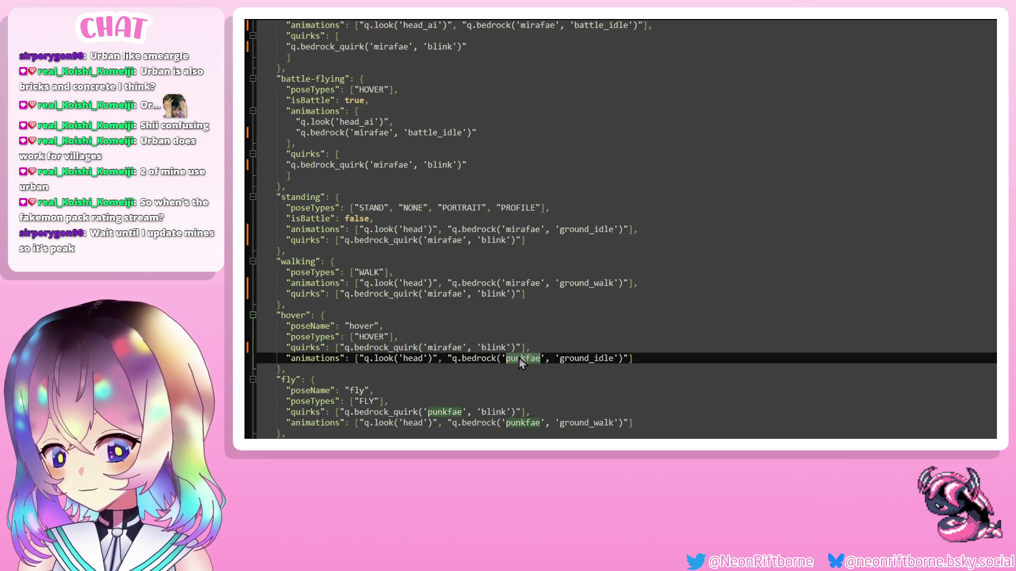
text(mirafae)
scroll(518, 358, down, 3)
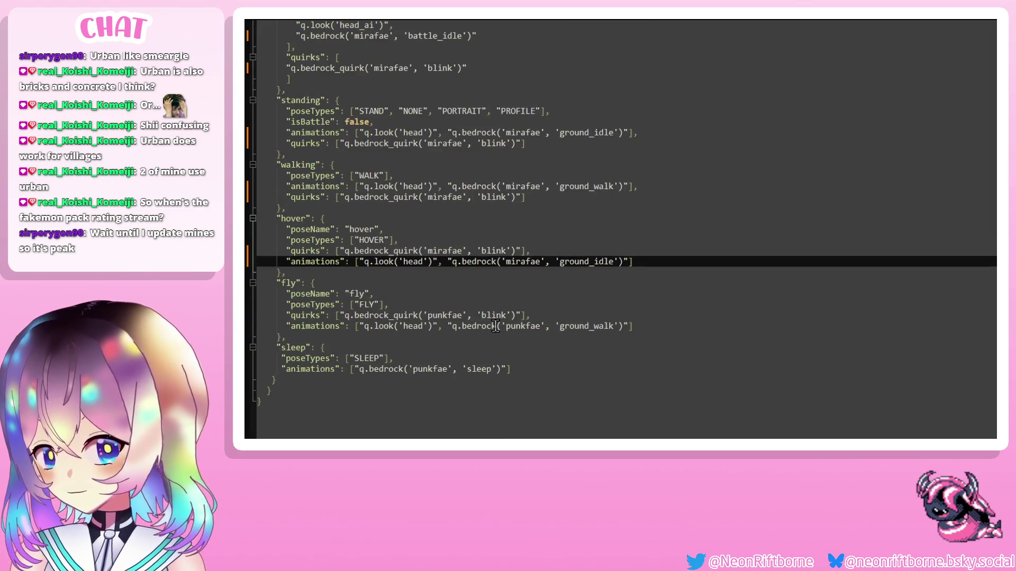
double_click(440, 316)
text(mirafae)
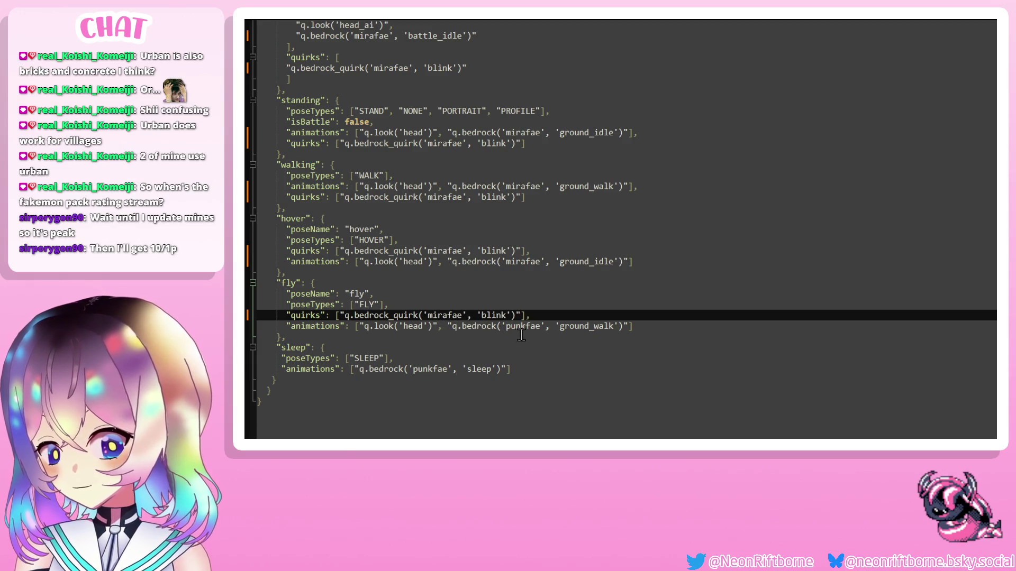
click(524, 328)
double_click(523, 328)
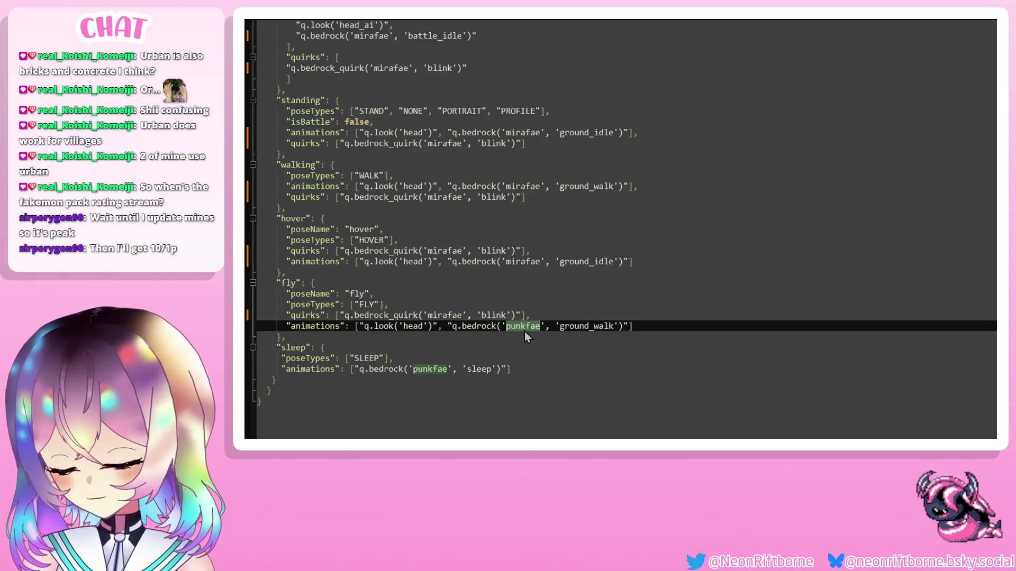
text(mirafae)
double_click(412, 370)
text(mirafae)
key(ctrl+s)
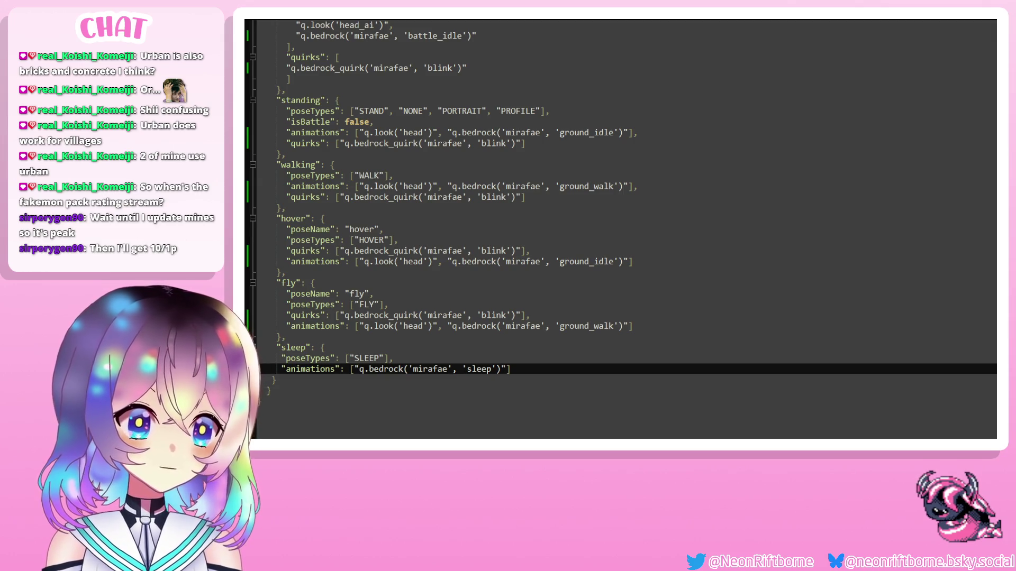
scroll(619, 227, up, 9)
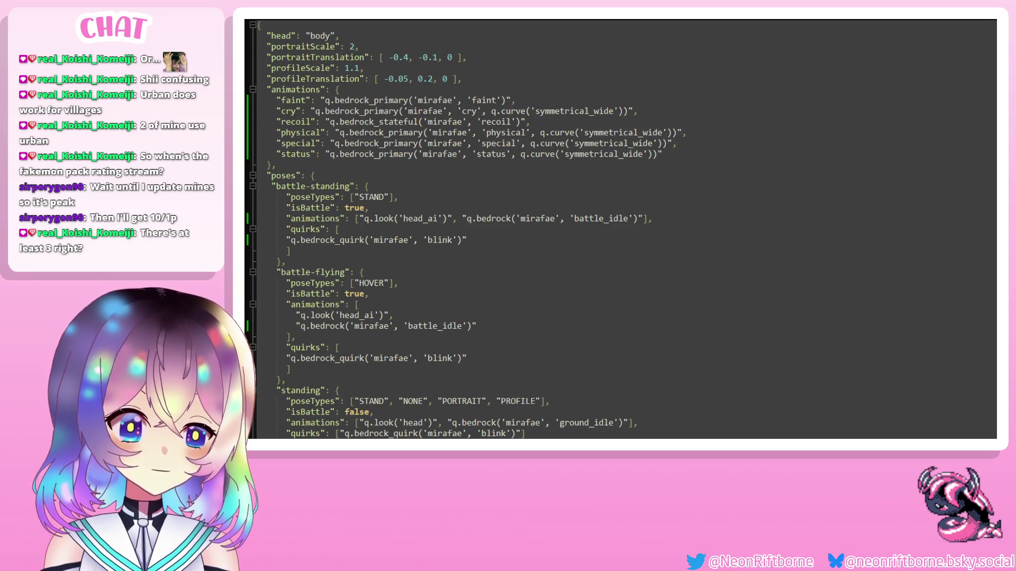
key(alt+Tab)
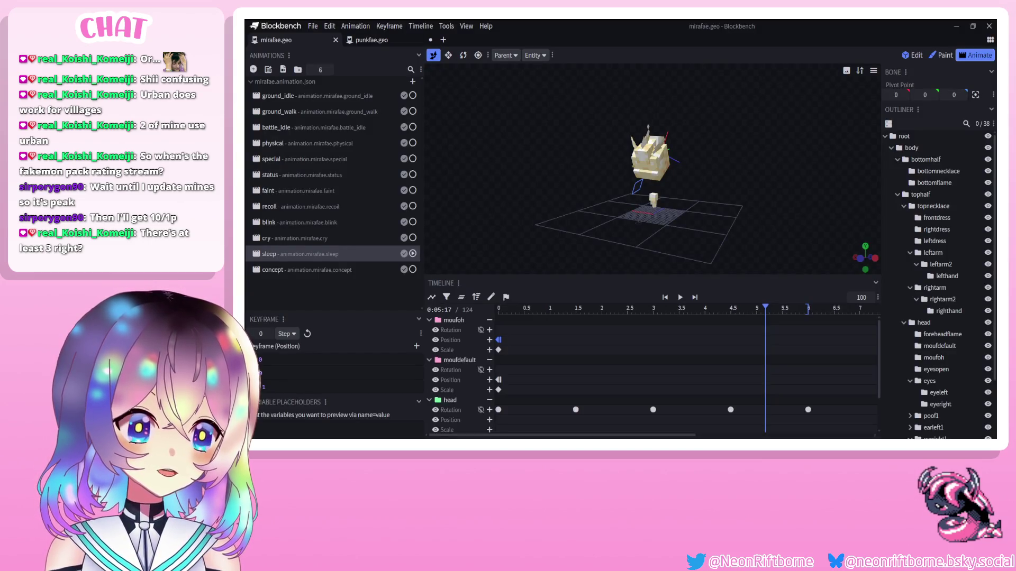
Move the NeoNsFakedex-v2.9.4 pack from Selected to Available in Minecraft's resource pack options.
key(alt+Tab)
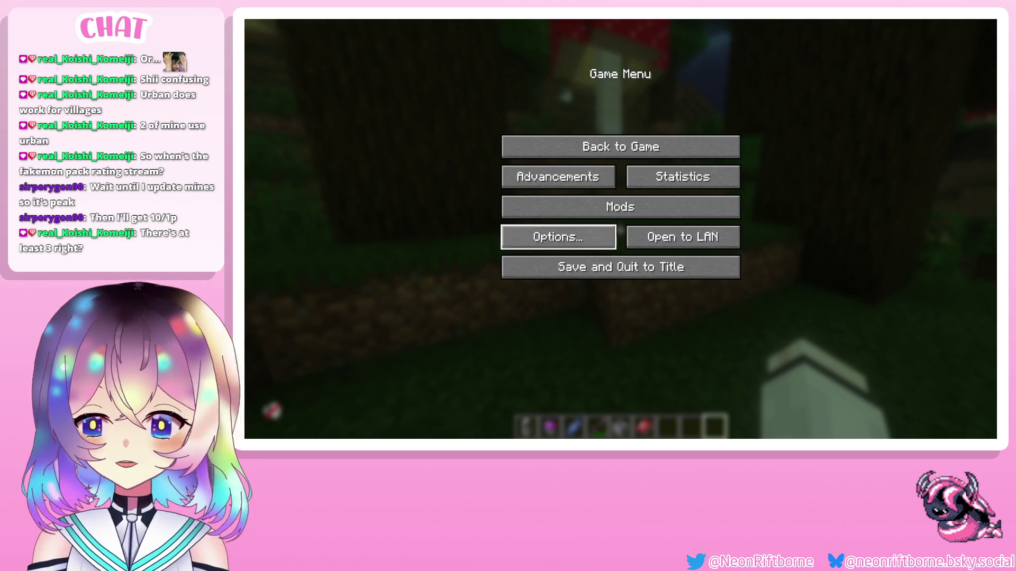
click(550, 241)
click(545, 245)
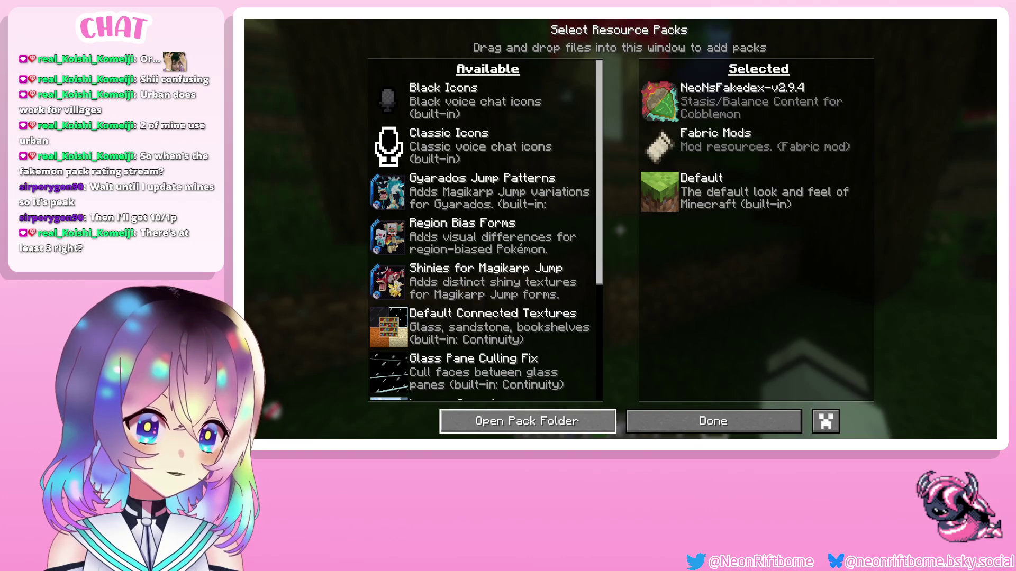
click(659, 101)
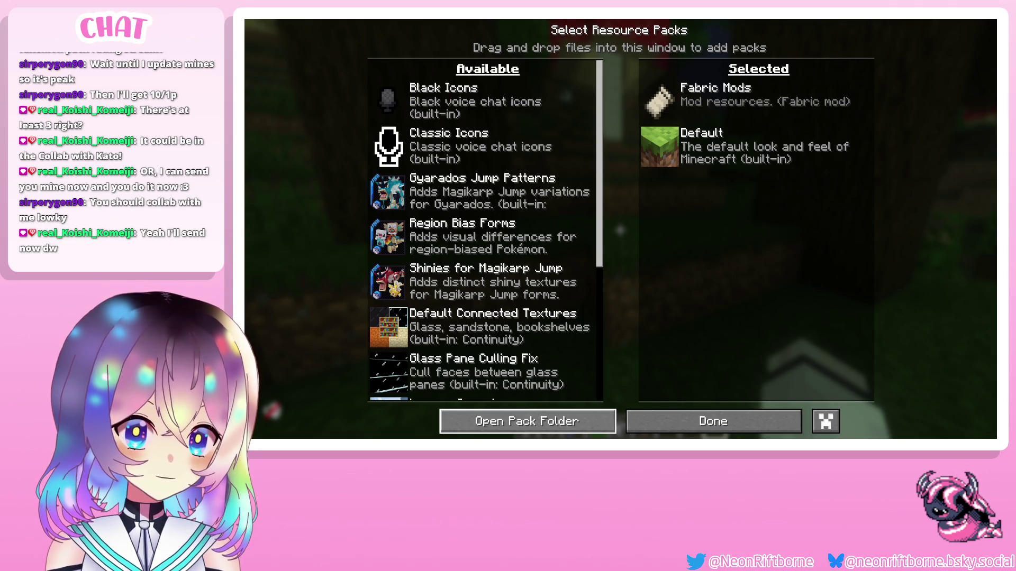
Re-select NeoNsFakedex-v2.9.4, close the options, and save and quit to the singleplayer world list.
scroll(476, 238, down, 5)
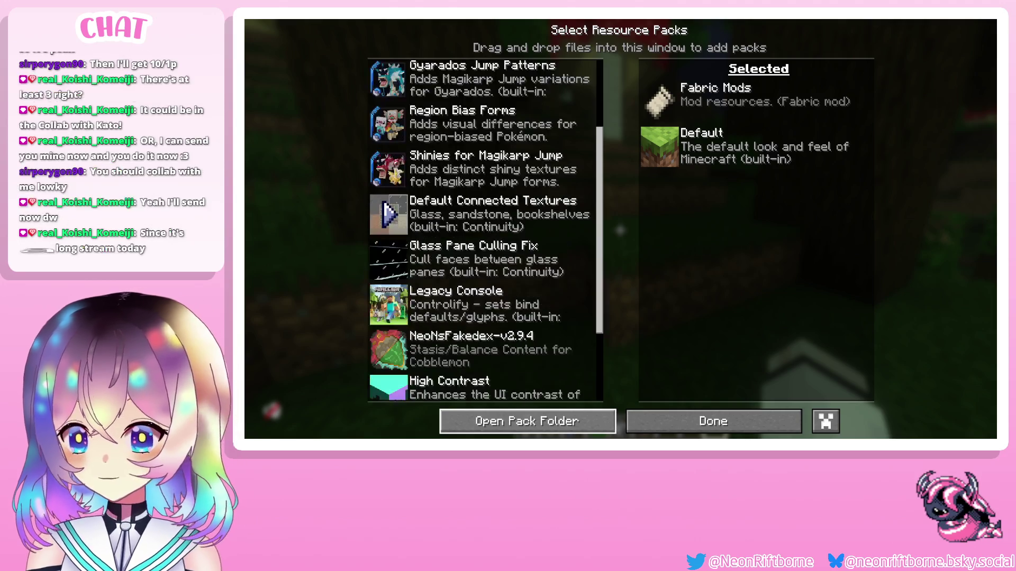
click(389, 259)
click(676, 426)
click(676, 426)
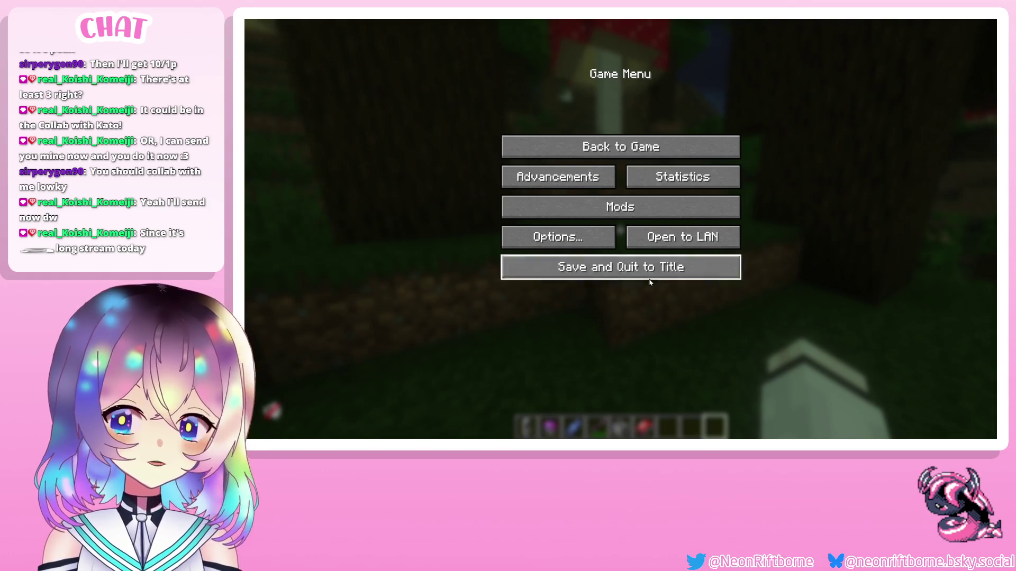
click(632, 267)
click(641, 180)
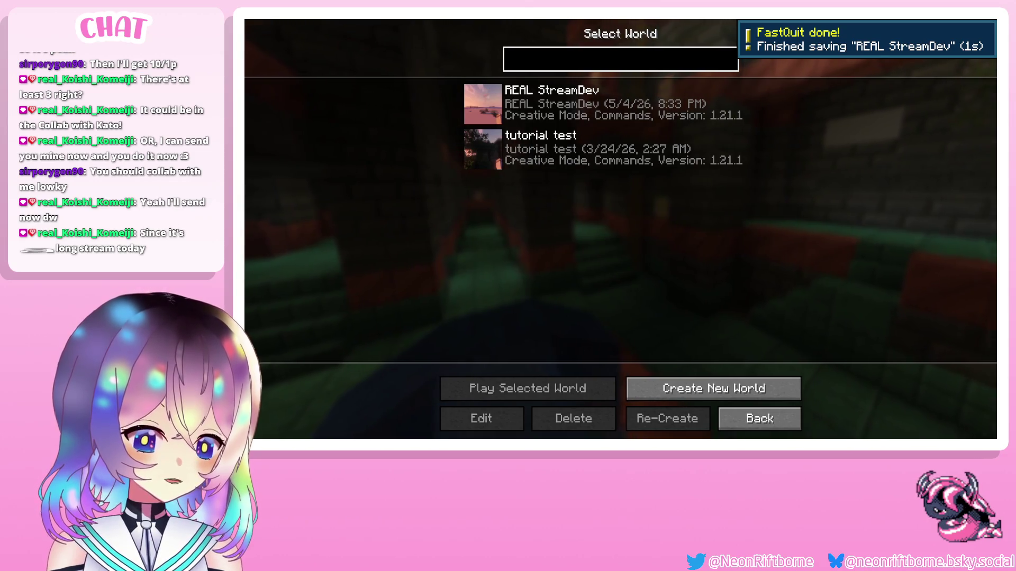
Select the 'preEvolution': bloomette line in the boquette species file in Notepad++.
key(alt+Tab)
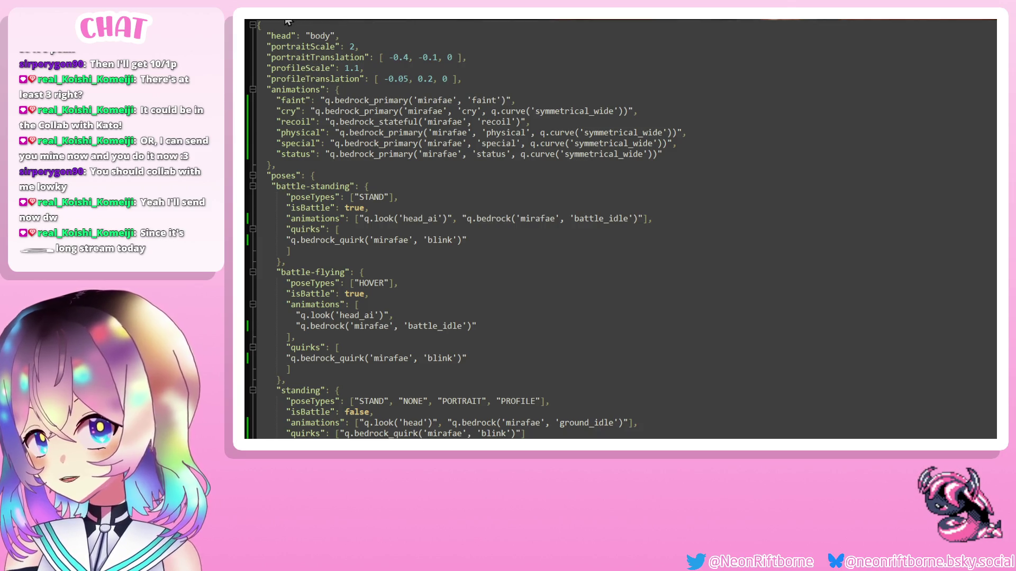
click(329, 21)
scroll(336, 273, down, 15)
scroll(336, 273, down, 13)
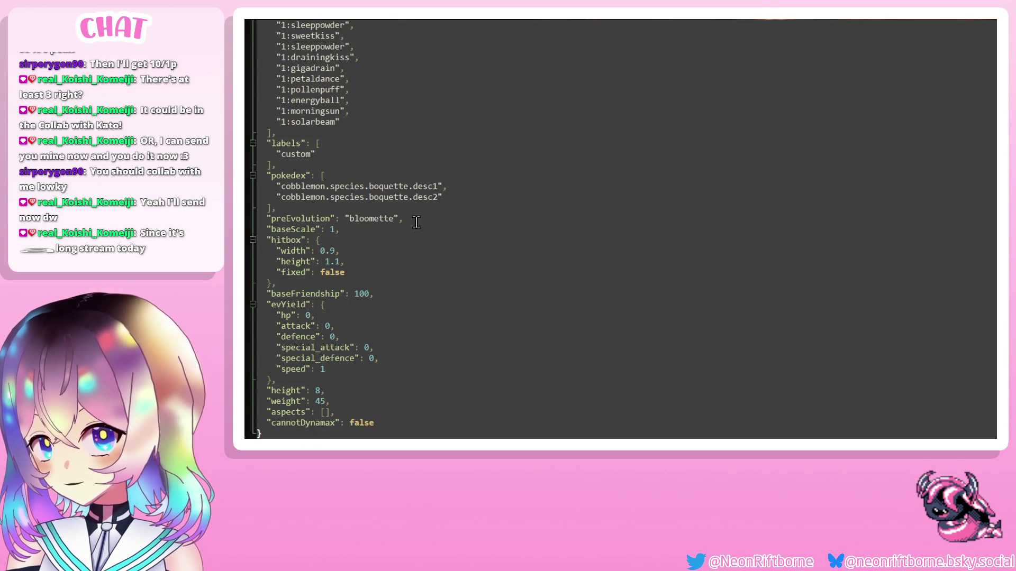
drag(406, 218, 246, 219)
key(ctrl+c)
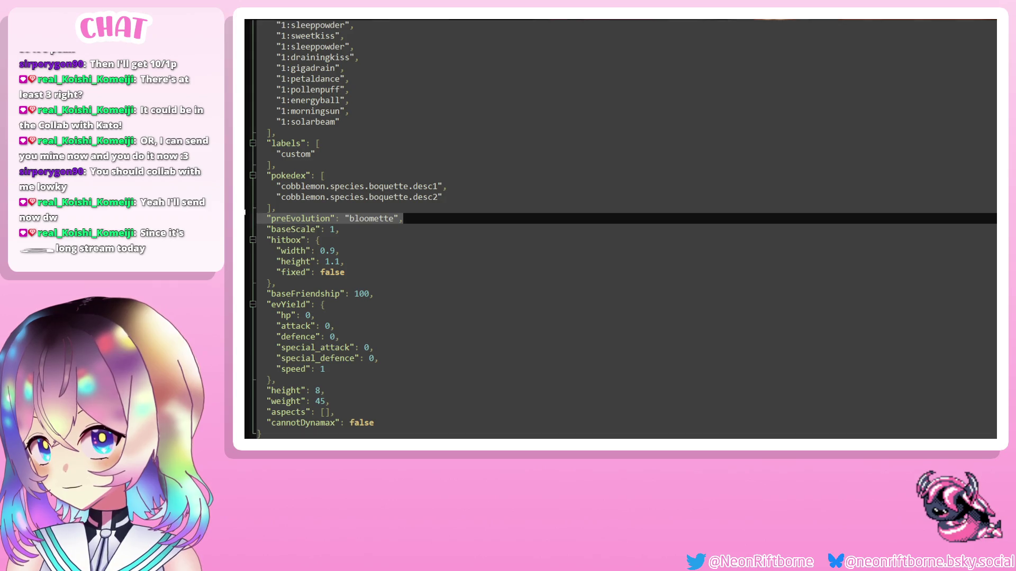
Paste the preEvolution line below pokedex in the mirafae file, set it to punkfae, and save.
key(ctrl+Tab)
scroll(363, 318, down, 14)
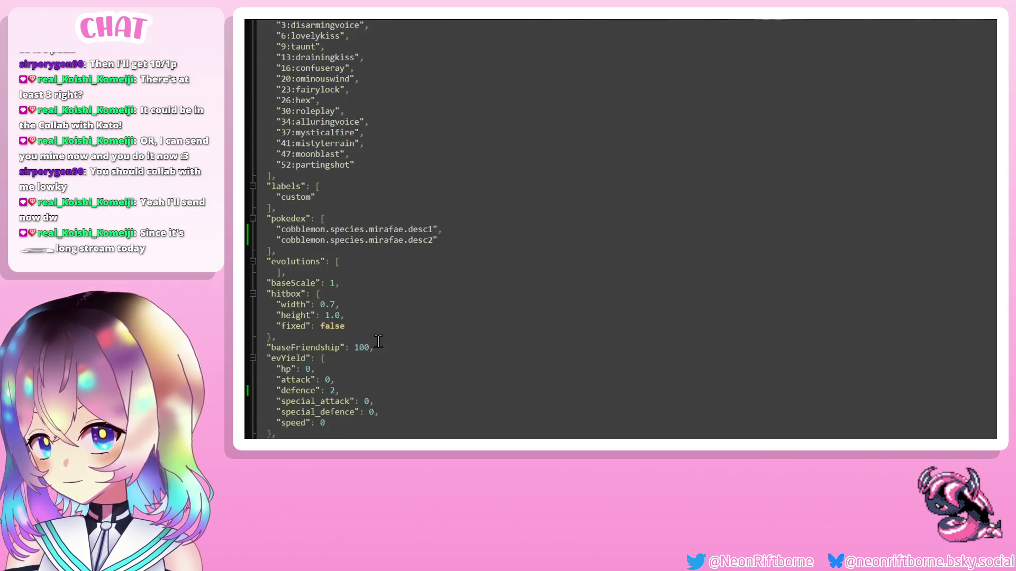
scroll(363, 318, up, 1)
click(364, 123)
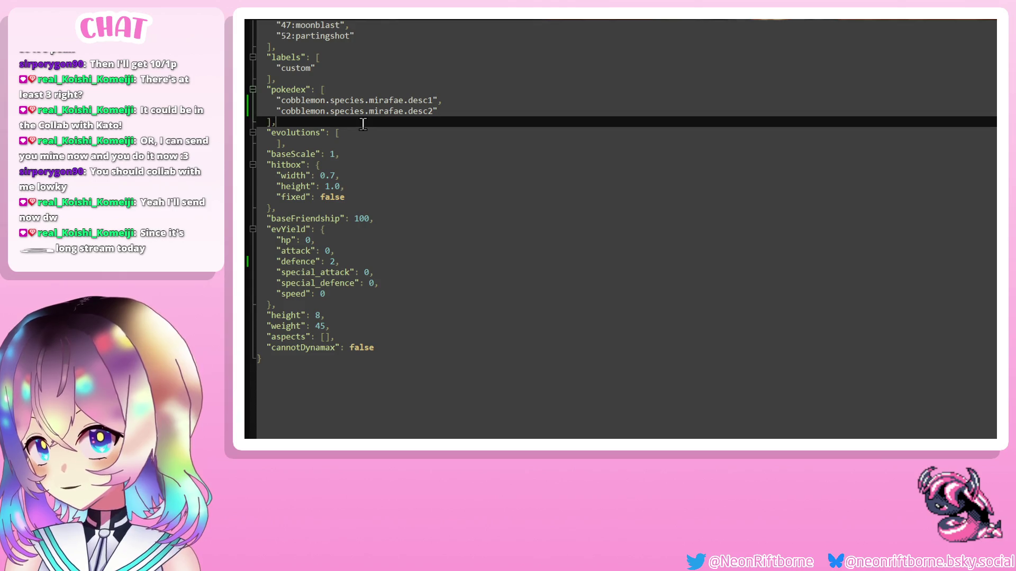
key(Return)
key(ctrl+v)
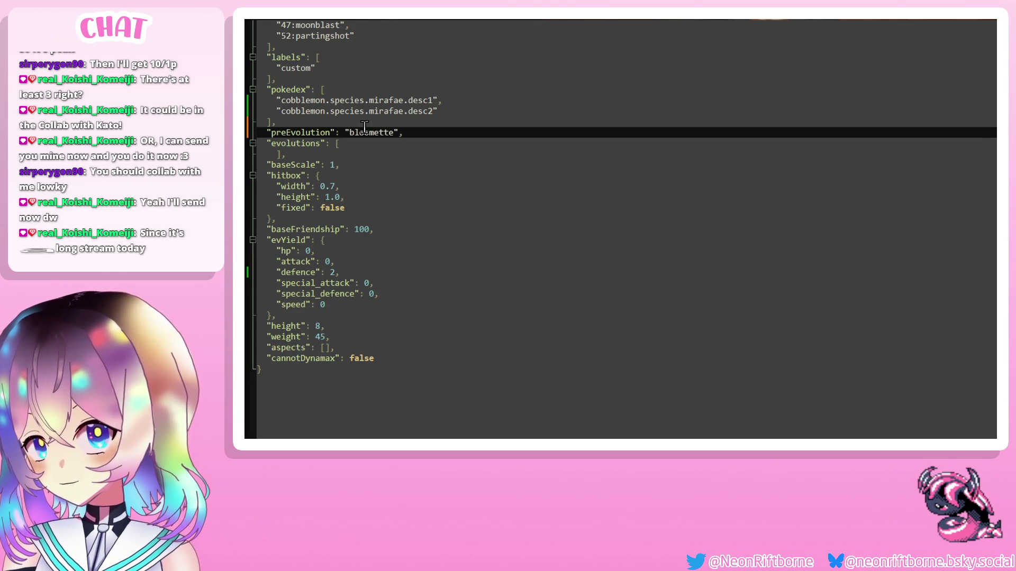
double_click(369, 134)
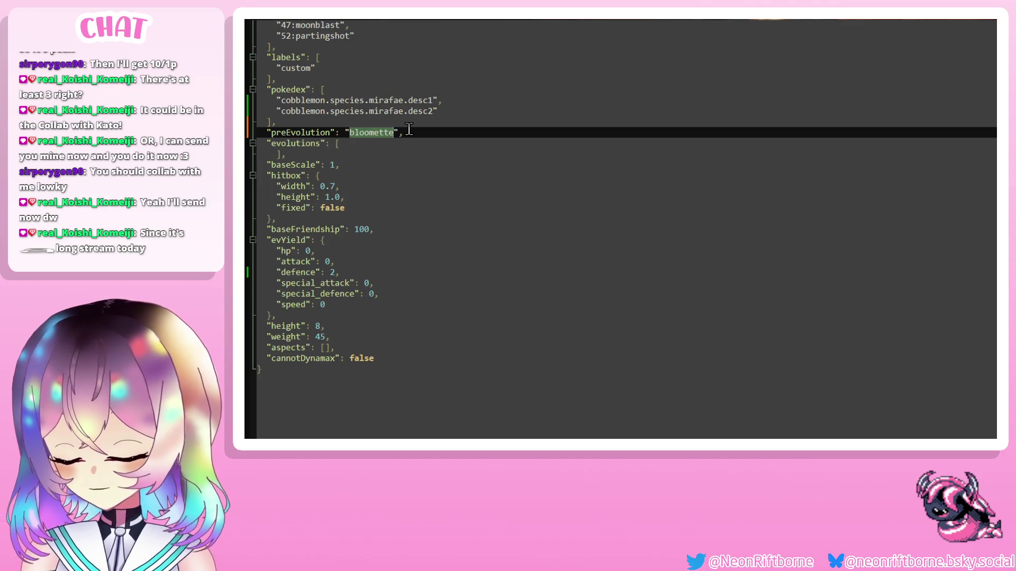
text(punkfae)
key(ctrl+s)
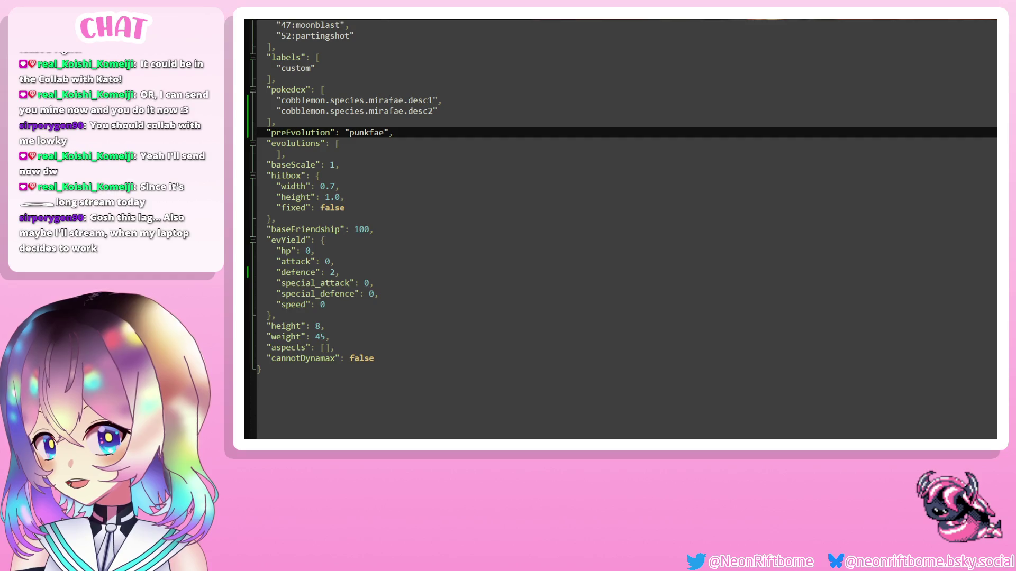
click(292, 21)
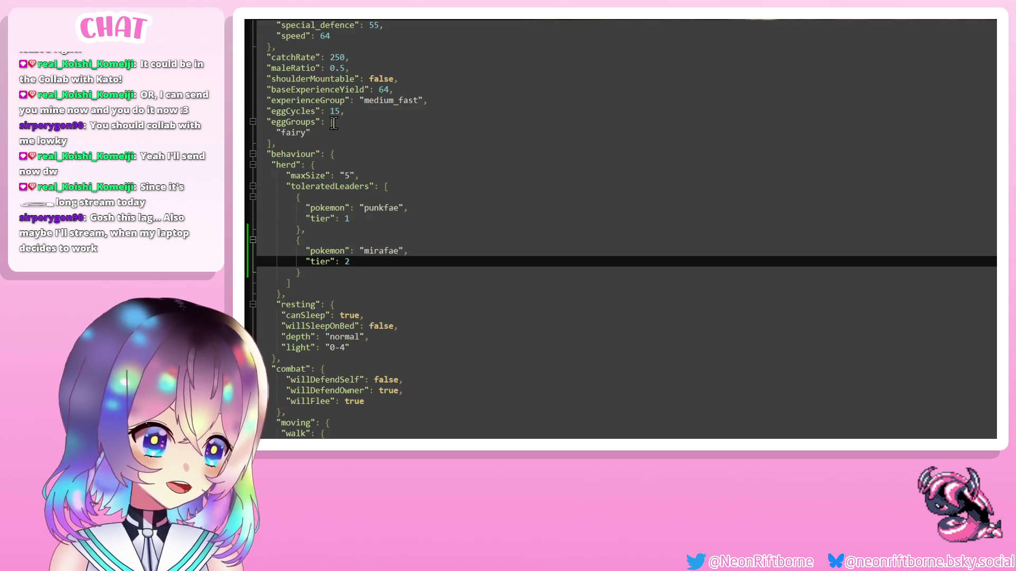
Copy the evolutions entry from the bloomette file and return to the herd leaders file.
scroll(436, 300, down, 2)
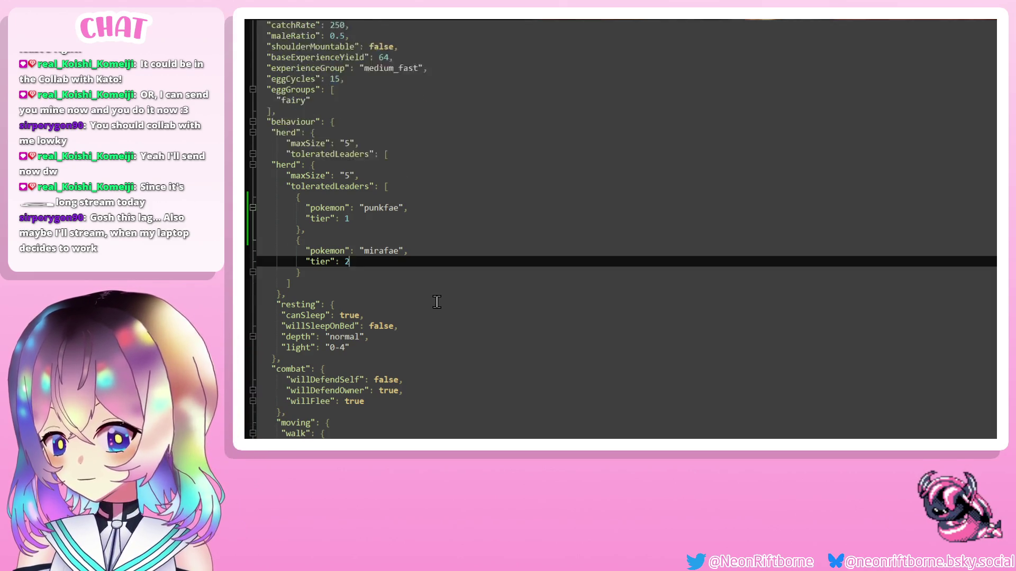
scroll(433, 298, down, 10)
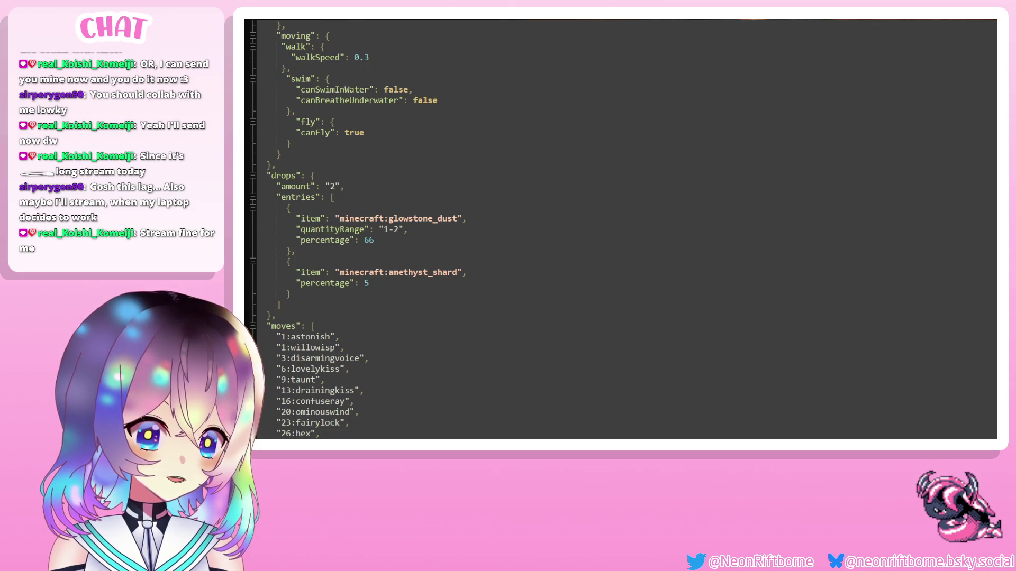
key(ctrl+Tab)
scroll(537, 285, down, 10)
scroll(537, 285, down, 15)
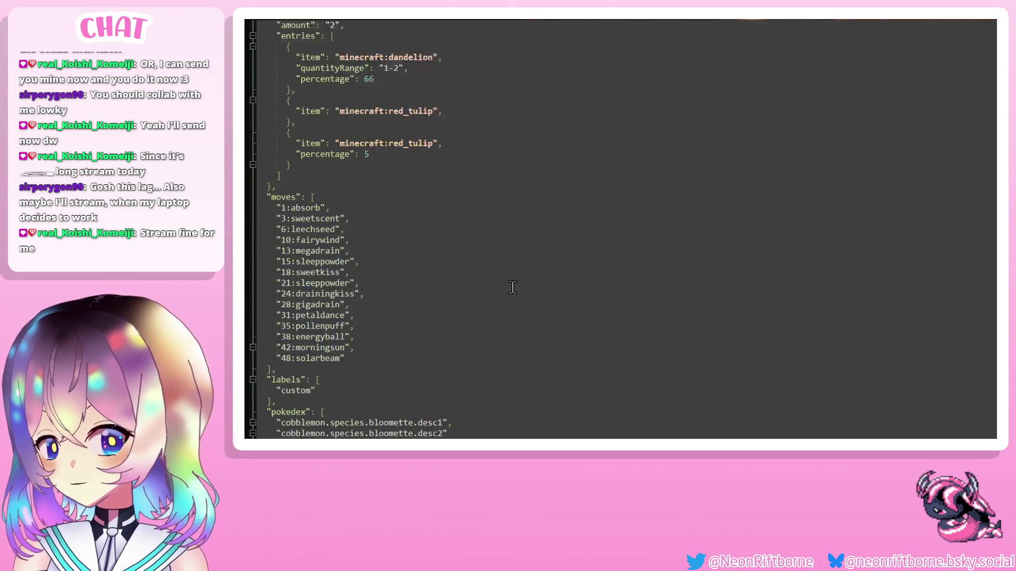
mouse_move(265, 142)
mouse_down()
mouse_move(297, 146)
mouse_move(358, 242)
mouse_up()
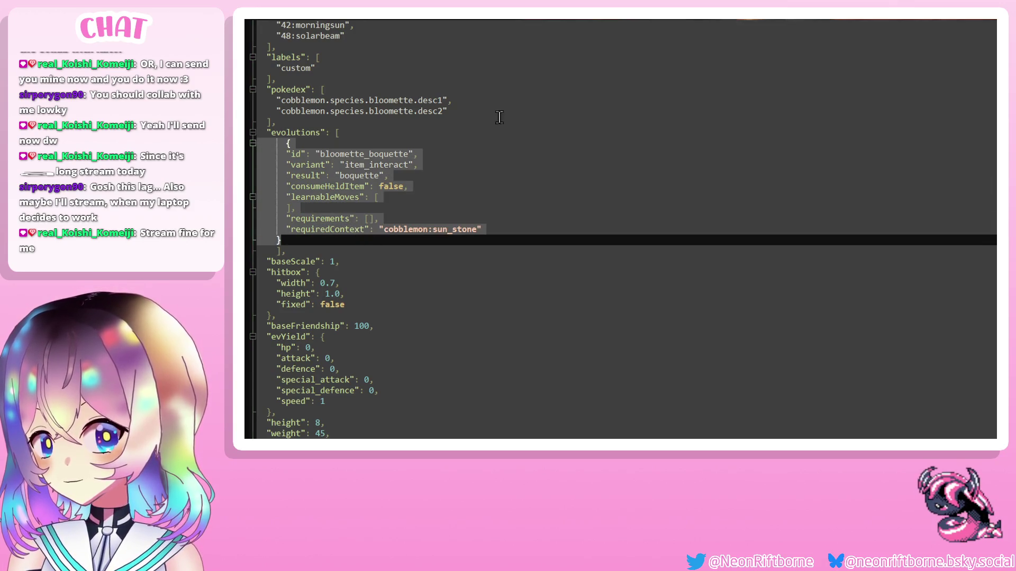
key(ctrl+Tab)
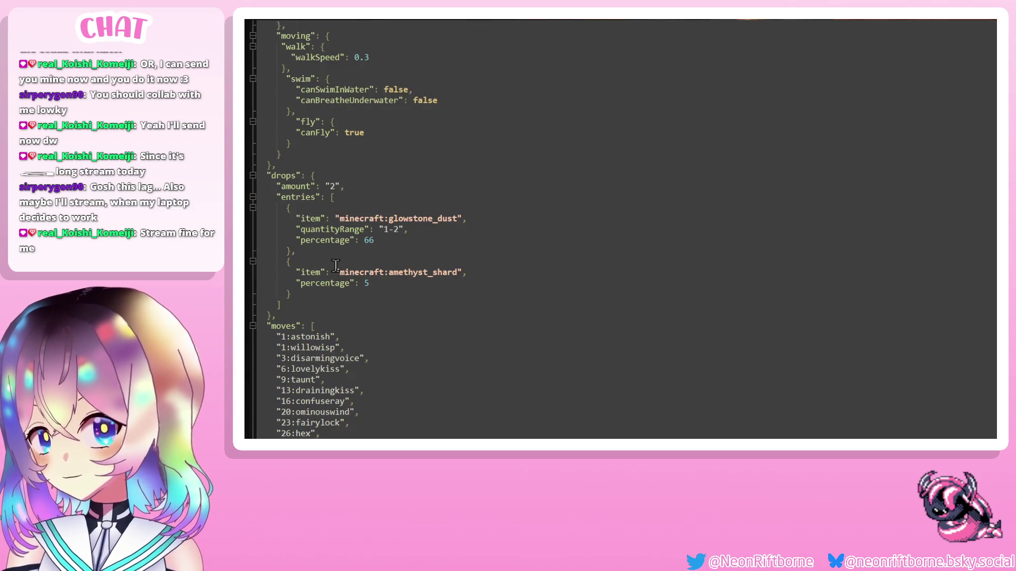